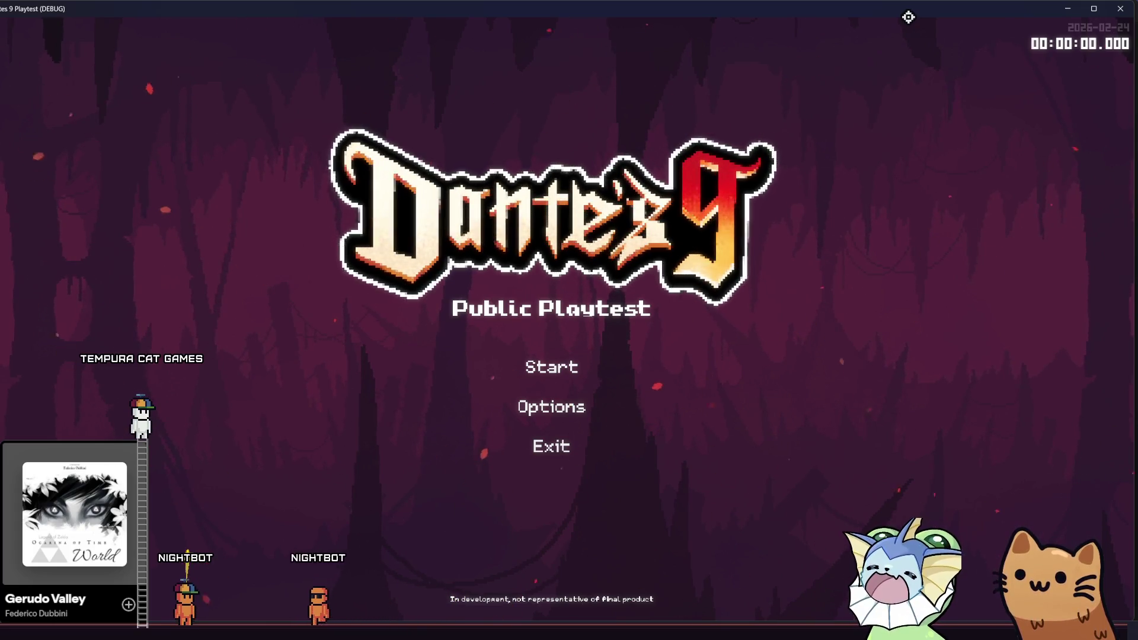
Step: Close the Dante's 9 Playtest (DEBUG) game window
left_click(1109, 13)
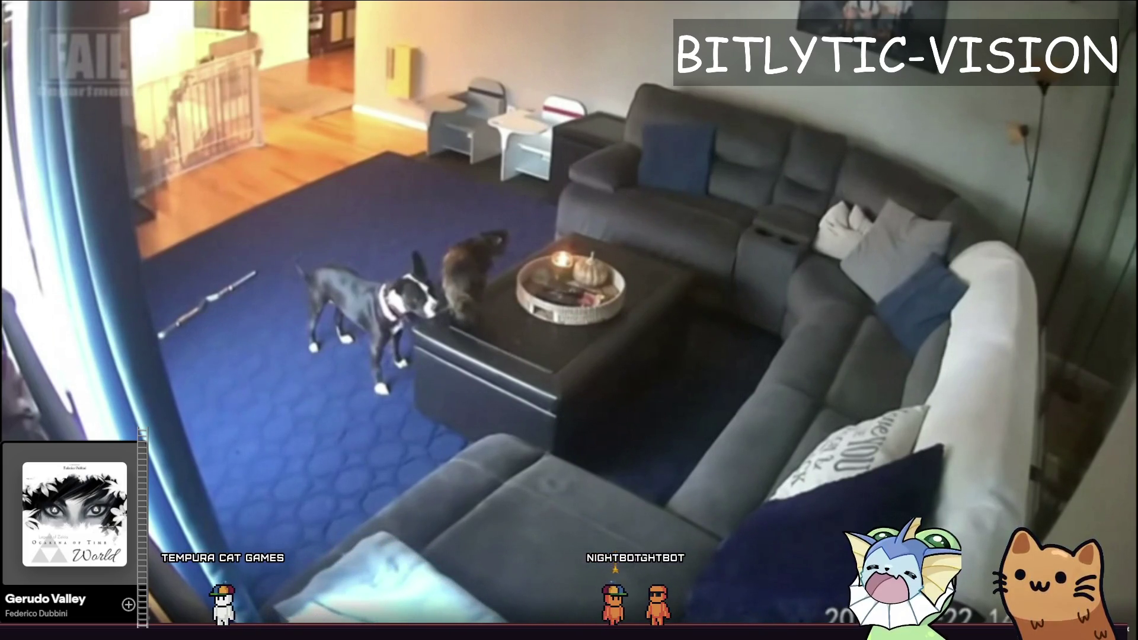
Step: Exit the fullscreen video and return to the Godot editor showing relic_instance.gd
key("Escape")
key("alt+Tab")
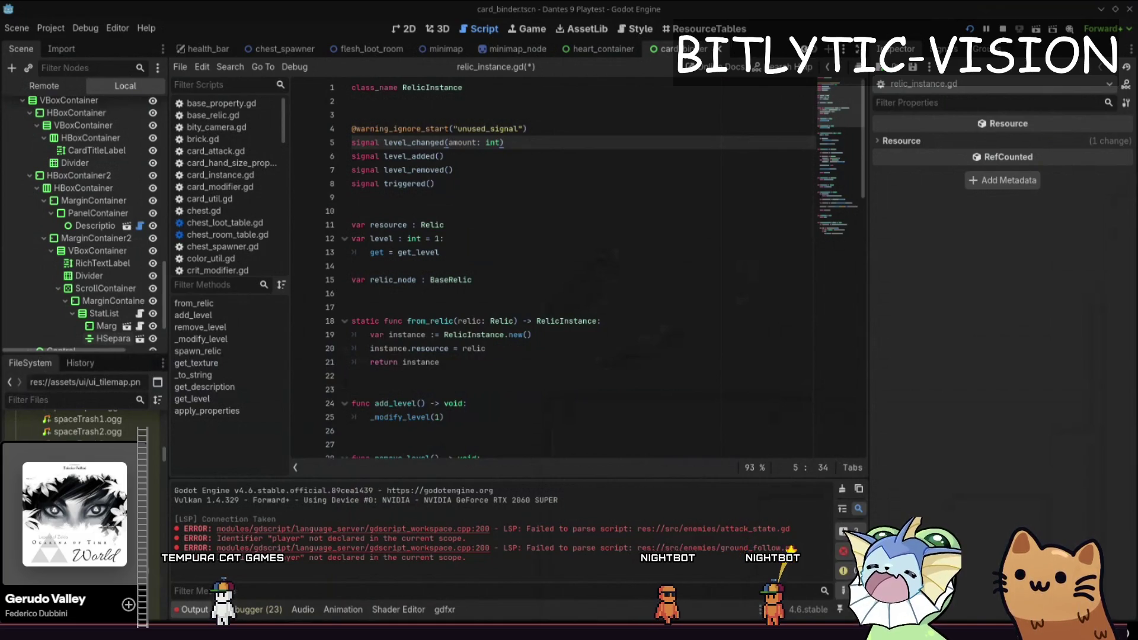
Step: Switch to the 2D view and open the flesh_start_room scene, briefly selecting its Ground layer
left_click(408, 26)
left_click(278, 48)
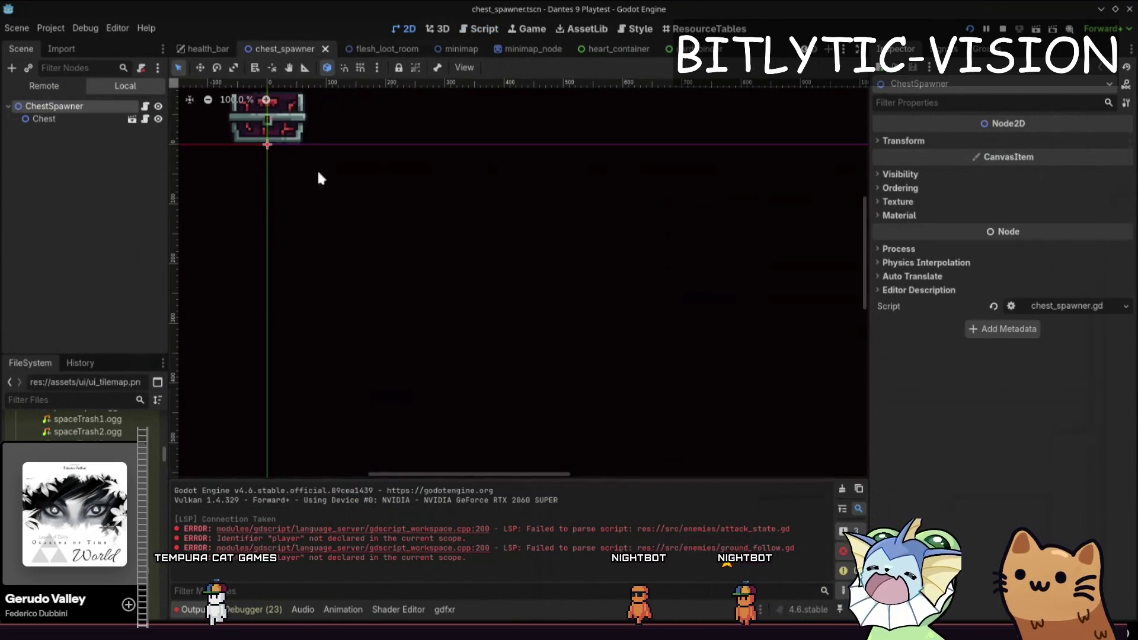
scroll(196, 49, "up", 5)
left_click(283, 49)
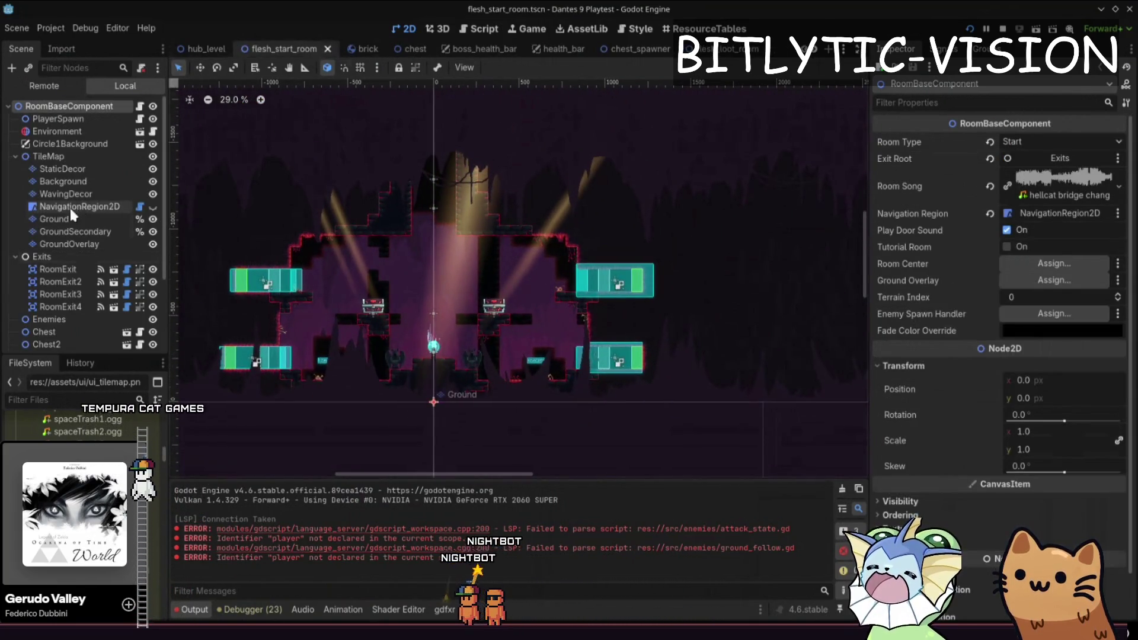
left_click(62, 217)
scroll(610, 279, "up", 3)
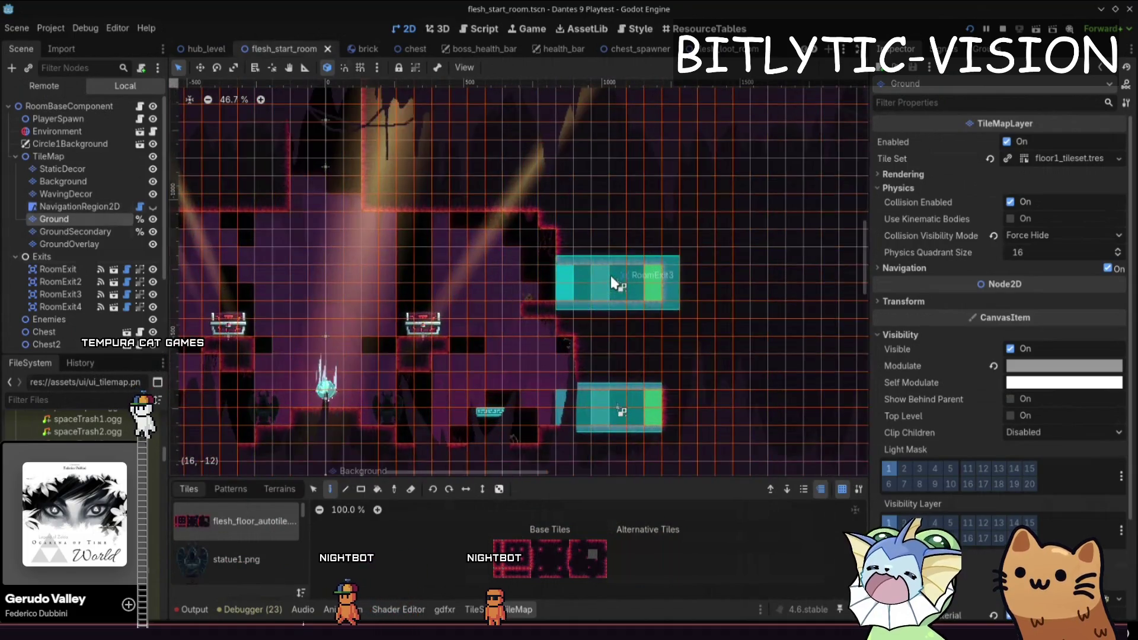
key("Escape")
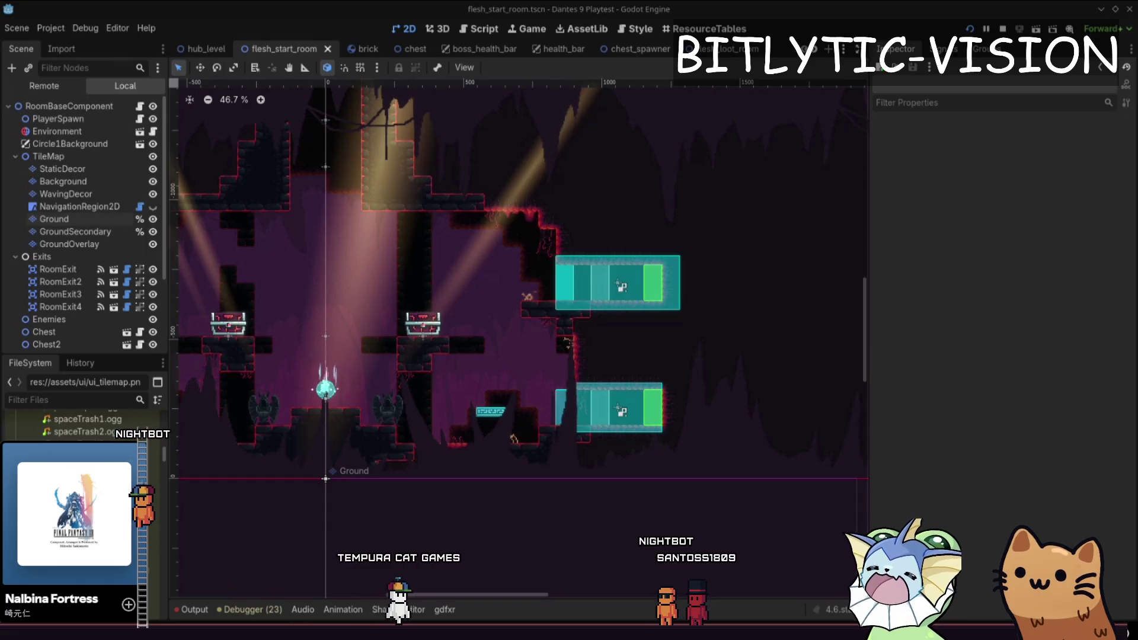
Step: Frame the whole room and inspect the TileMap's StaticDecor and GroundOverlay layers
left_click_drag(385, 220, 642, 278)
scroll(672, 261, "down", 4)
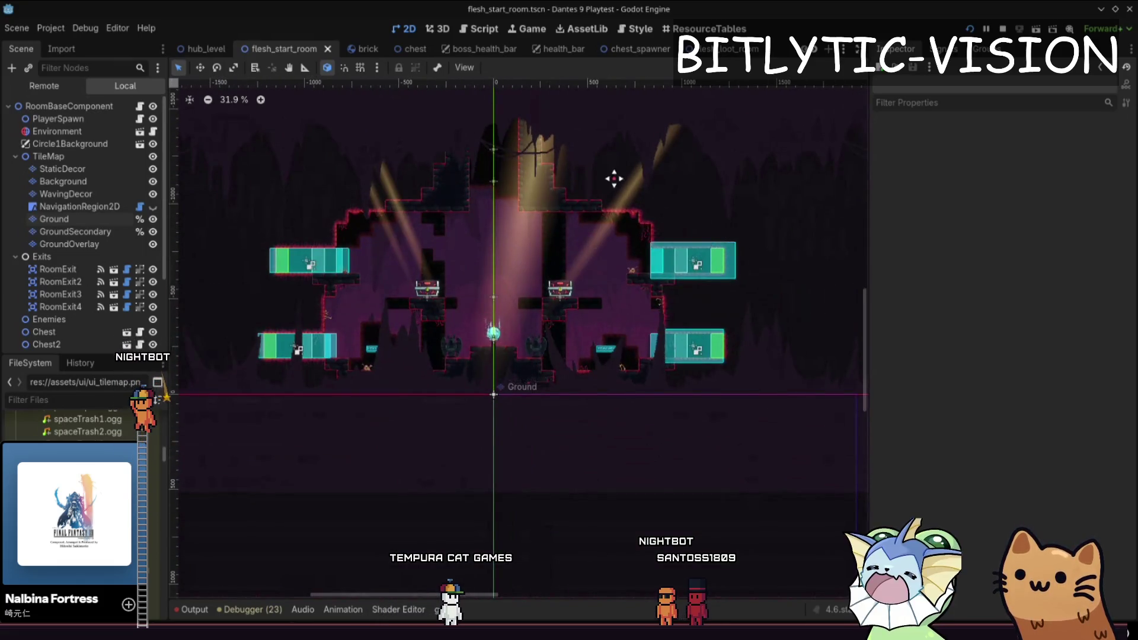
left_click_drag(614, 178, 597, 237)
left_click_drag(413, 195, 436, 213)
scroll(436, 213, "up", 4)
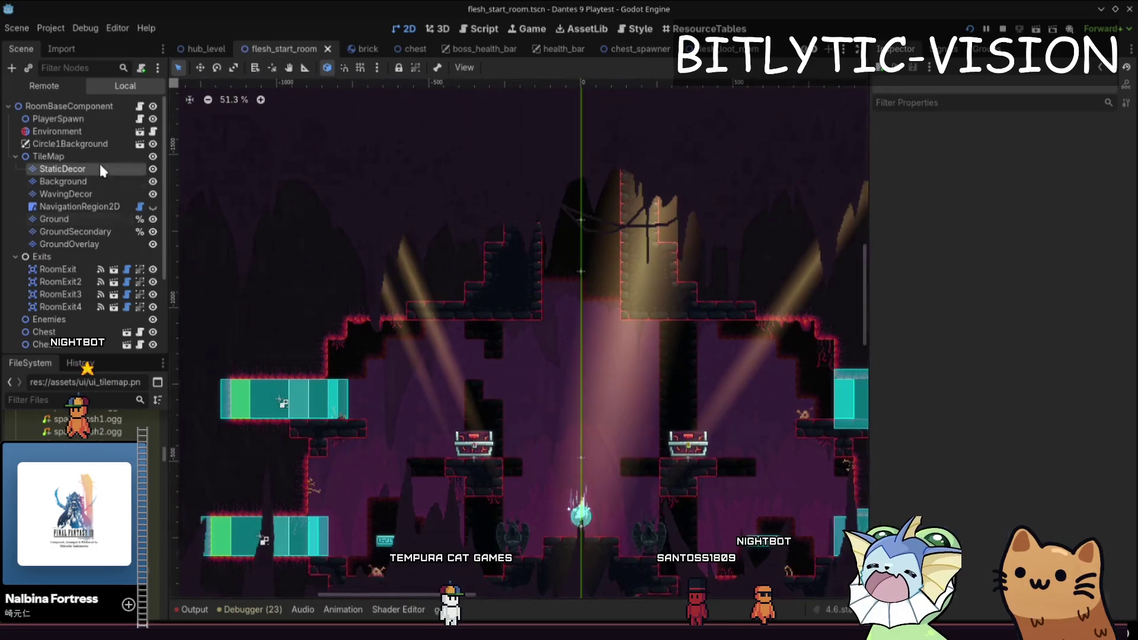
left_click(102, 171)
left_click(92, 157)
left_click(94, 168)
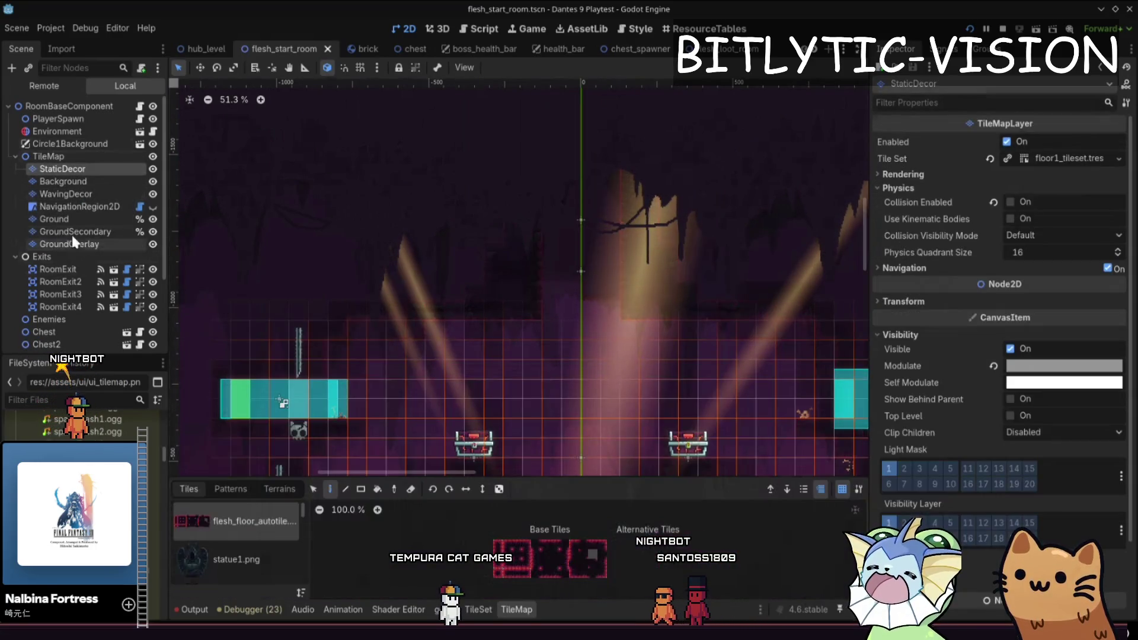
left_click(76, 244)
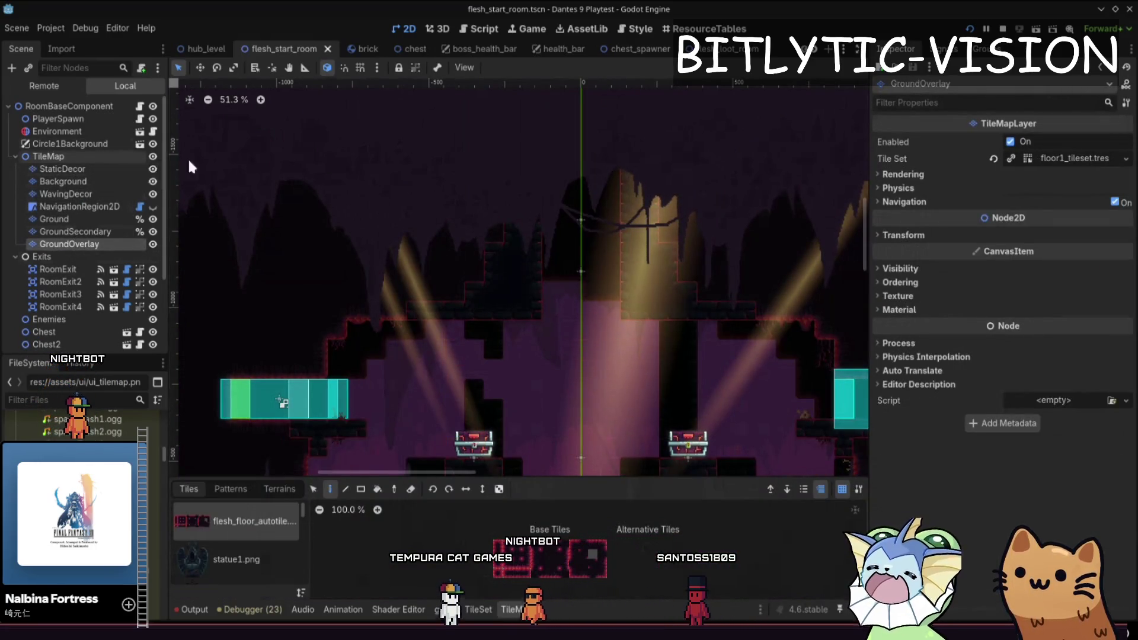
Step: Check GroundOverlay's tile set, then compare StaticDecor, Background and WavingDecor selections
left_click(1028, 159)
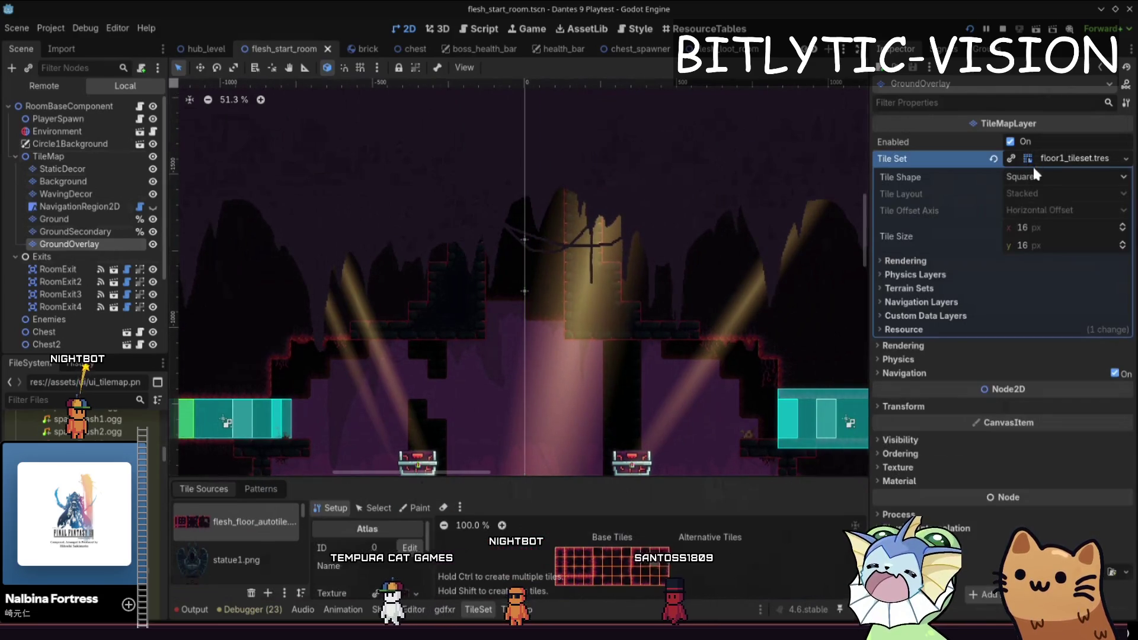
left_click(1039, 157)
left_click(89, 169)
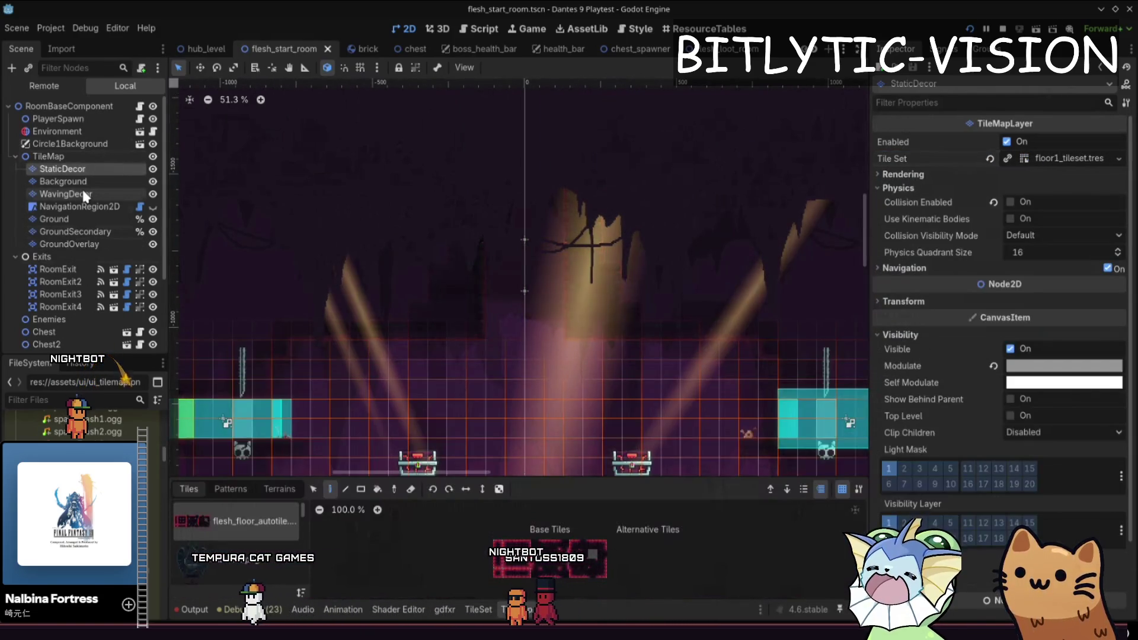
left_click(84, 193, "shift")
left_click(83, 167)
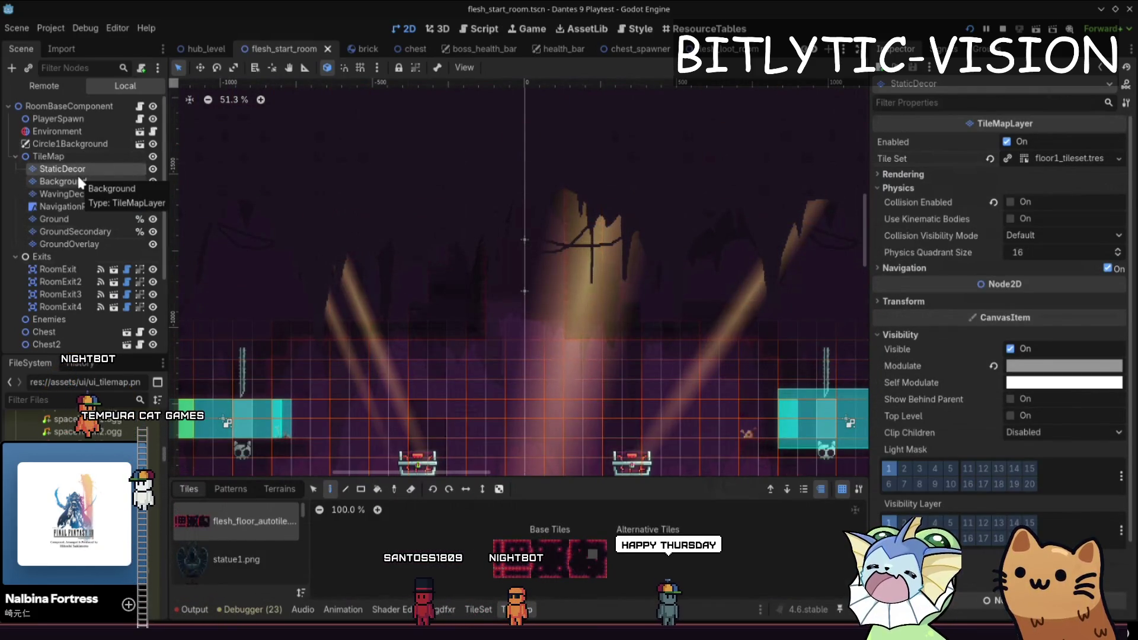
scroll(468, 200, "down", 5)
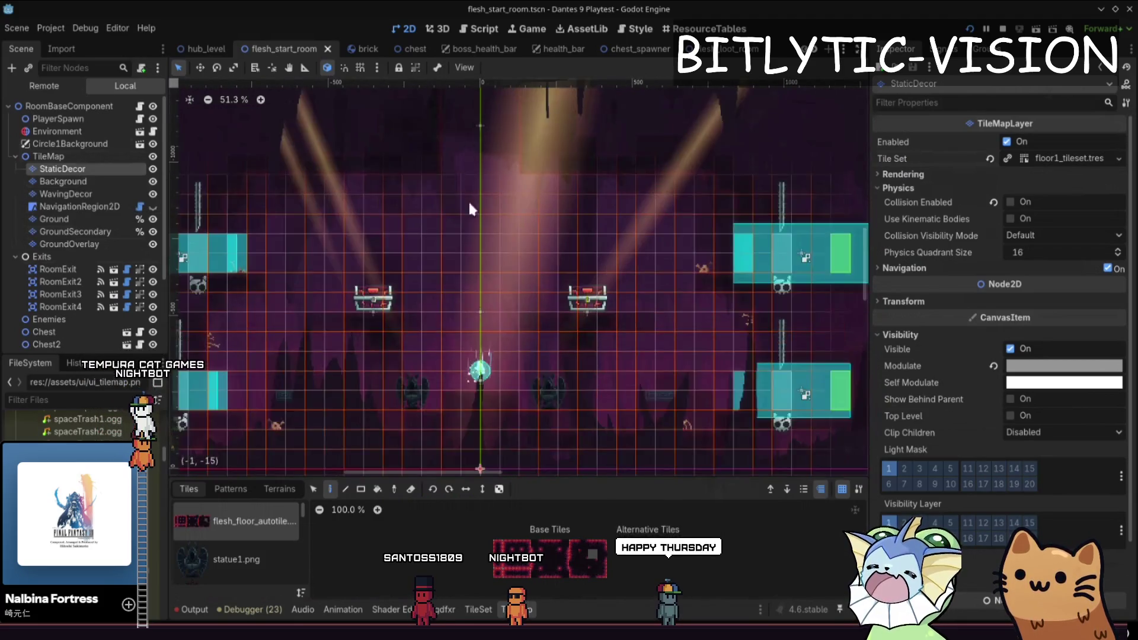
left_click(65, 156)
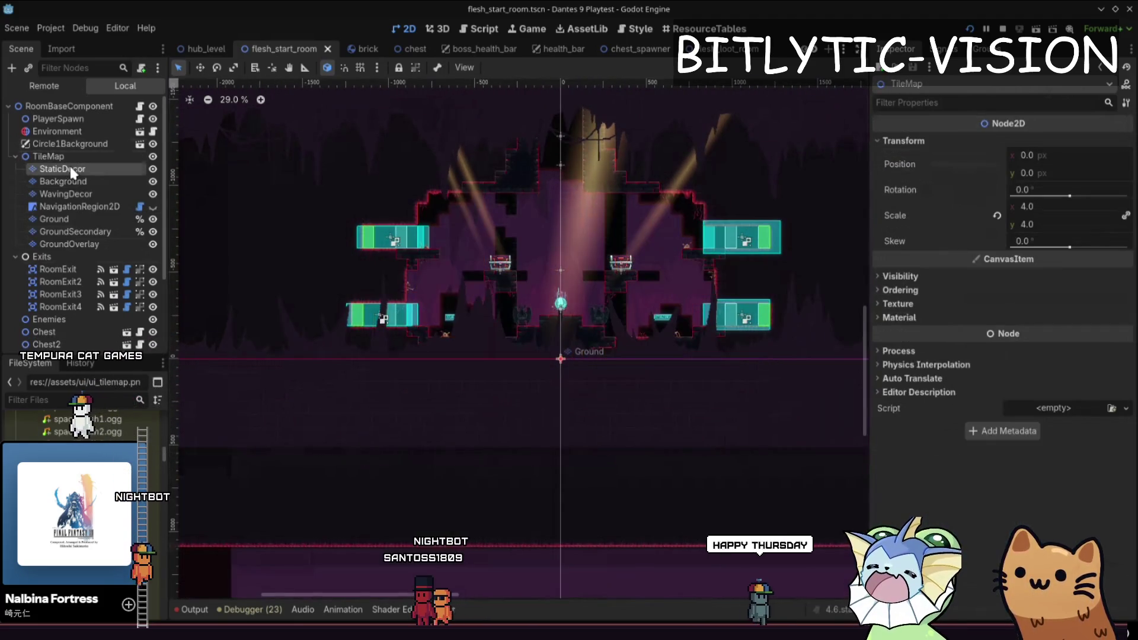
left_click(69, 166)
Step: Review StaticDecor's tile set, rendering and navigation properties, then select the Background layer
left_click(1064, 157)
left_click(1020, 156)
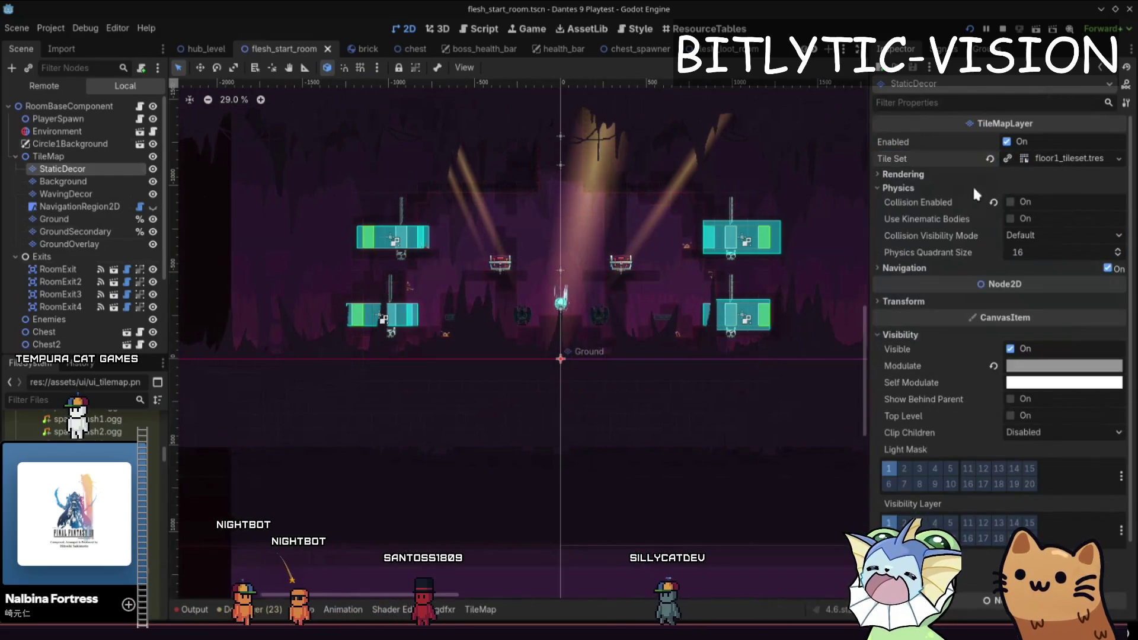
left_click(970, 174)
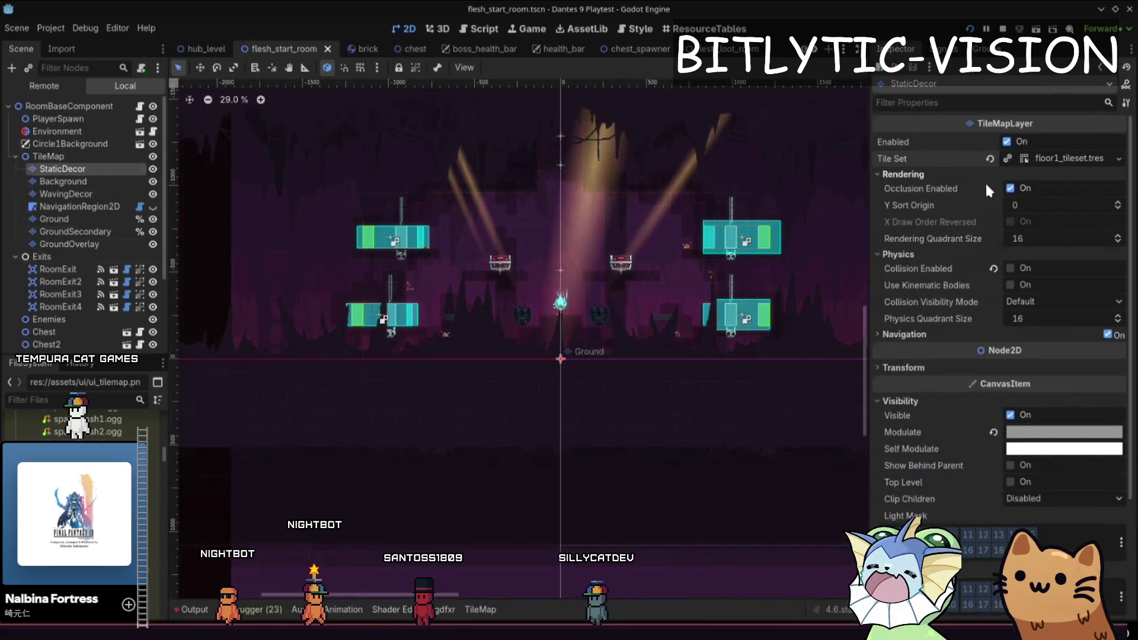
left_click(946, 333)
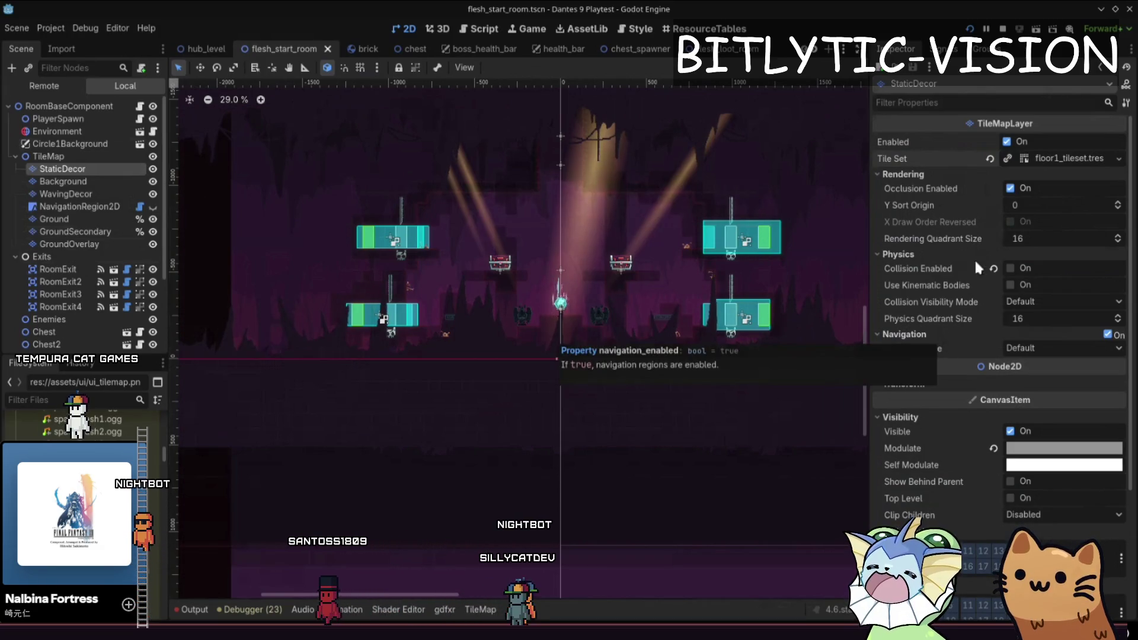
scroll(219, 214, "up", 5)
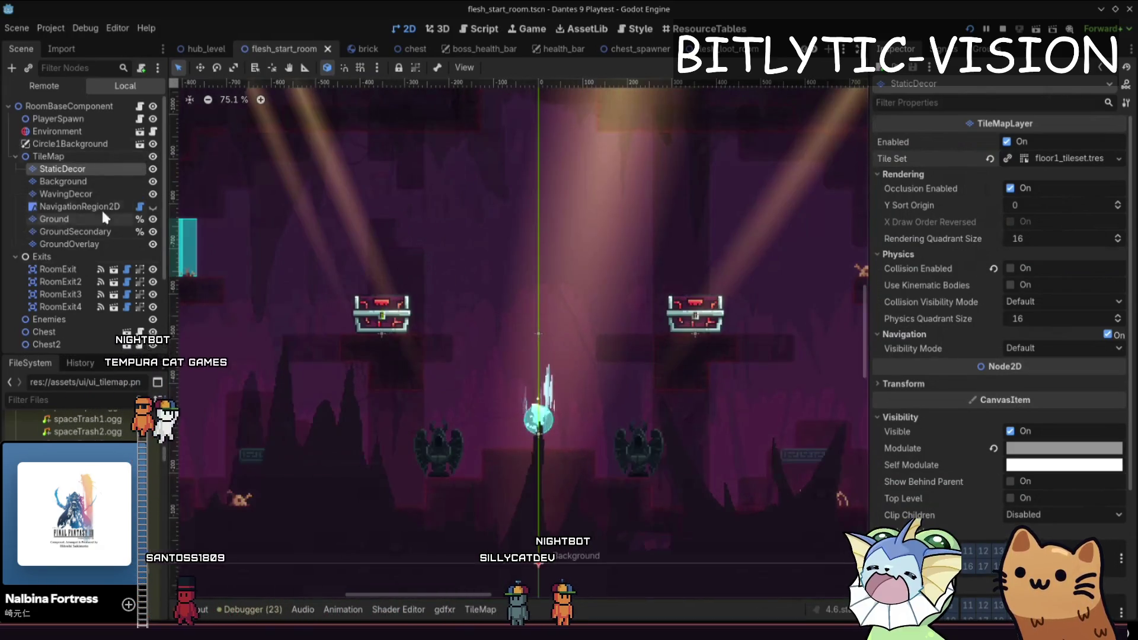
left_click(76, 184)
scroll(533, 296, "down", 4)
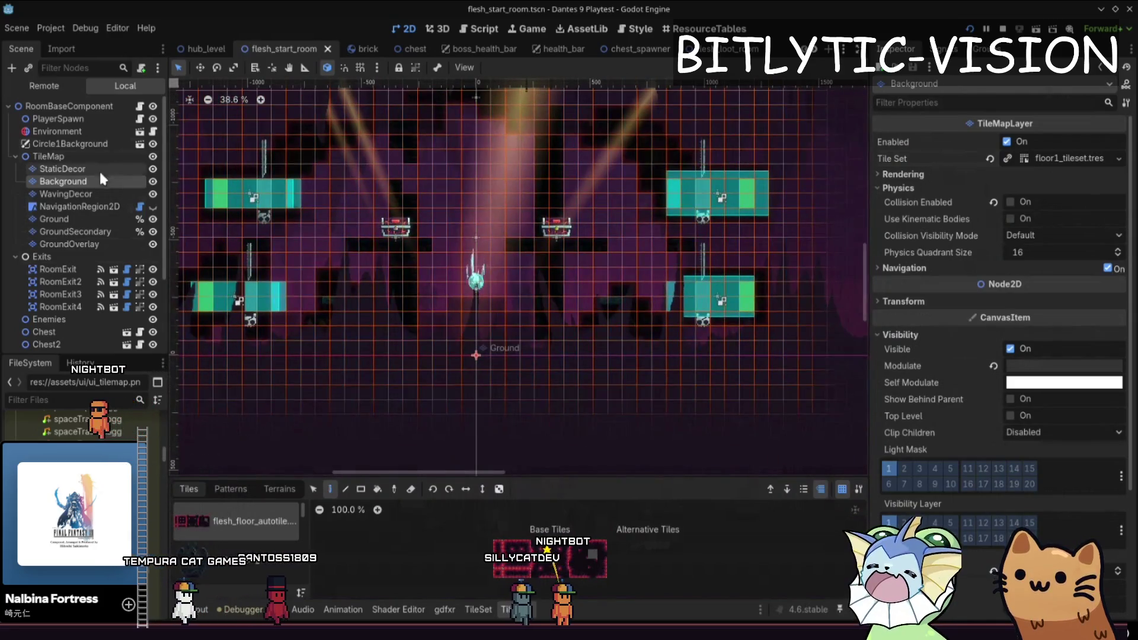
Step: Select the Ground layer, centre the view on the chest area and show its terrain sets
left_click(80, 217)
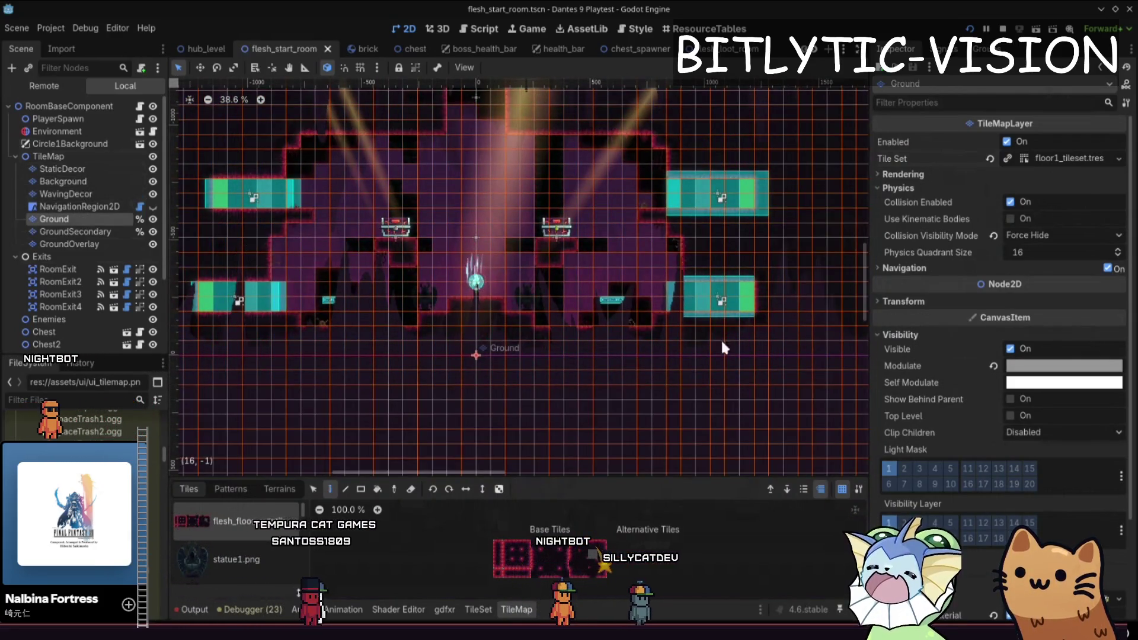
left_click_drag(722, 340, 730, 289)
scroll(631, 287, "up", 1)
mouse_move(631, 287)
left_mouse_down()
mouse_move(556, 330)
mouse_move(427, 361)
left_mouse_up()
scroll(428, 362, "up", 3)
left_click_drag(456, 310, 457, 416)
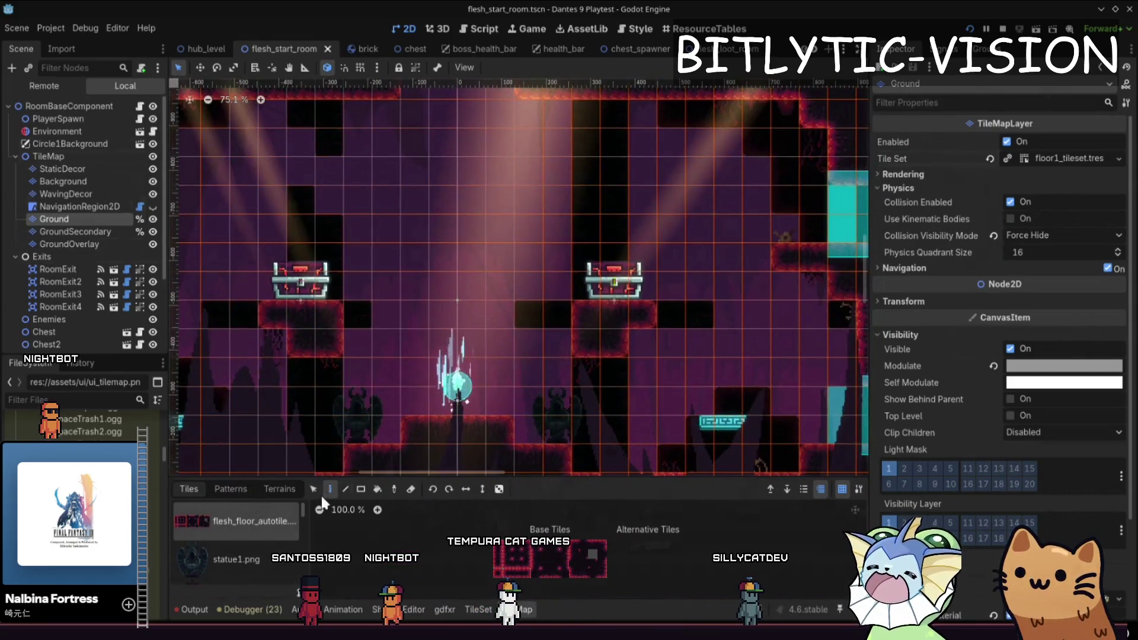
left_click(277, 496)
Step: Paint a brick block above the room centre, then locate the Background layer's floor tile set file
left_click_drag(357, 424, 375, 459)
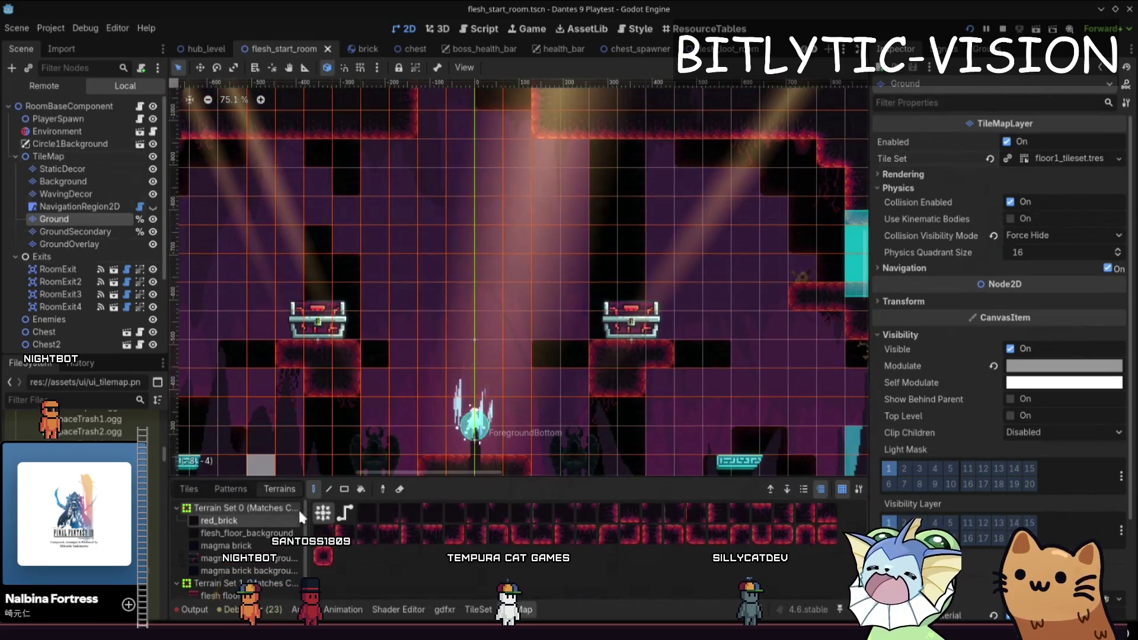
mouse_move(423, 237)
left_mouse_down()
mouse_move(383, 311)
mouse_move(434, 274)
left_mouse_up()
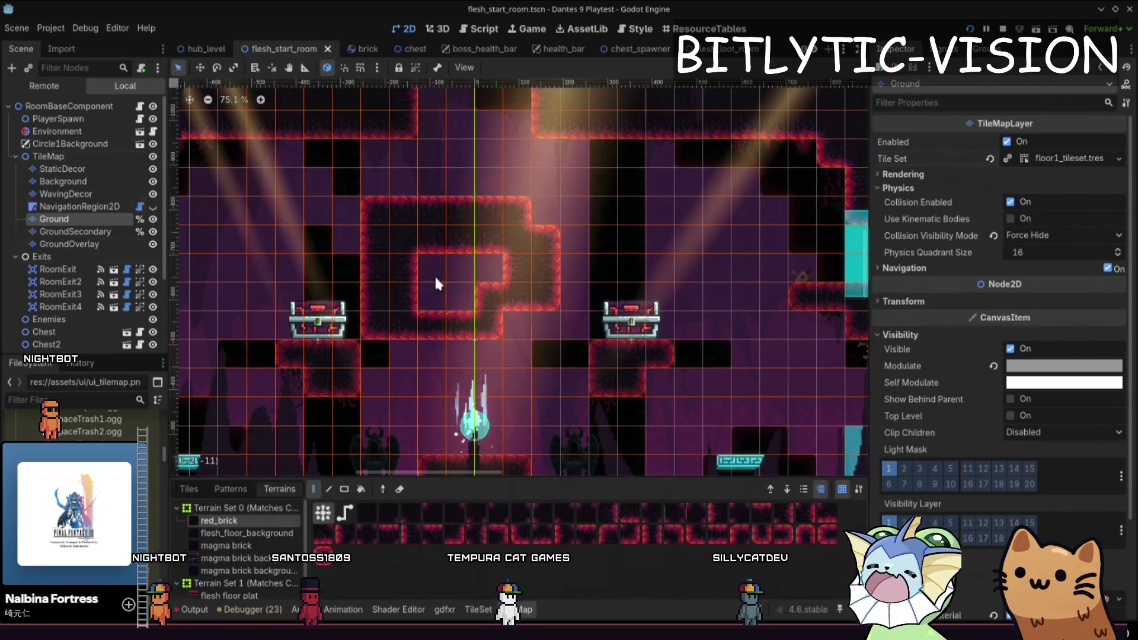
left_click_drag(499, 379, 600, 363)
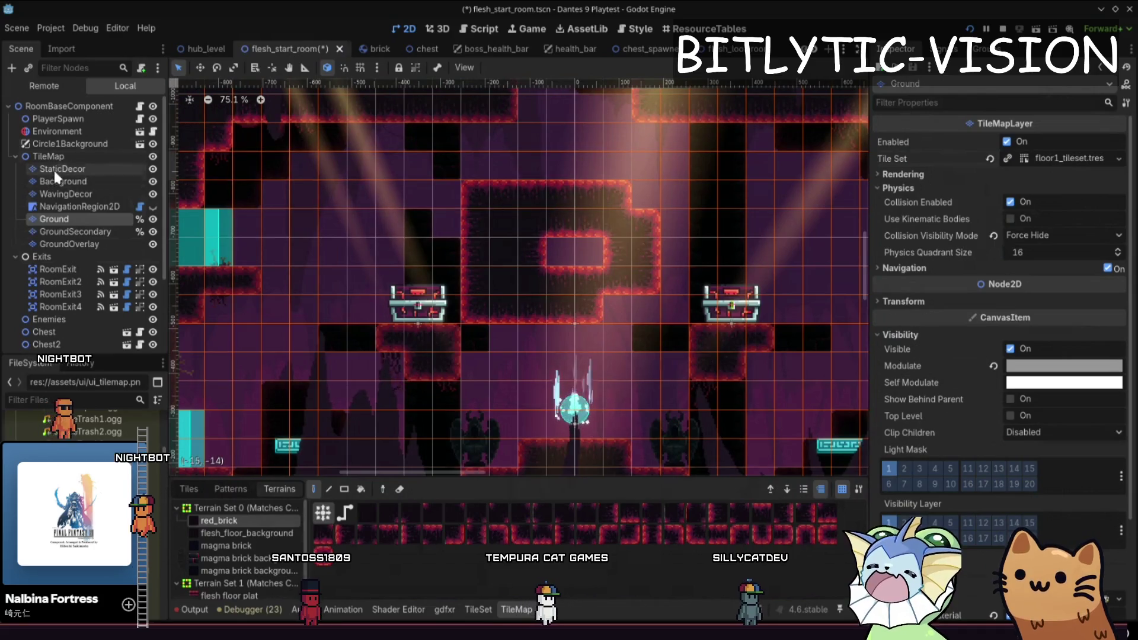
left_click(52, 169)
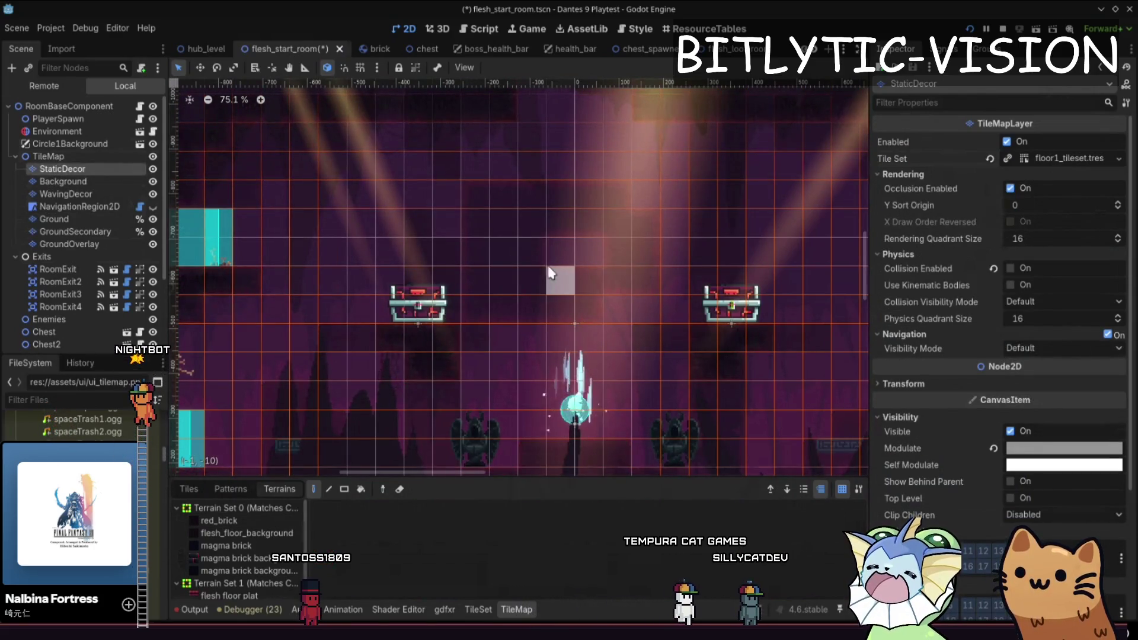
left_click(113, 182)
left_click(1118, 159)
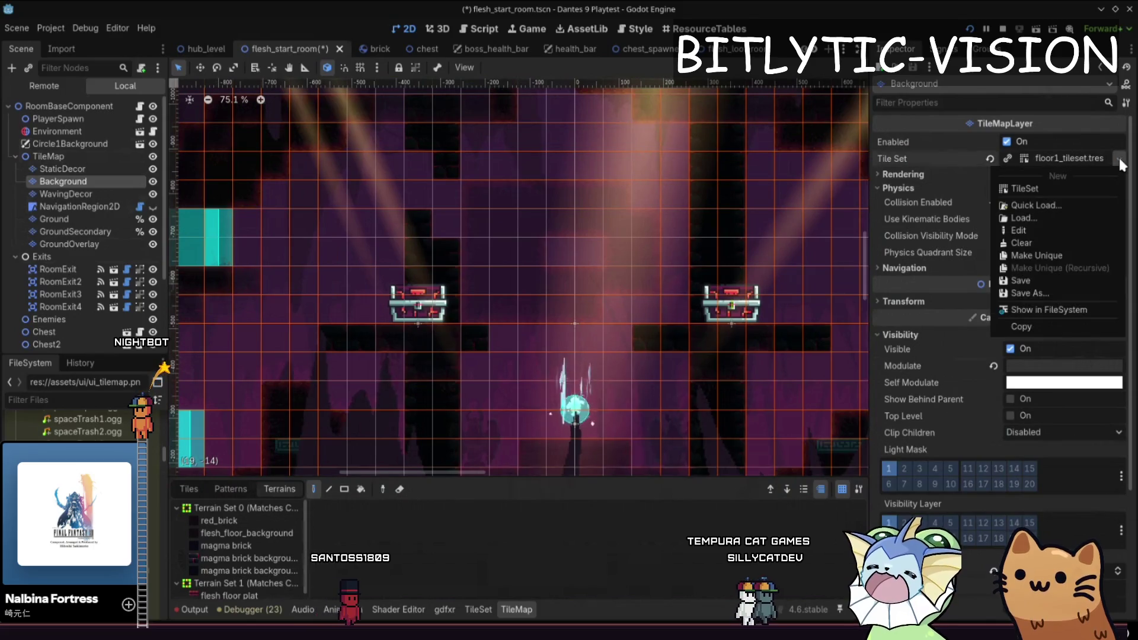
left_click(1048, 309)
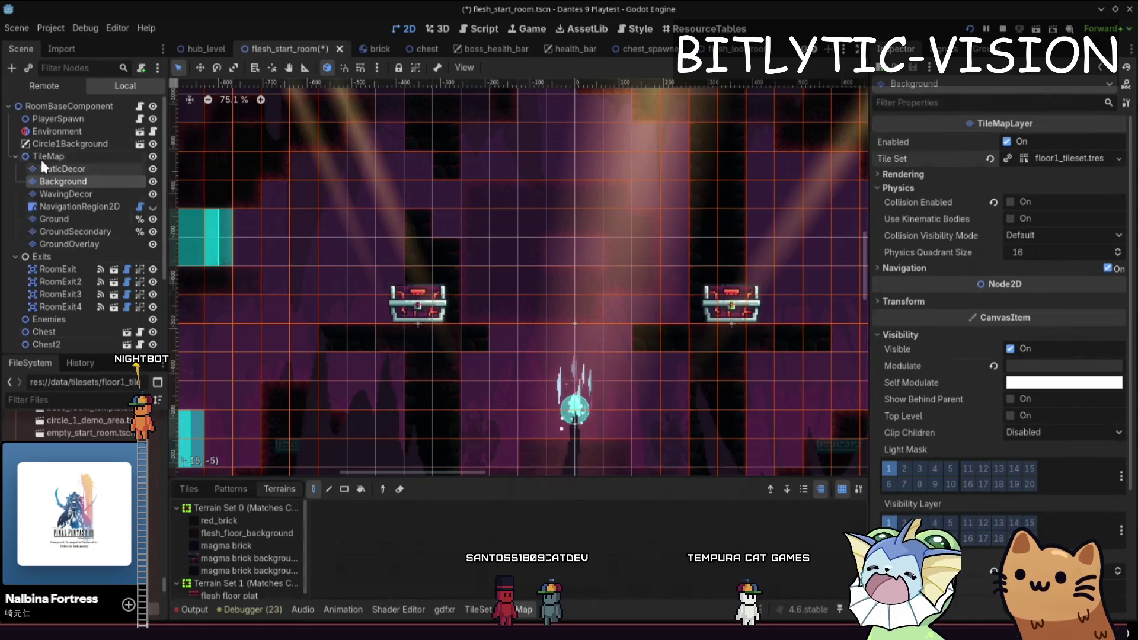
Step: Click through the StaticDecor, Ground and GroundOverlay tile layers in turn
left_click(62, 158)
left_click(66, 168)
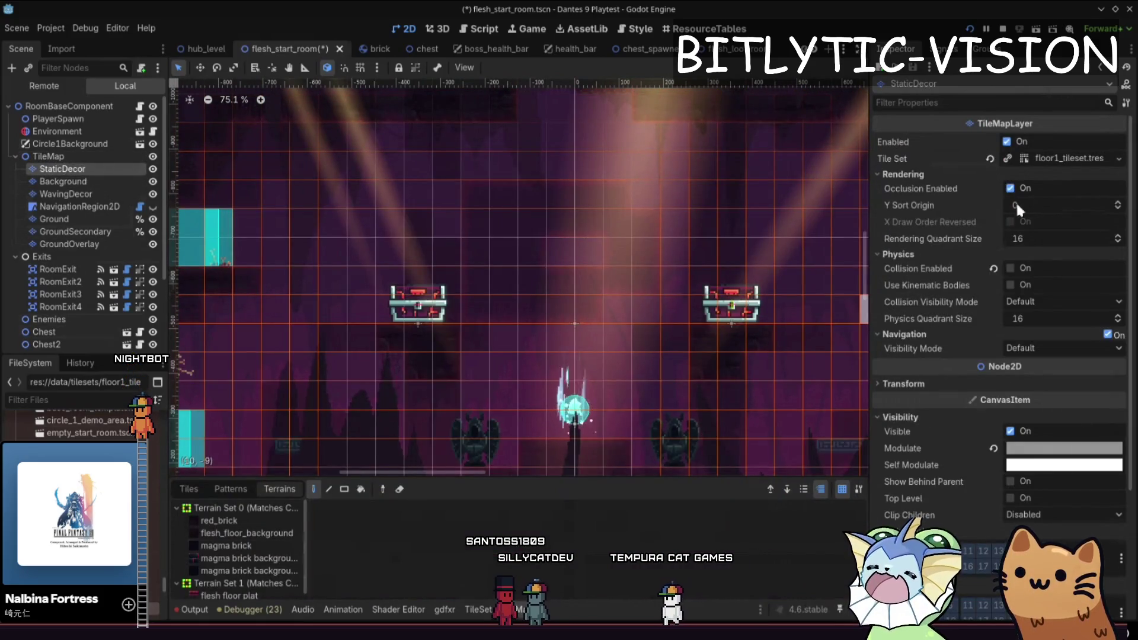
left_click(79, 183)
left_click(77, 217)
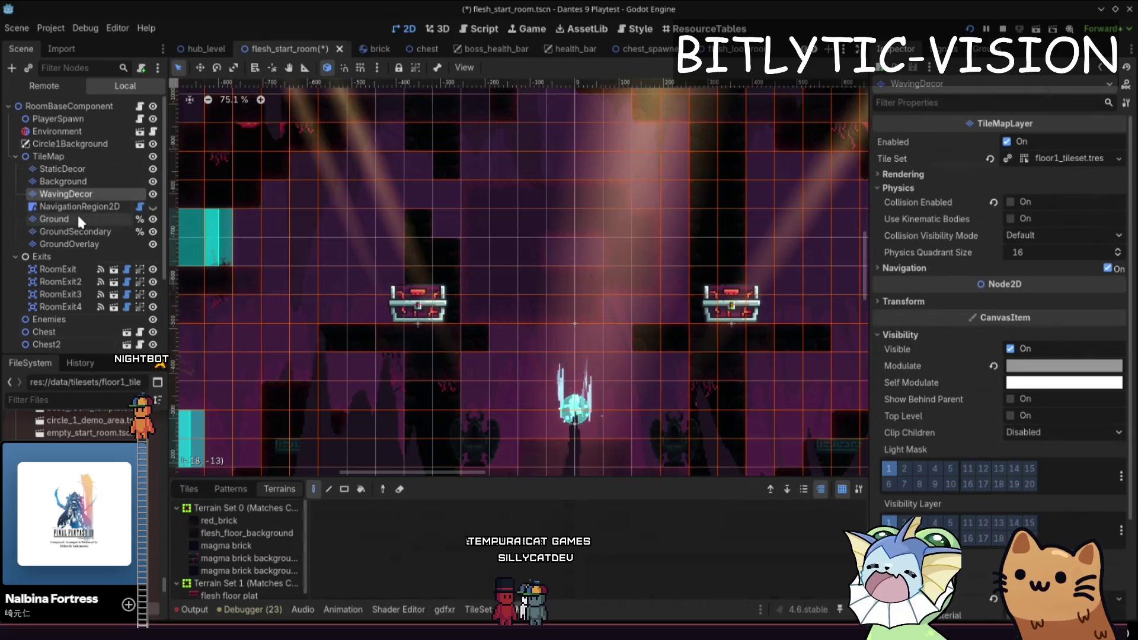
left_click(77, 231)
left_click(80, 244)
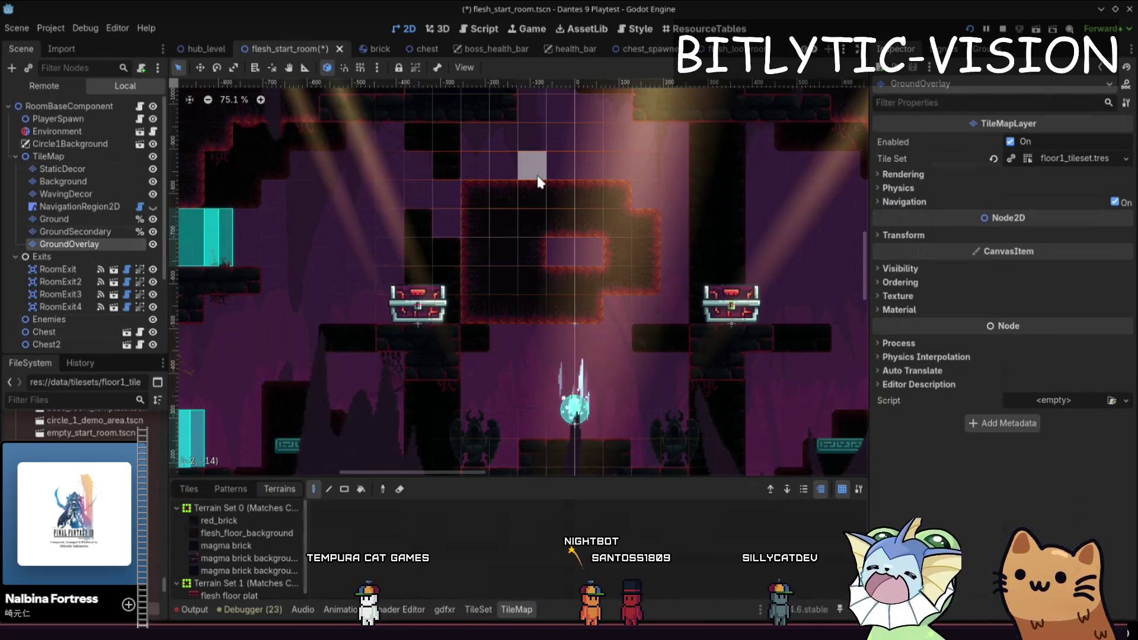
scroll(548, 180, "up", 2)
scroll(548, 237, "right", 4)
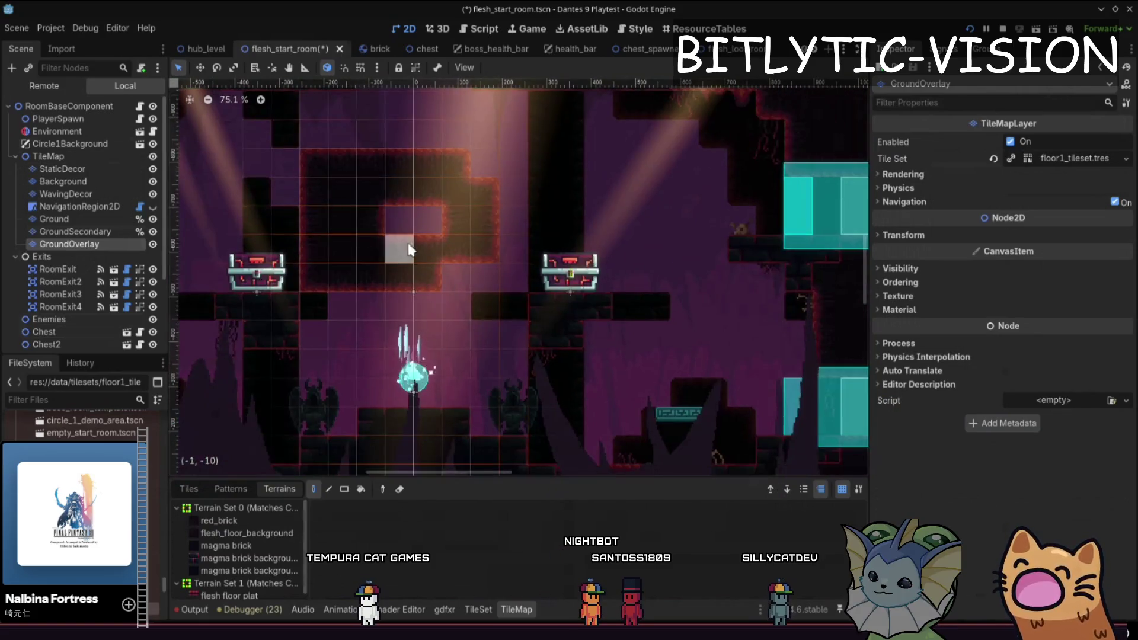
Step: Undo the red-rimmed overlay block and save flesh_start_room.tscn
left_click(554, 290)
key("ctrl+z")
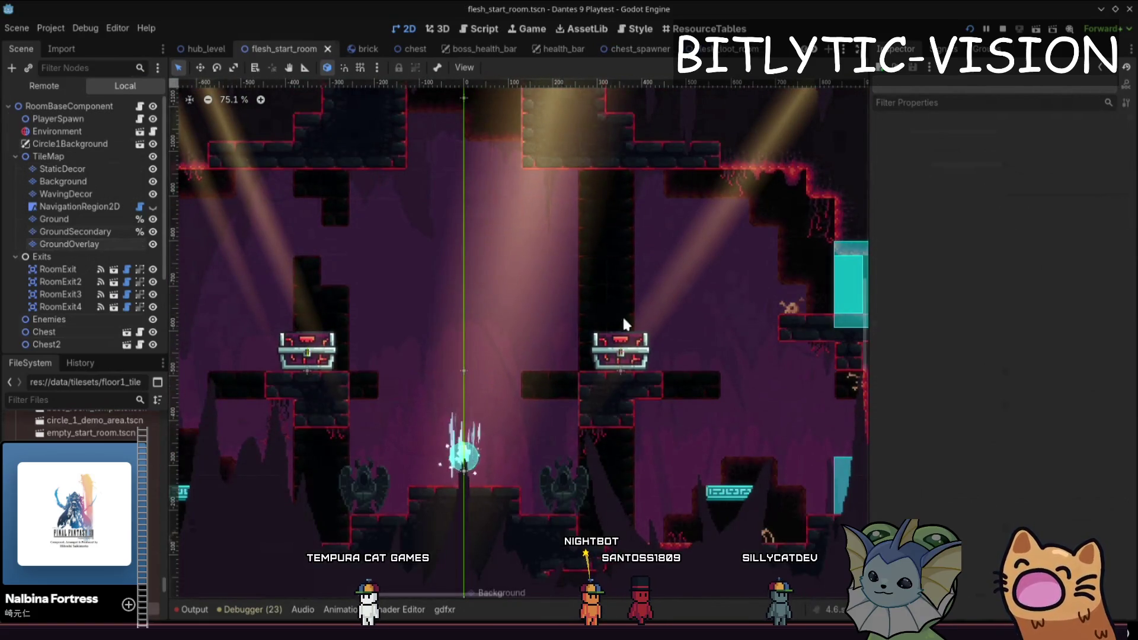
scroll(621, 315, "up", 2)
scroll(646, 337, "down", 1)
key("ctrl+s")
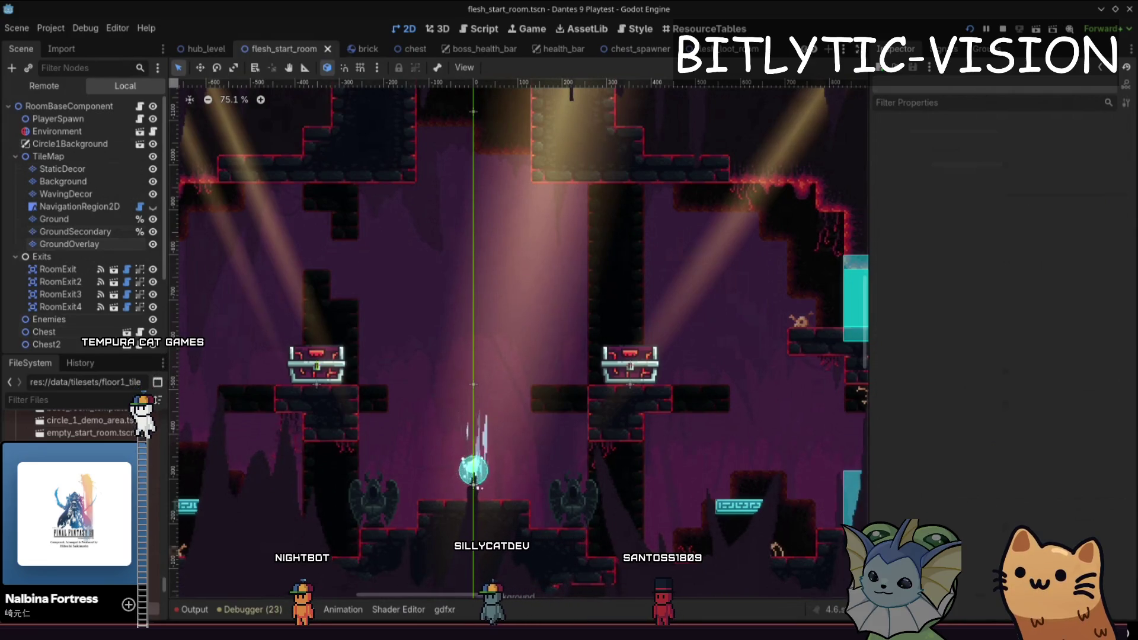
Step: Switch to the relic_instance.gd script and place the caret at the start of line 4
scroll(460, 253, "down", 3)
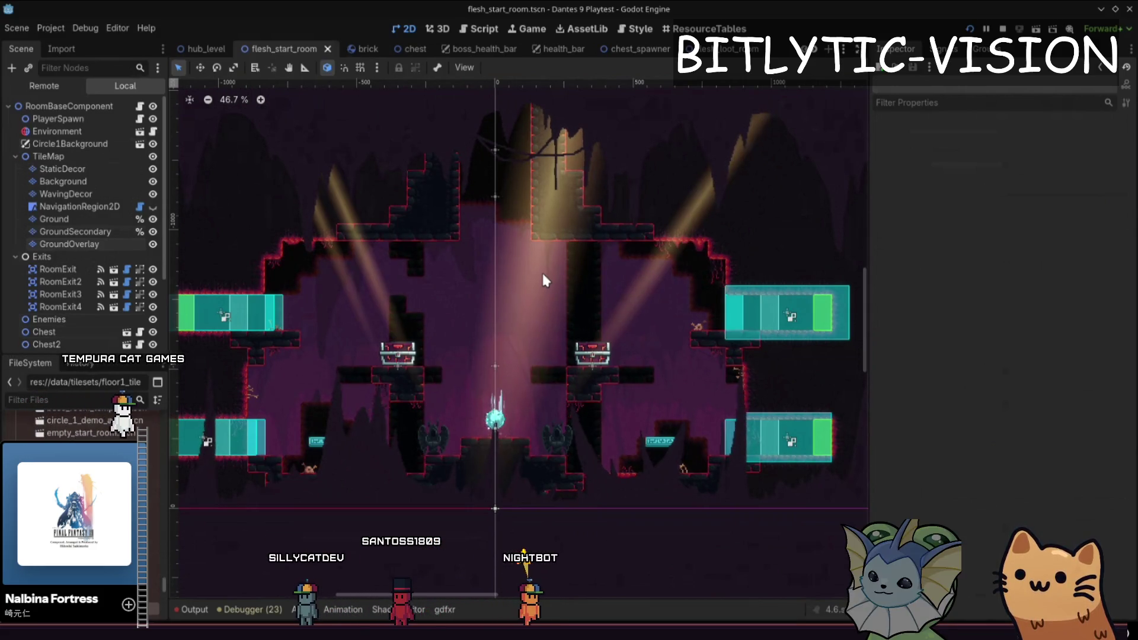
key("ctrl+F3")
left_click_drag(526, 128, 362, 128)
left_click(353, 128)
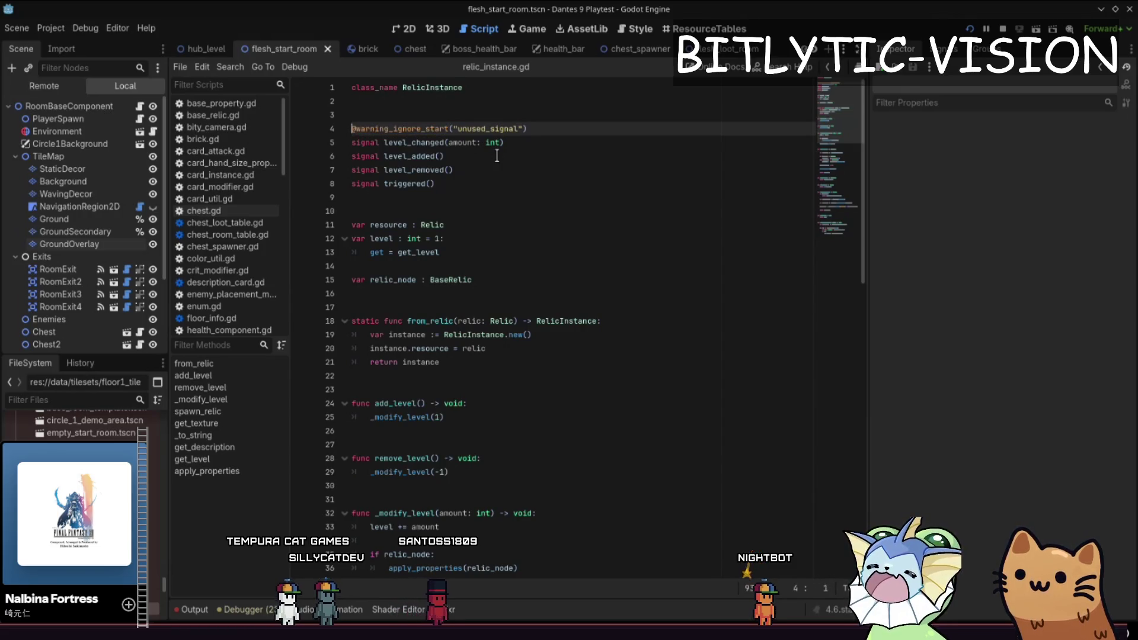
Step: Add a new empty line after the signals at the end of line 4
key("Down")
key("Down")
key("Down")
key("Down")
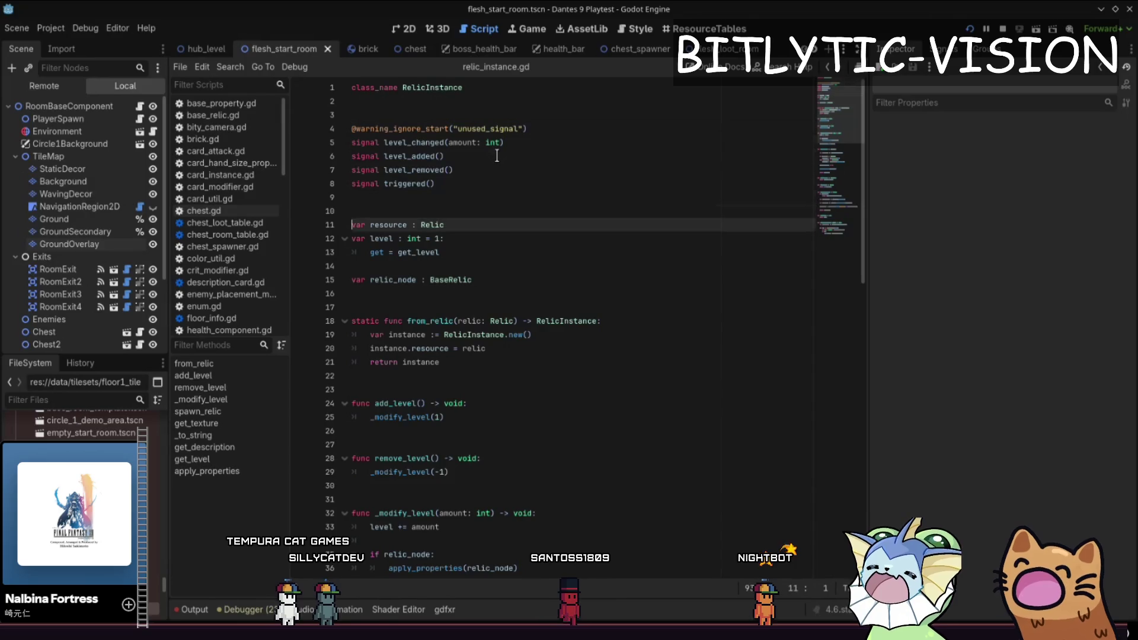
key("Up")
key("Up")
key("Up")
key("Up")
key("Up")
key("Up")
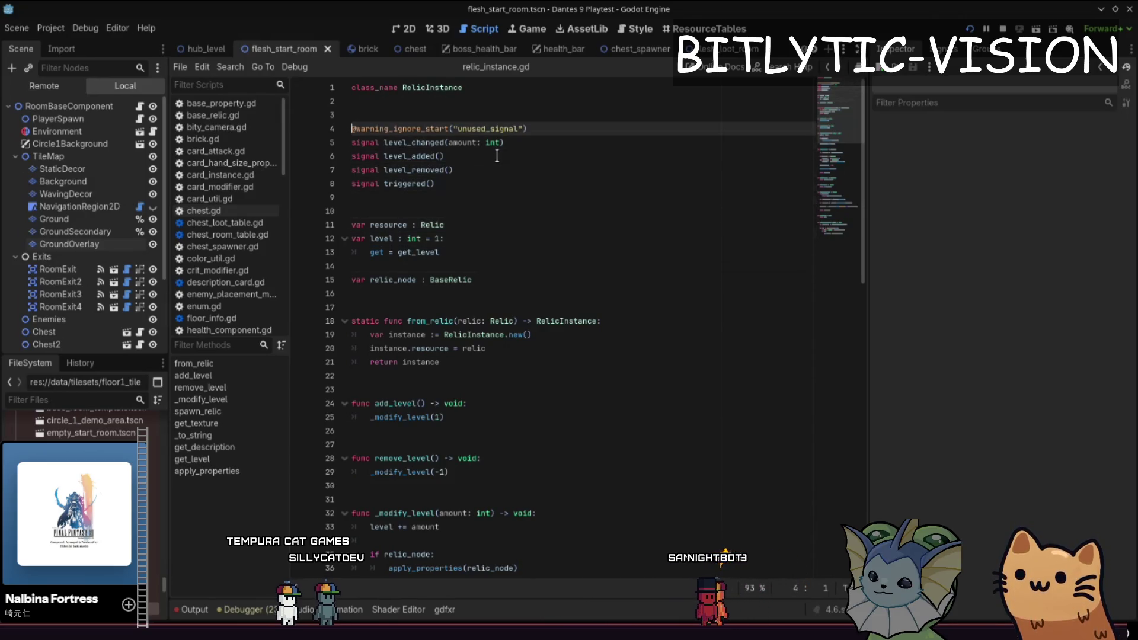
key("Left")
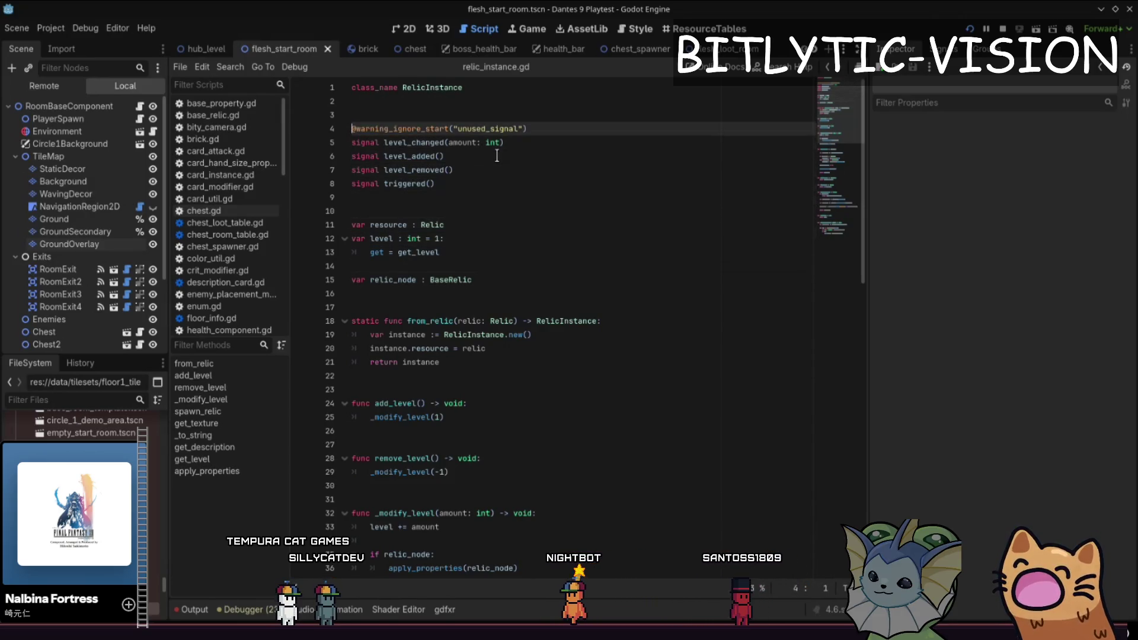
key("Left")
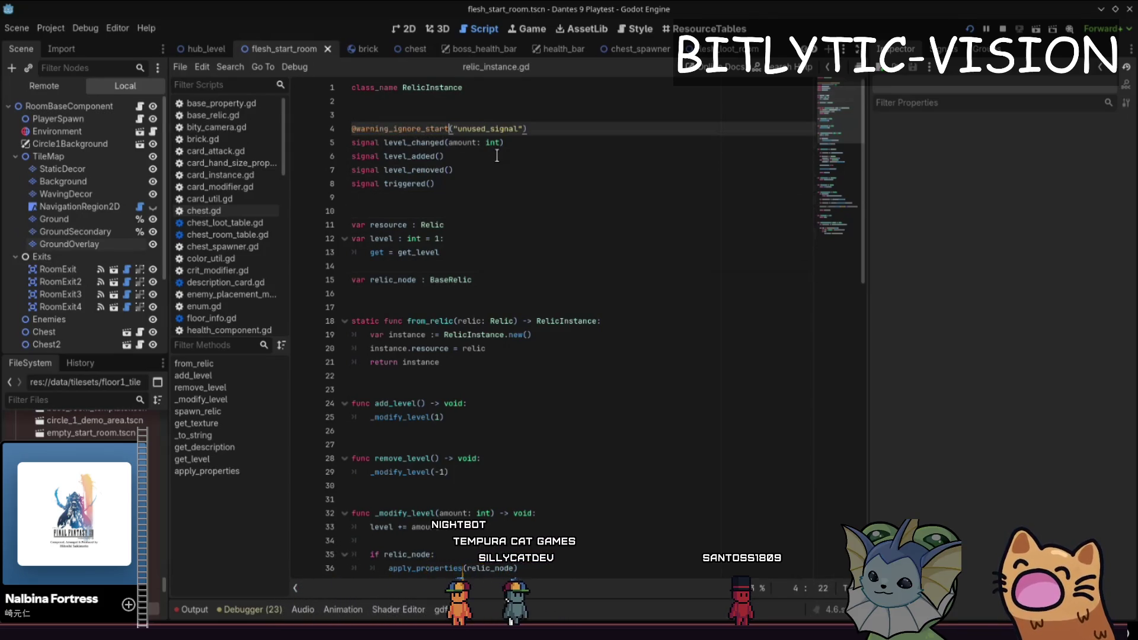
key("shift+End")
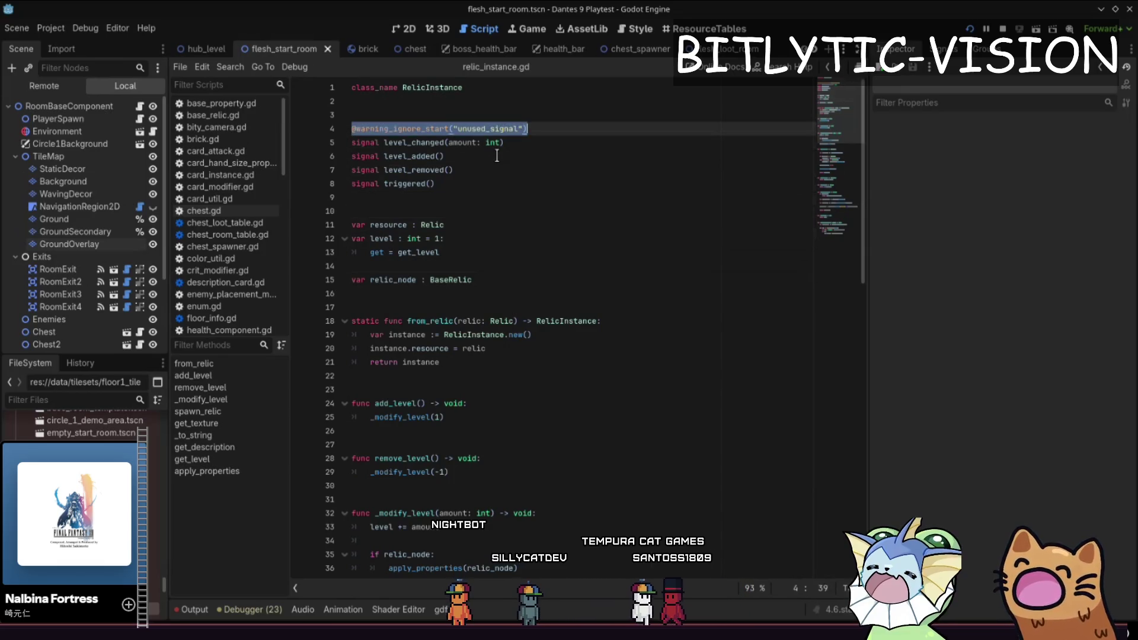
key("End")
key("Down")
key("Down")
key("Down")
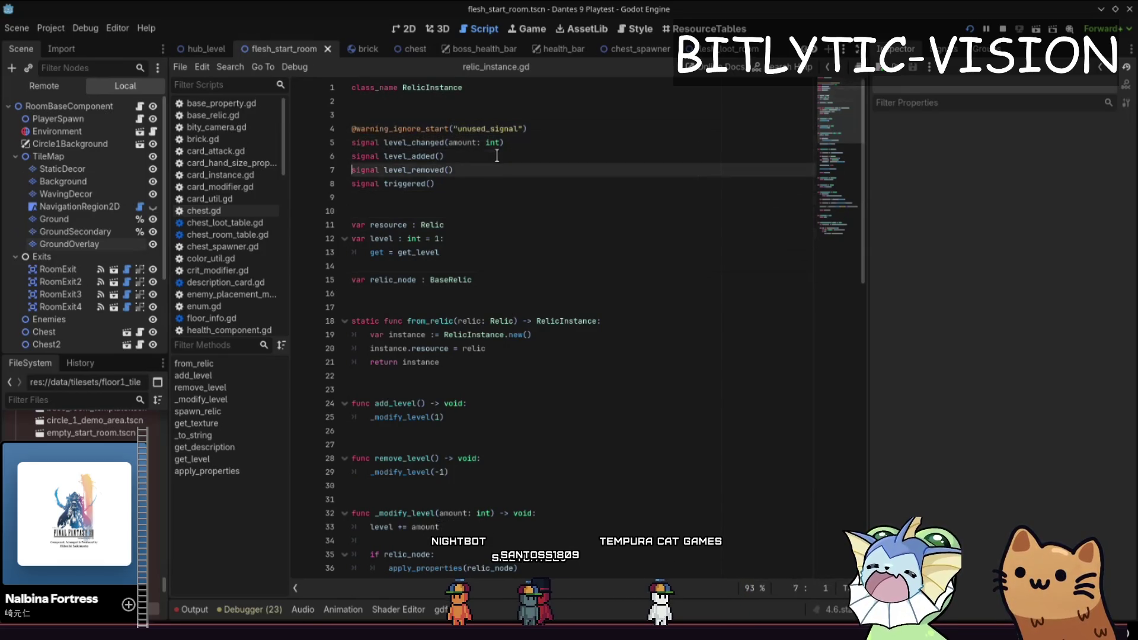
key("Return")
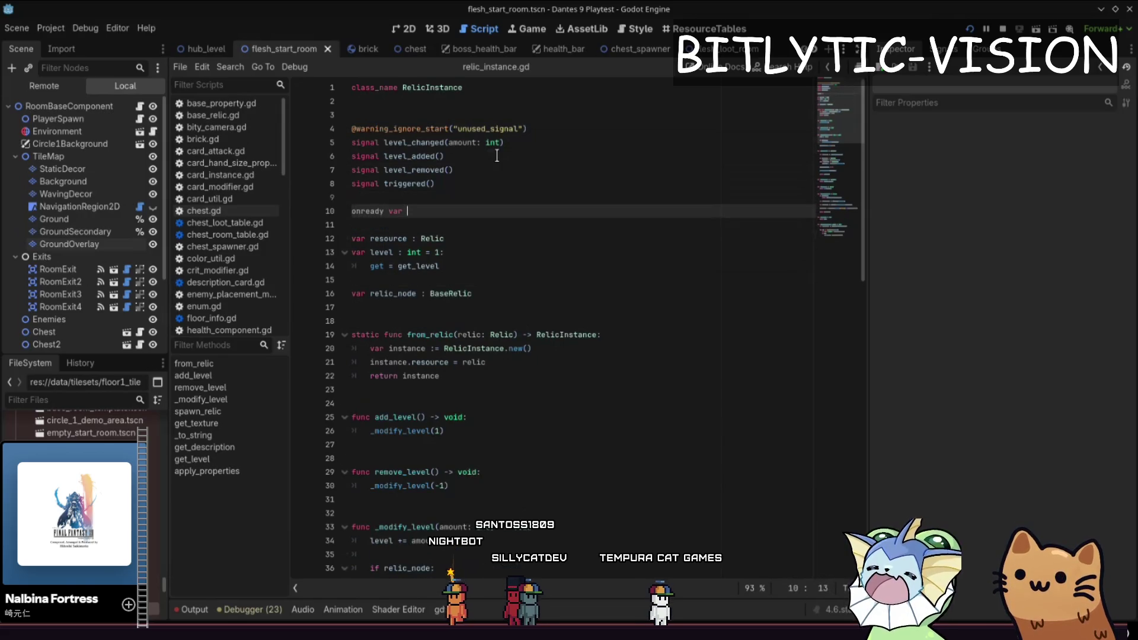
Step: Remove the export var line again, restore the blank line, and save the script
key("shift+Home")
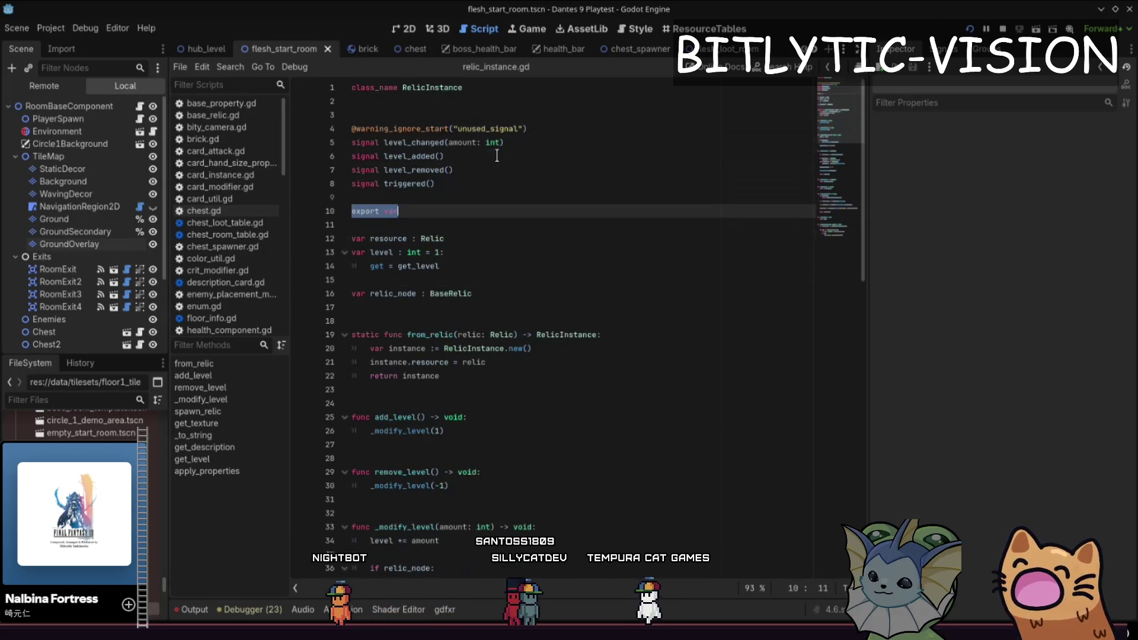
key("BackSpace")
key("BackSpace")
key("BackSpace")
key("Down")
key("Down")
key("Up")
key("Return")
key("Down")
key("Down")
key("Down")
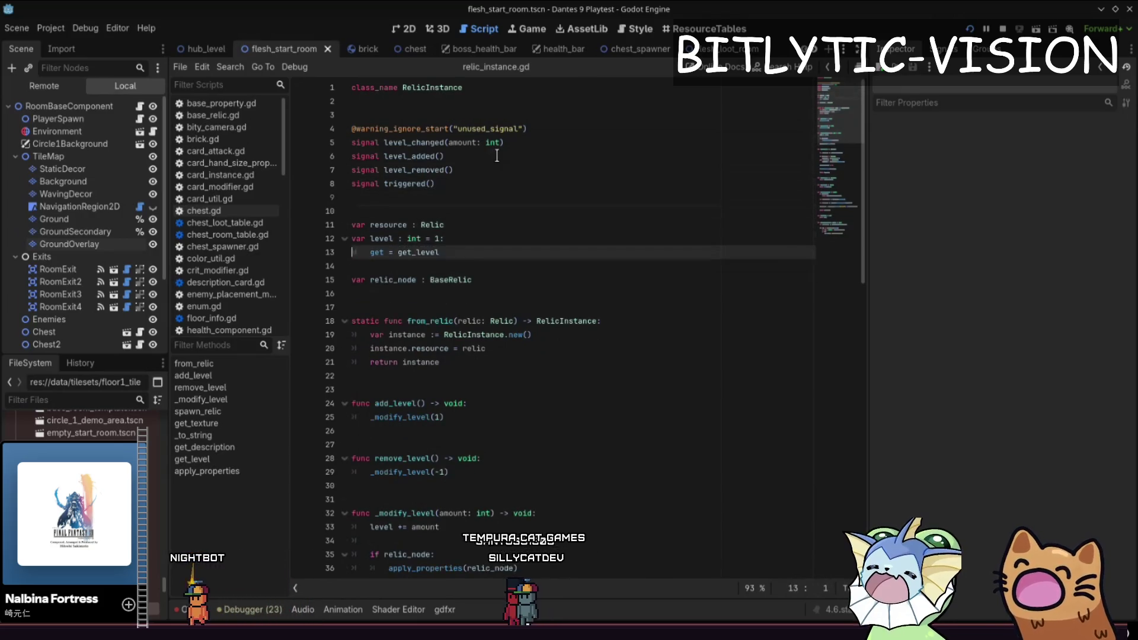
key("ctrl+s")
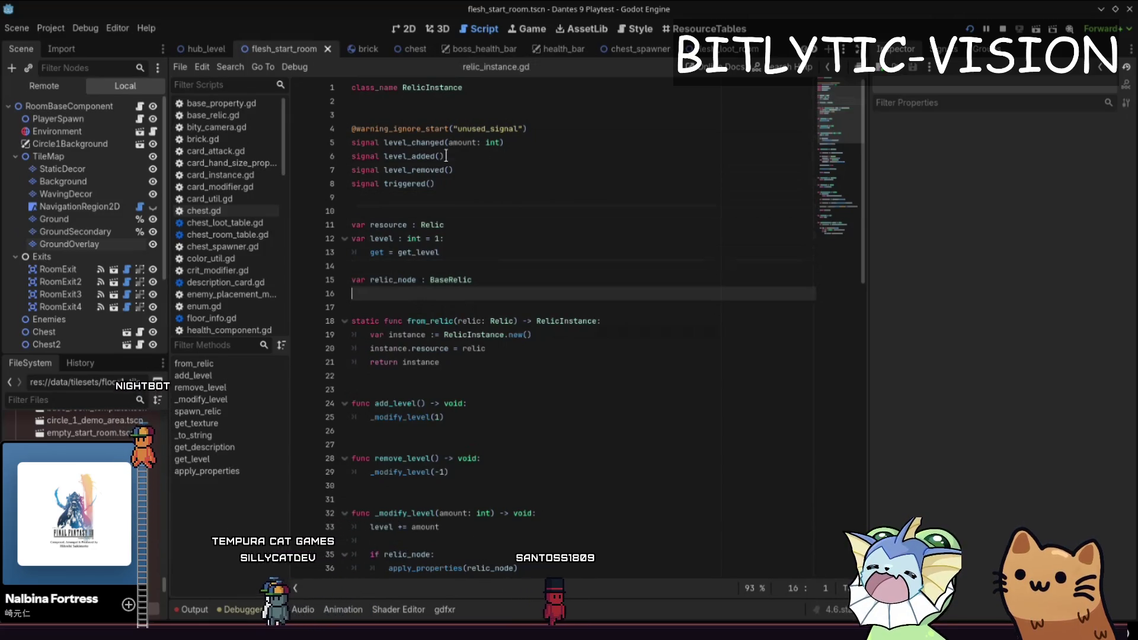
left_click(397, 129, "ctrl")
key("alt+Left")
left_click(572, 227)
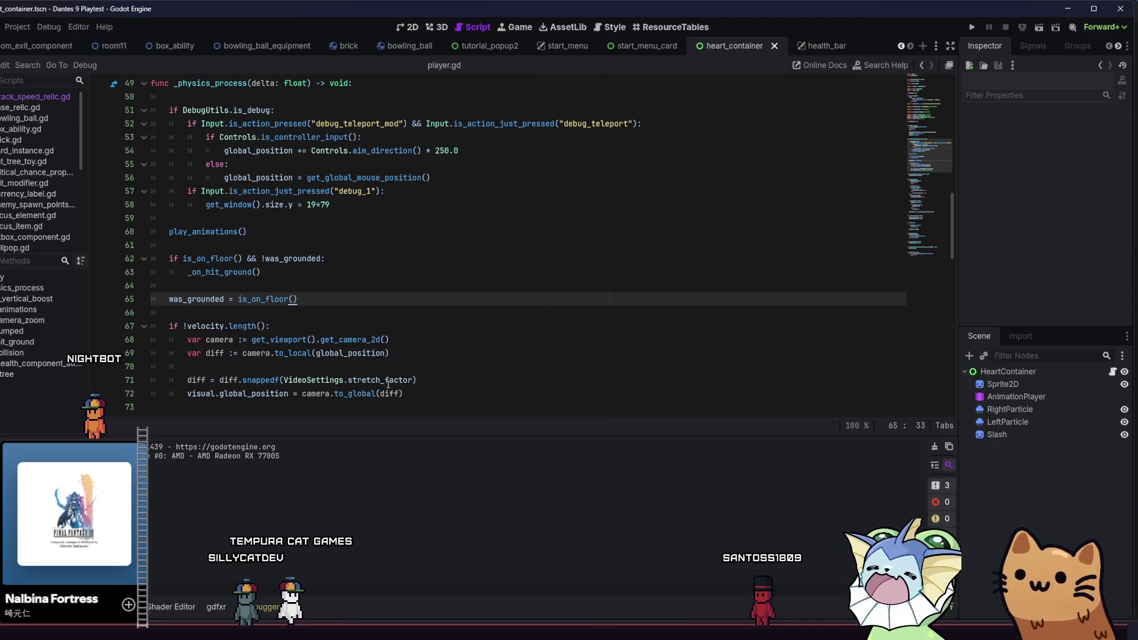
Step: Switch to Aseprite and pan across the gatos.aseprite sprite sheet
key("alt+Tab")
left_click_drag(238, 434, 260, 357)
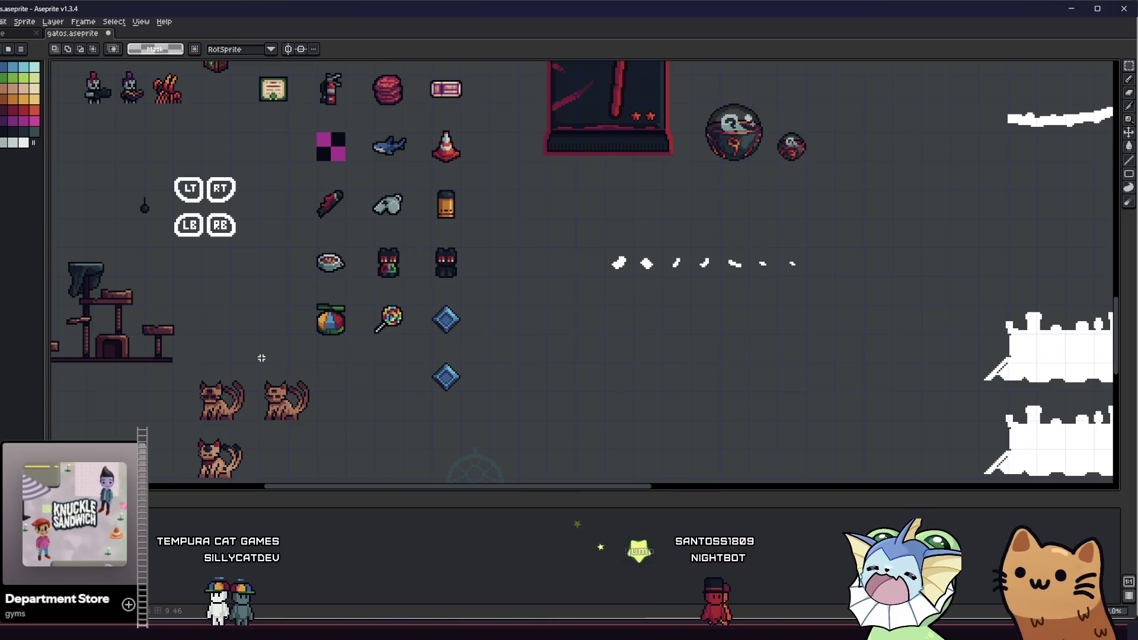
scroll(420, 341, "up", 1)
scroll(419, 341, "up", 2)
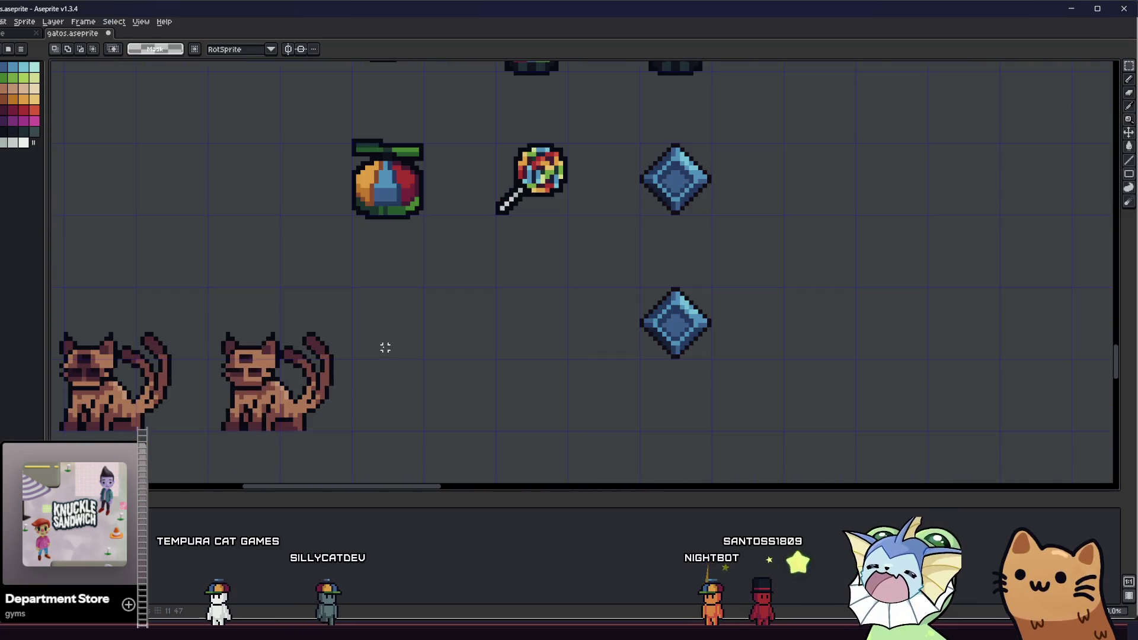
scroll(286, 338, "right", 3)
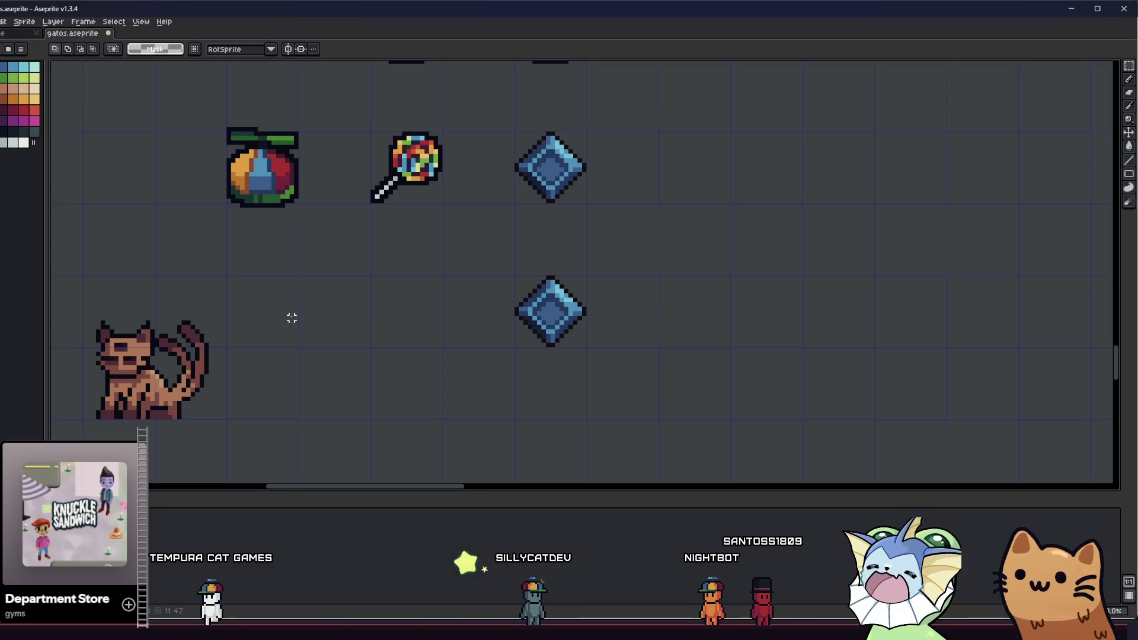
scroll(292, 317, "right", 1)
scroll(296, 304, "up", 1)
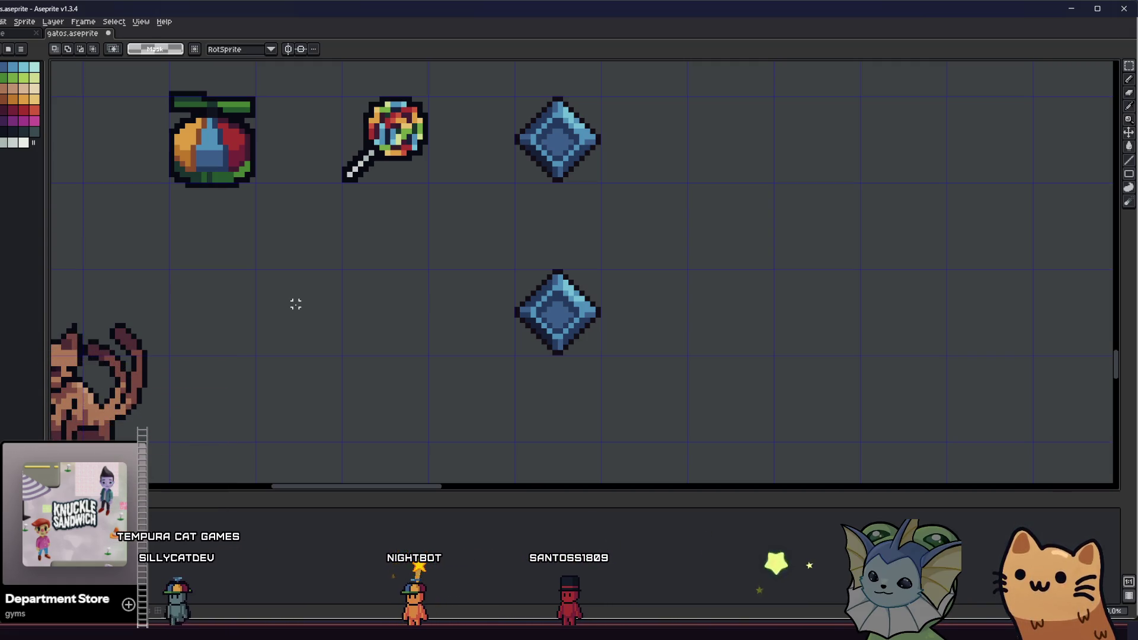
left_click_drag(295, 304, 302, 282)
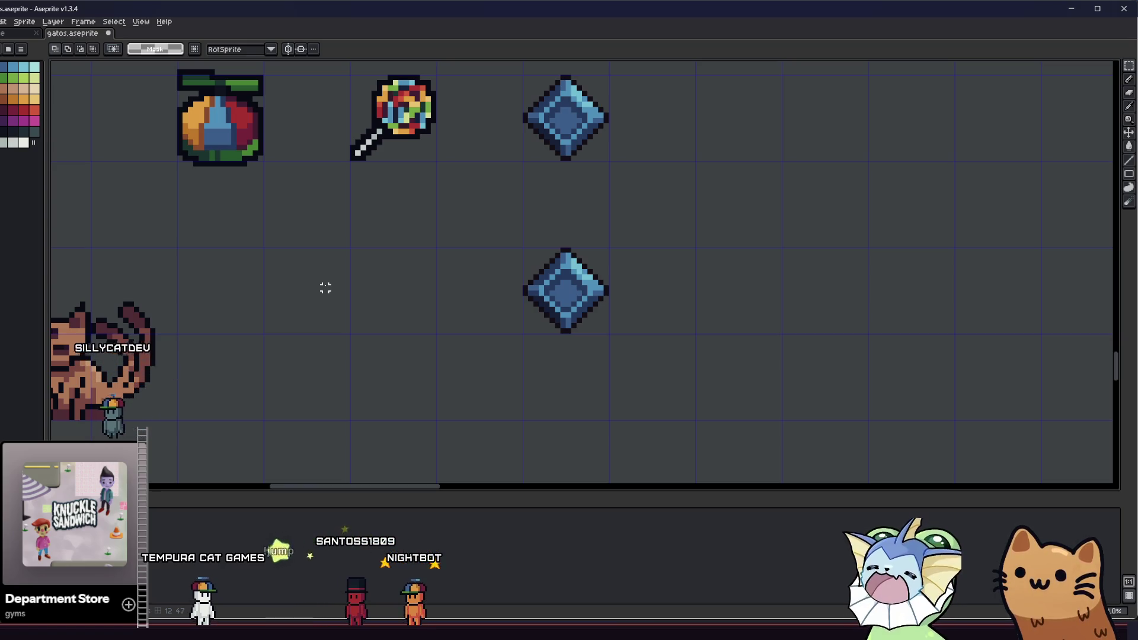
scroll(325, 287, "down", 4)
left_click_drag(348, 348, 383, 443)
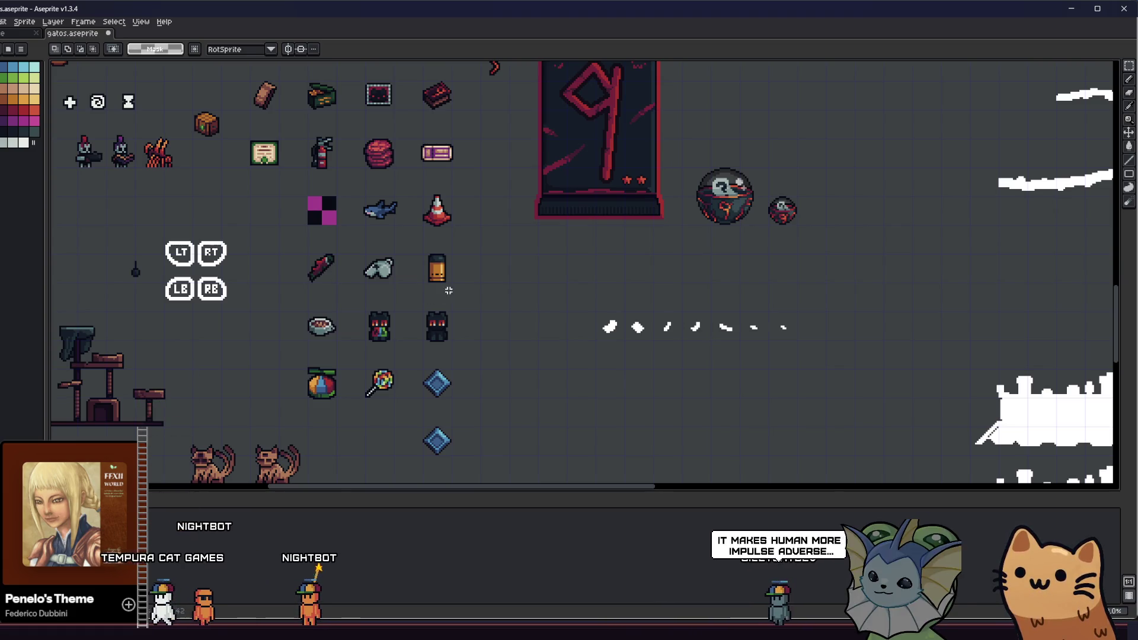
Step: Scroll the view around the blue diamond gems on the item sheet
scroll(481, 276, "down", 2)
scroll(462, 356, "up", 3)
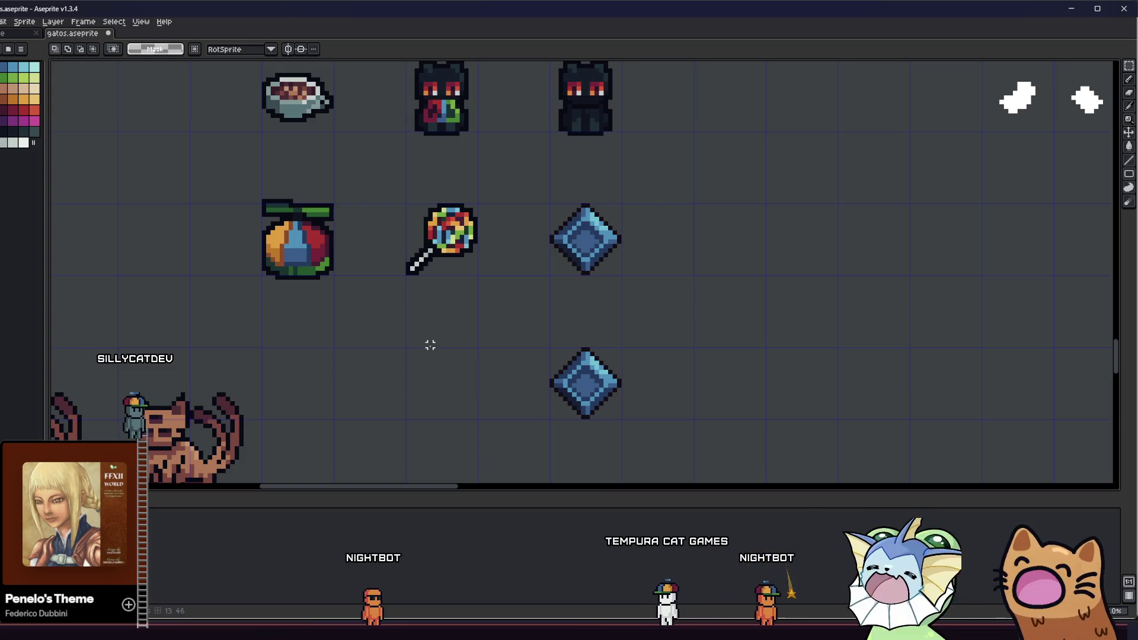
scroll(425, 339, "up", 2)
Step: Pencil a dark arched outline with a small curl left of the diamond
key("b")
scroll(444, 354, "left", 1)
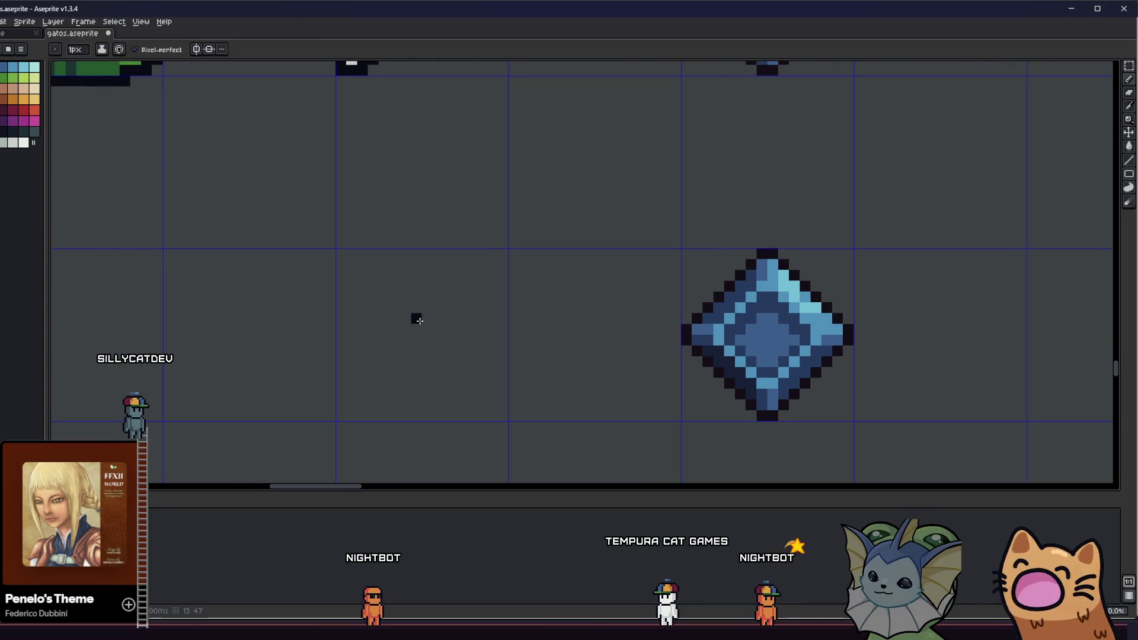
scroll(372, 295, "down", 1)
mouse_move(372, 295)
left_mouse_down()
mouse_move(468, 270)
mouse_move(469, 388)
mouse_move(505, 400)
left_mouse_up()
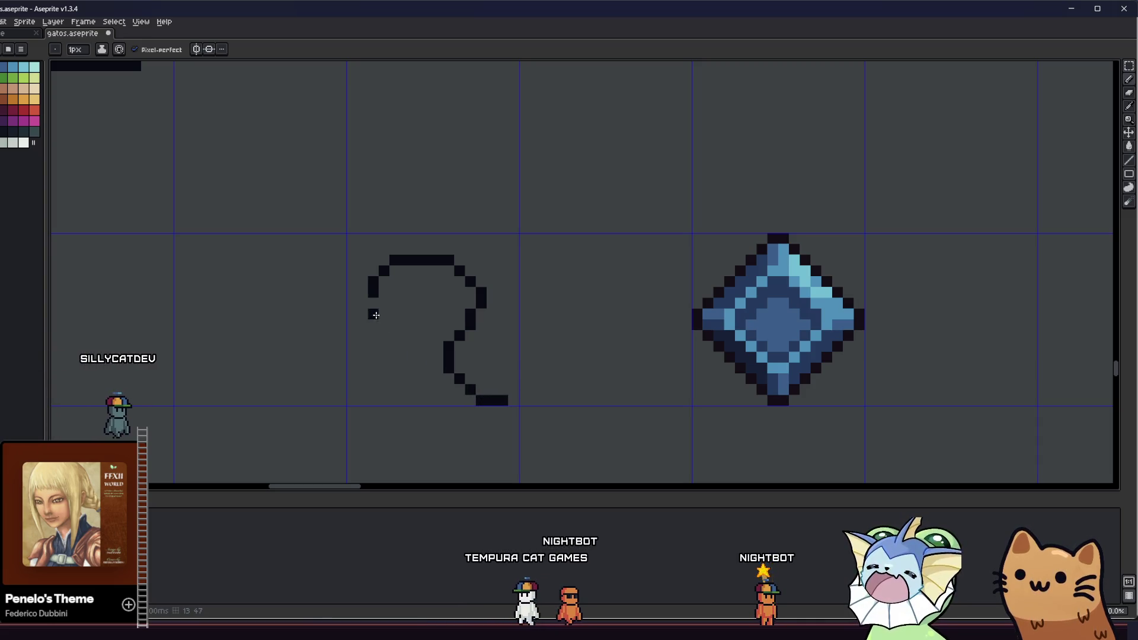
mouse_move(369, 294)
left_mouse_down()
mouse_move(372, 332)
mouse_move(406, 305)
mouse_move(387, 313)
left_mouse_up()
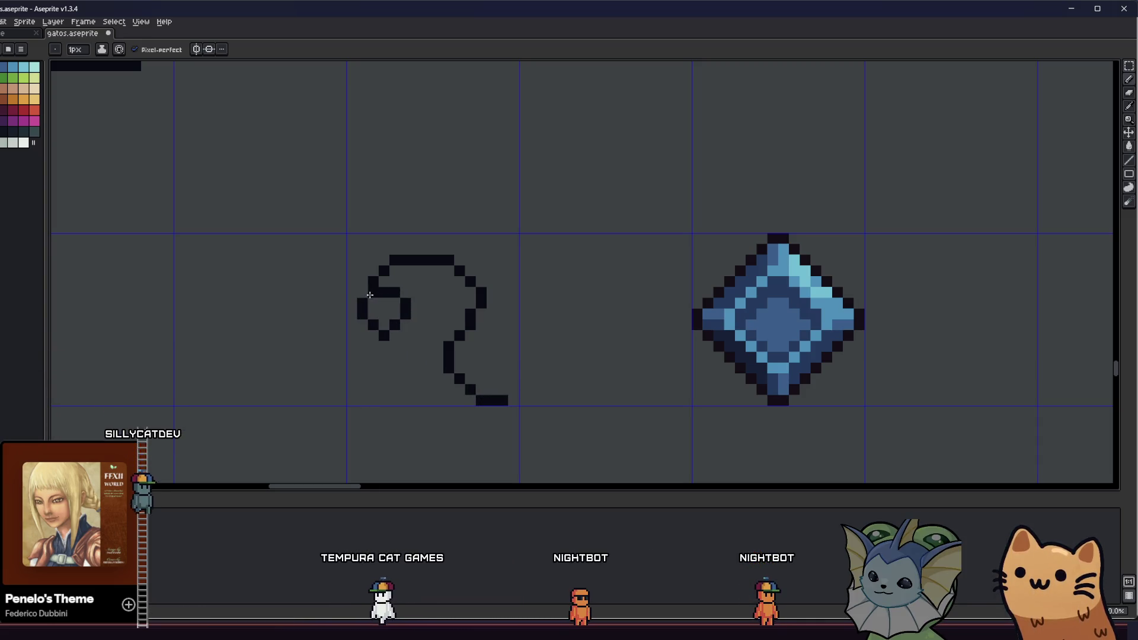
key("g")
left_click(387, 314)
key("ctrl+z")
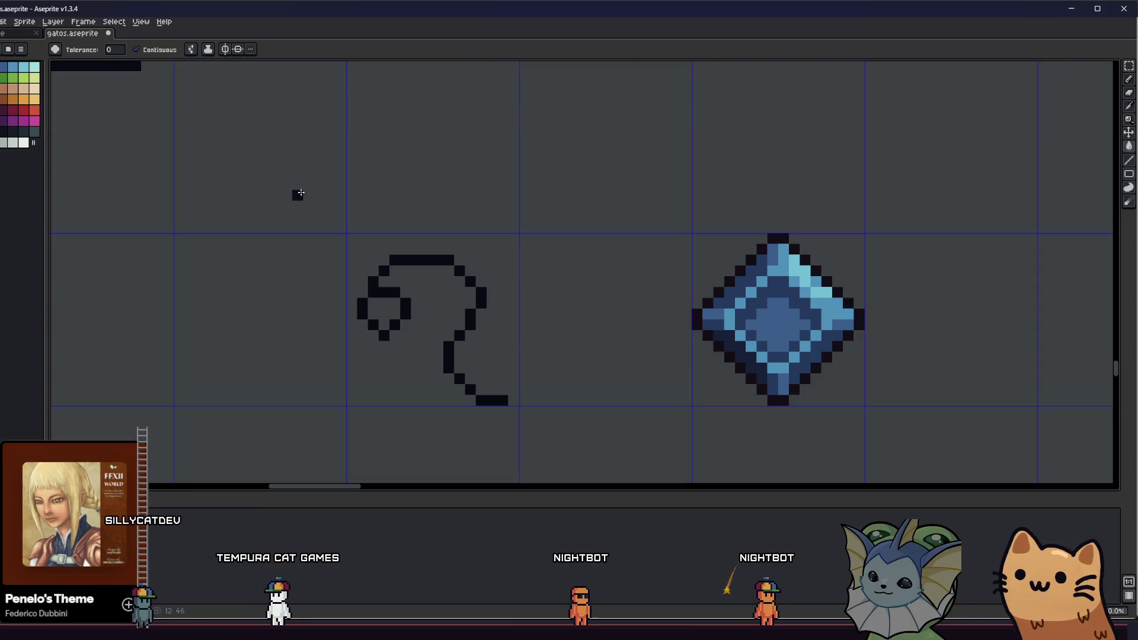
Step: Thicken the curl's strokes, fill its gaps solid black and erase the bottom-right pixel
left_click_drag(364, 326, 391, 335)
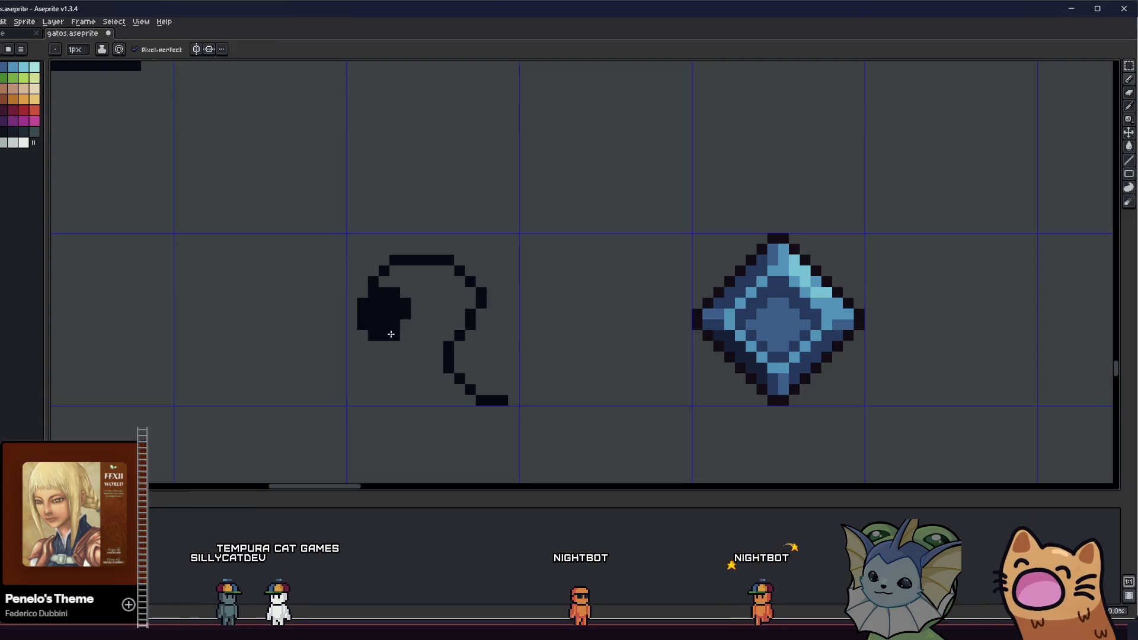
mouse_move(452, 312)
left_mouse_down()
mouse_move(426, 350)
mouse_move(500, 399)
mouse_move(451, 345)
mouse_move(492, 392)
mouse_move(460, 369)
left_mouse_up()
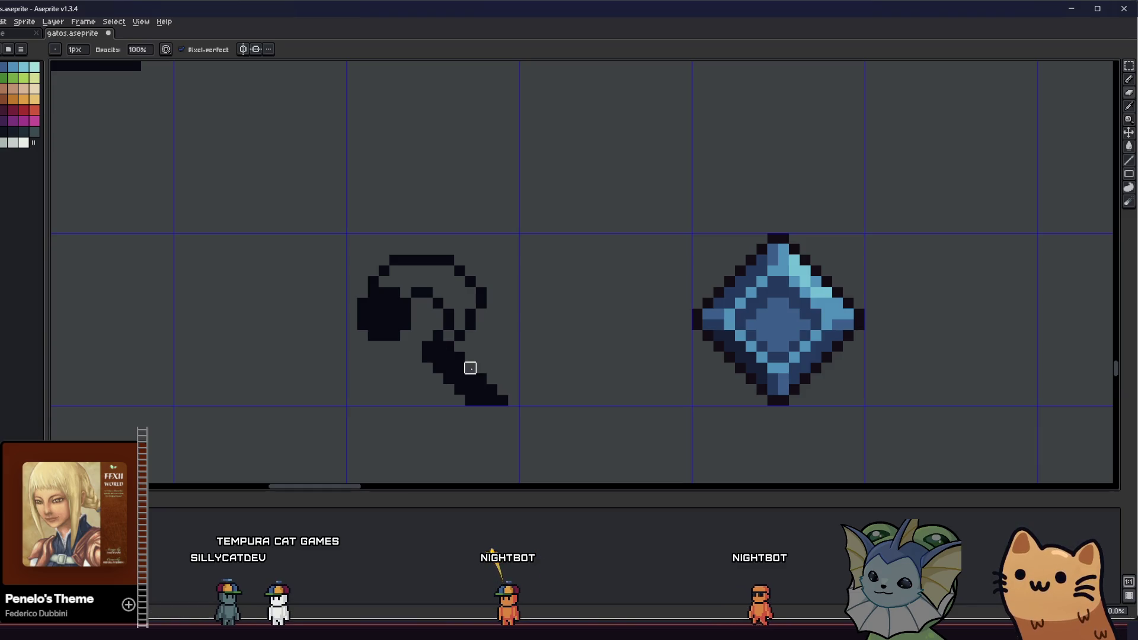
left_click_drag(391, 273, 463, 314)
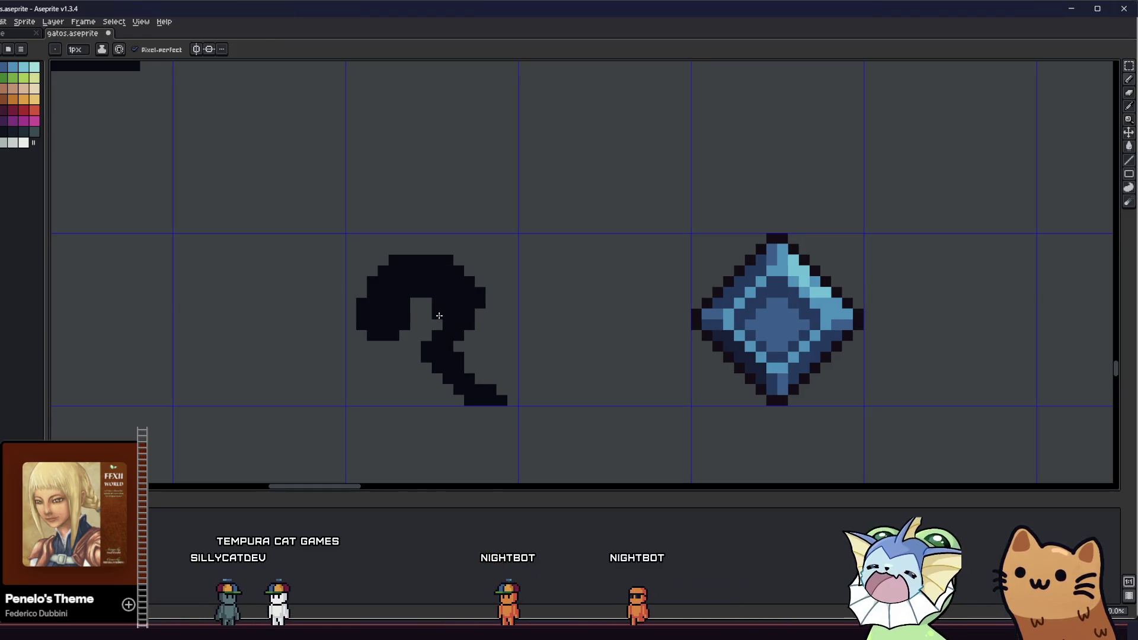
scroll(345, 343, "down", 3)
scroll(433, 338, "up", 3)
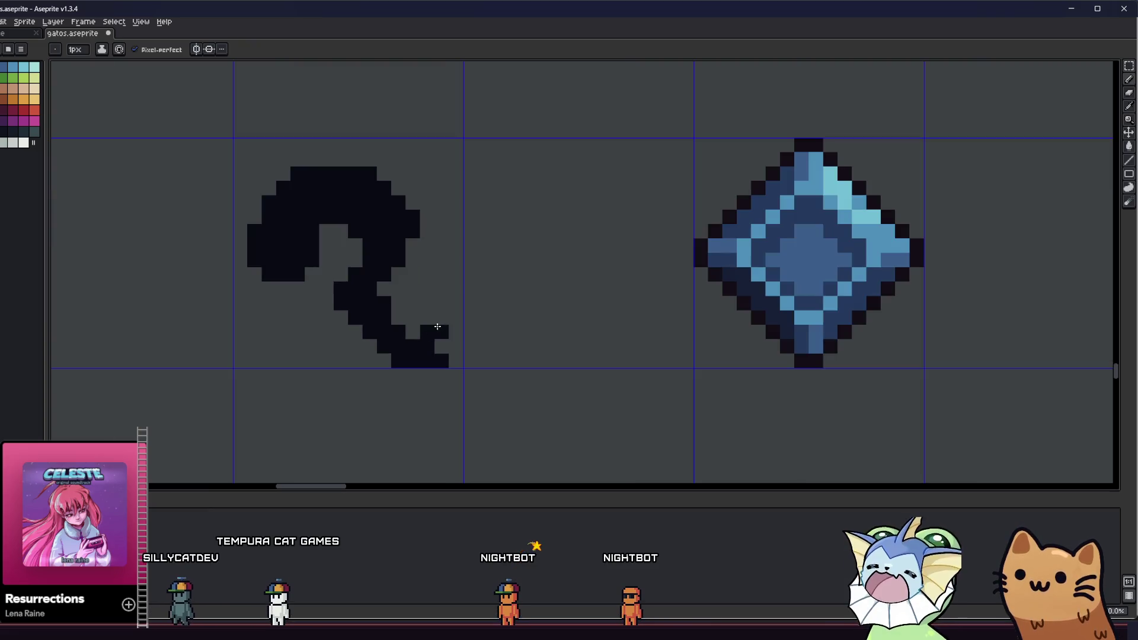
key("e")
left_click(442, 361)
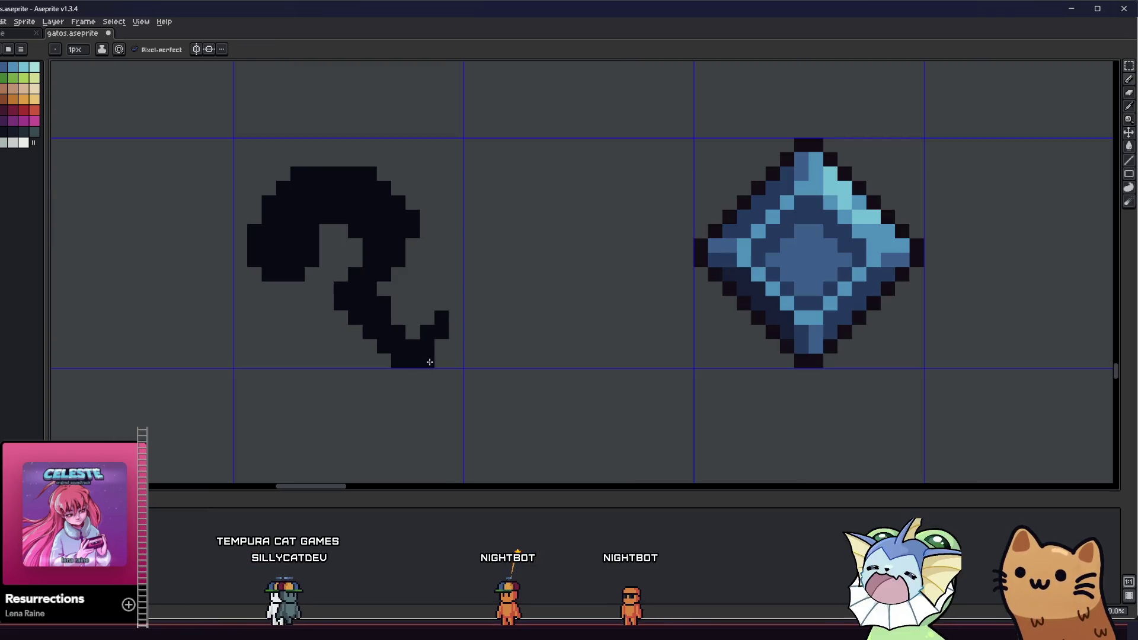
scroll(433, 331, "down", 5)
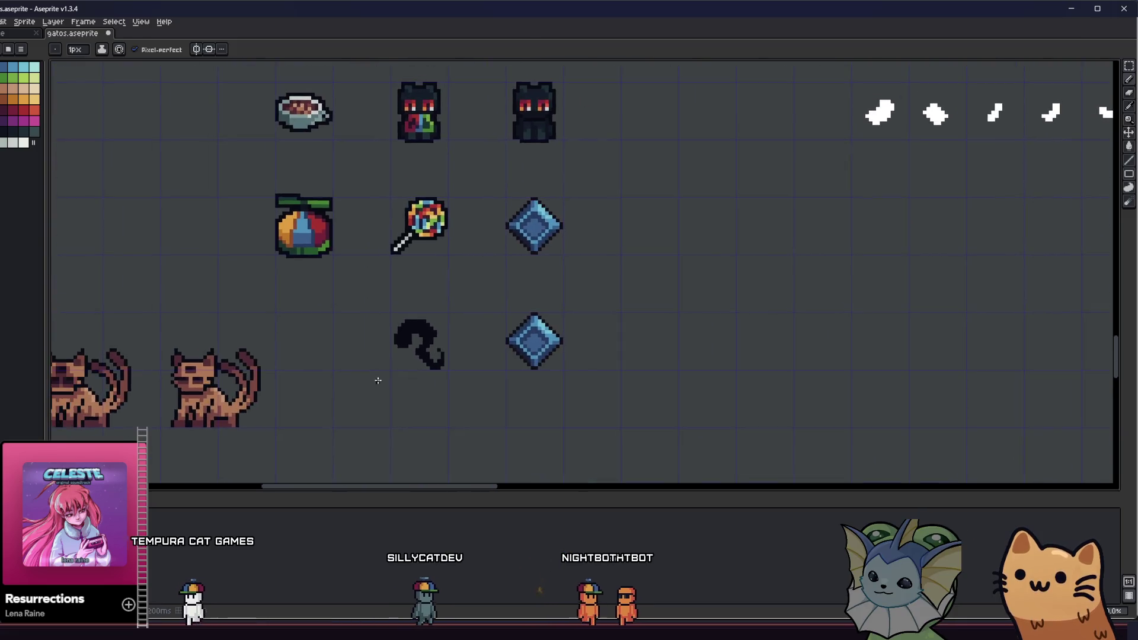
Step: Zoom in on the black hook's curl and add a black pixel beside its upper arc
scroll(391, 373, "up", 5)
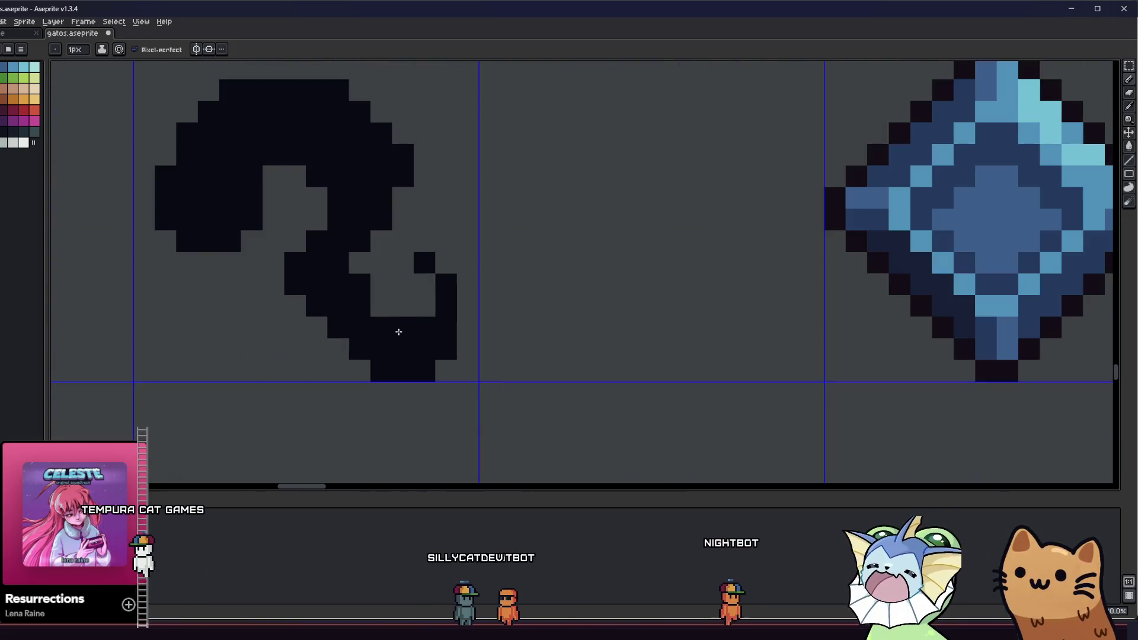
left_click_drag(292, 318, 391, 364)
scroll(389, 373, "down", 5)
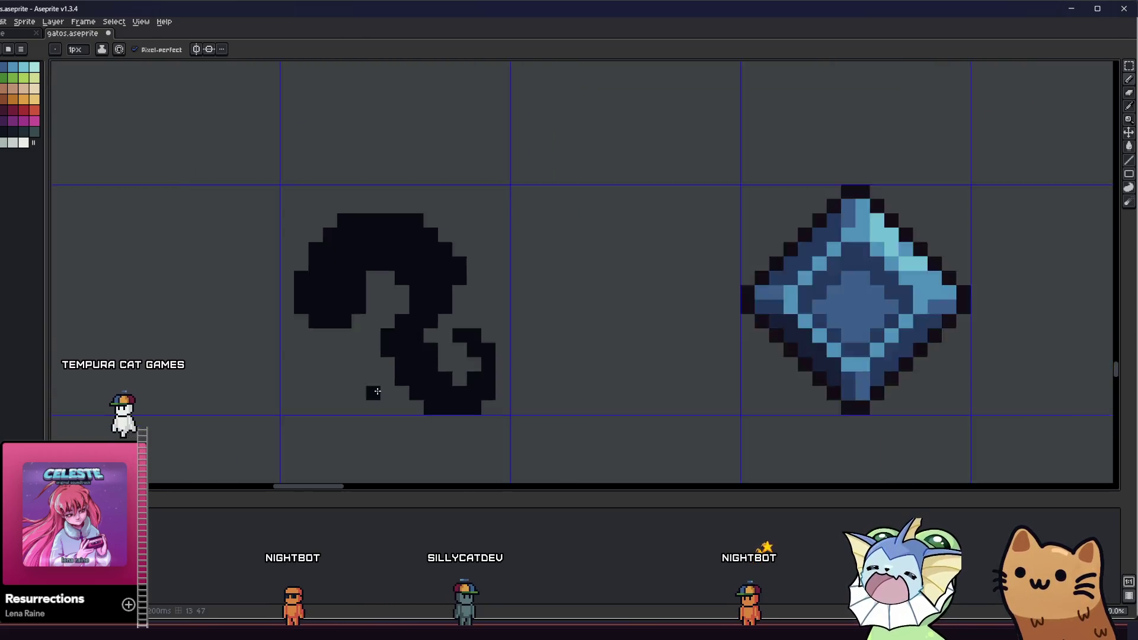
scroll(390, 373, "up", 5)
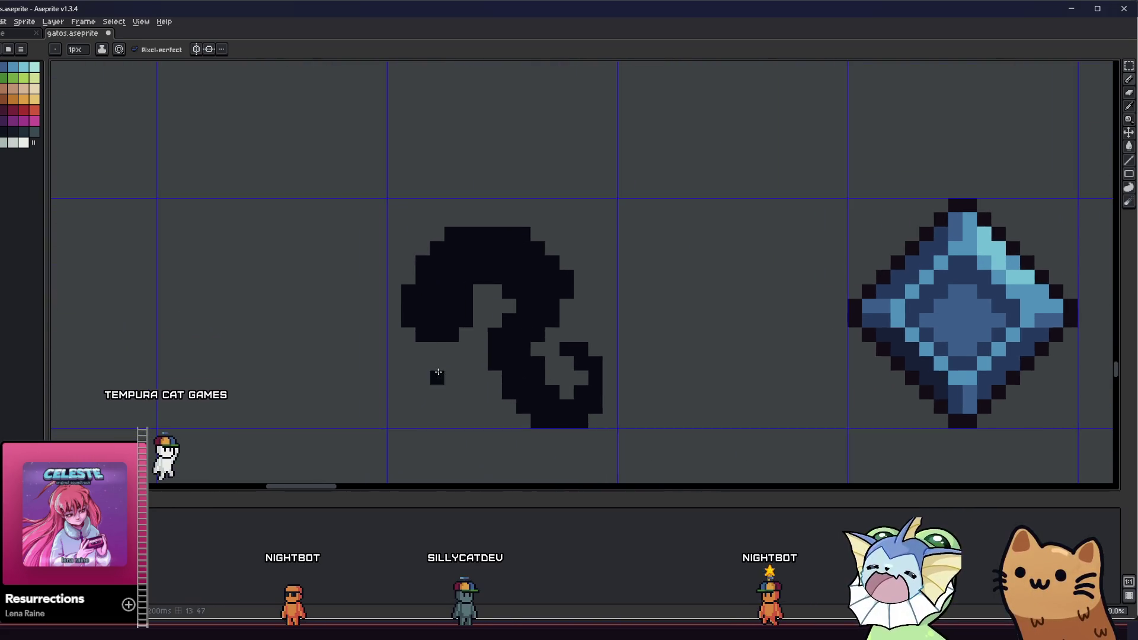
scroll(437, 367, "down", 4)
scroll(435, 358, "up", 3)
scroll(436, 358, "up", 3)
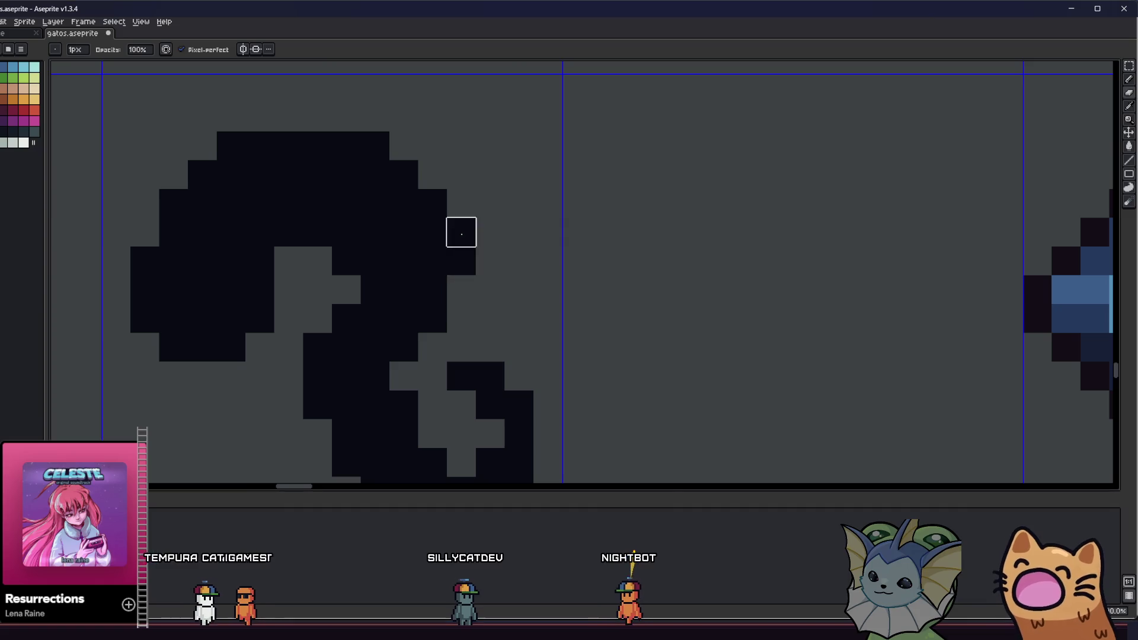
scroll(443, 311, "down", 5)
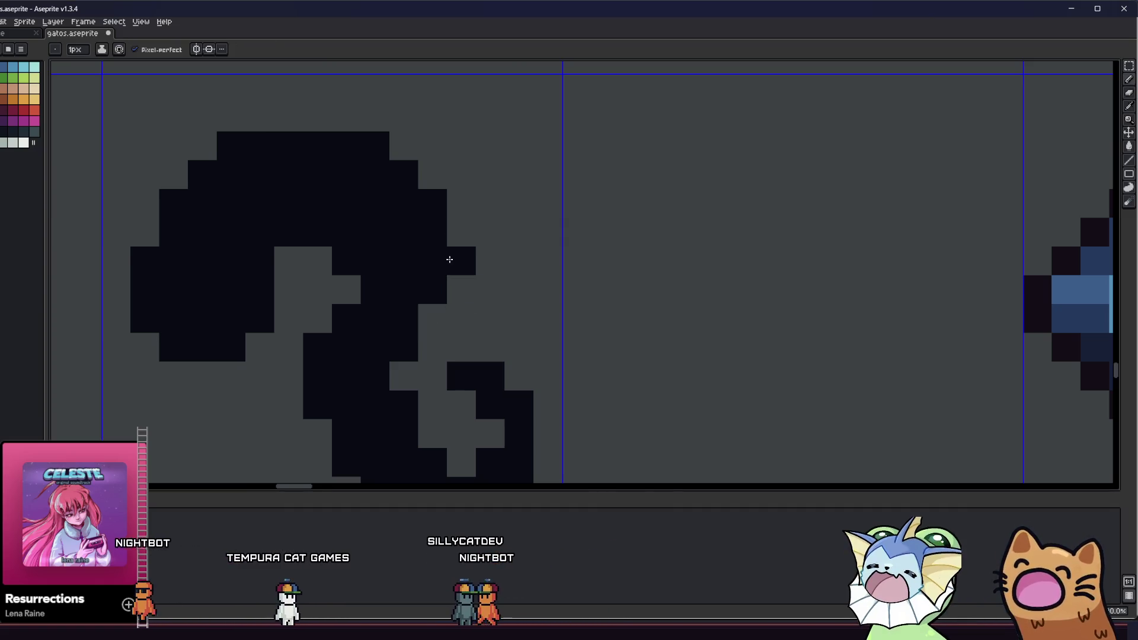
left_click_drag(310, 375, 418, 362)
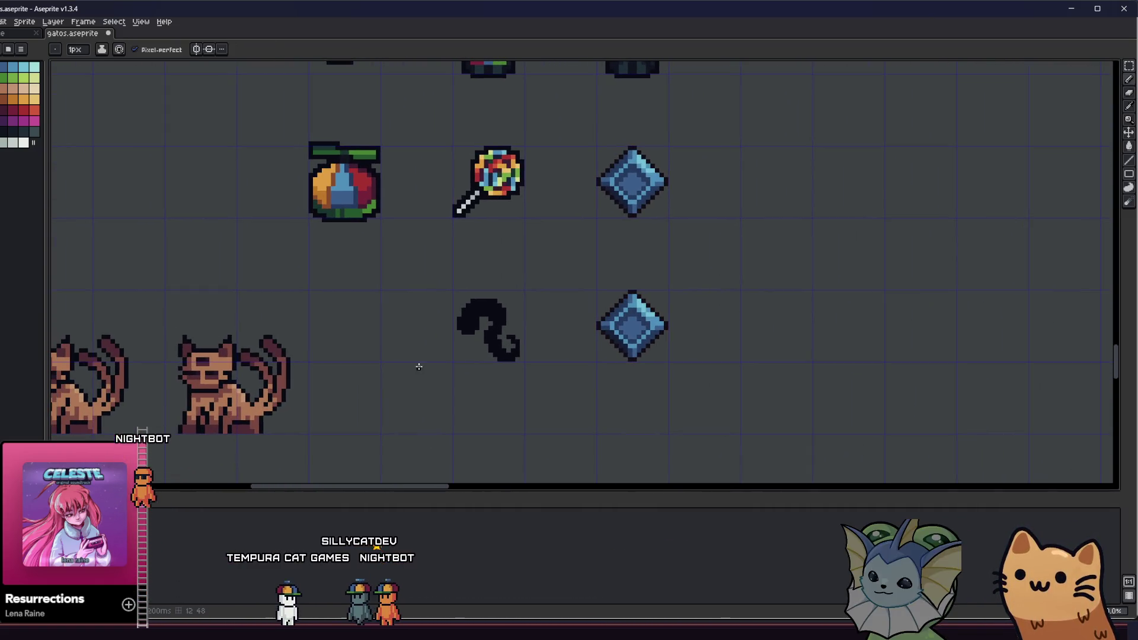
scroll(414, 369, "down", 1)
scroll(409, 367, "up", 3)
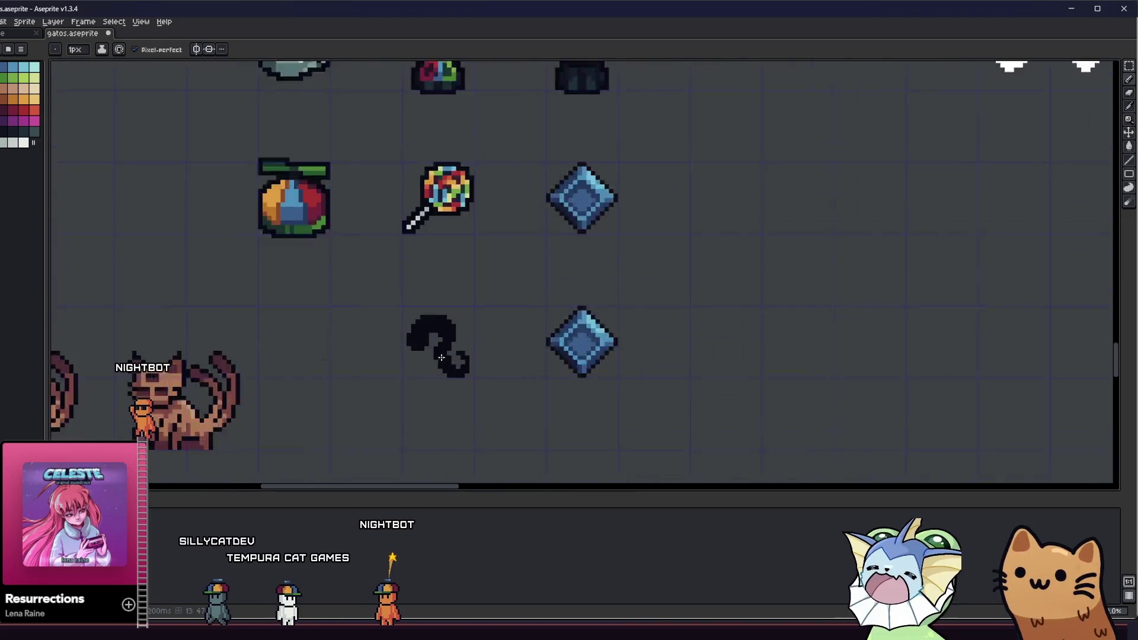
scroll(379, 325, "down", 2)
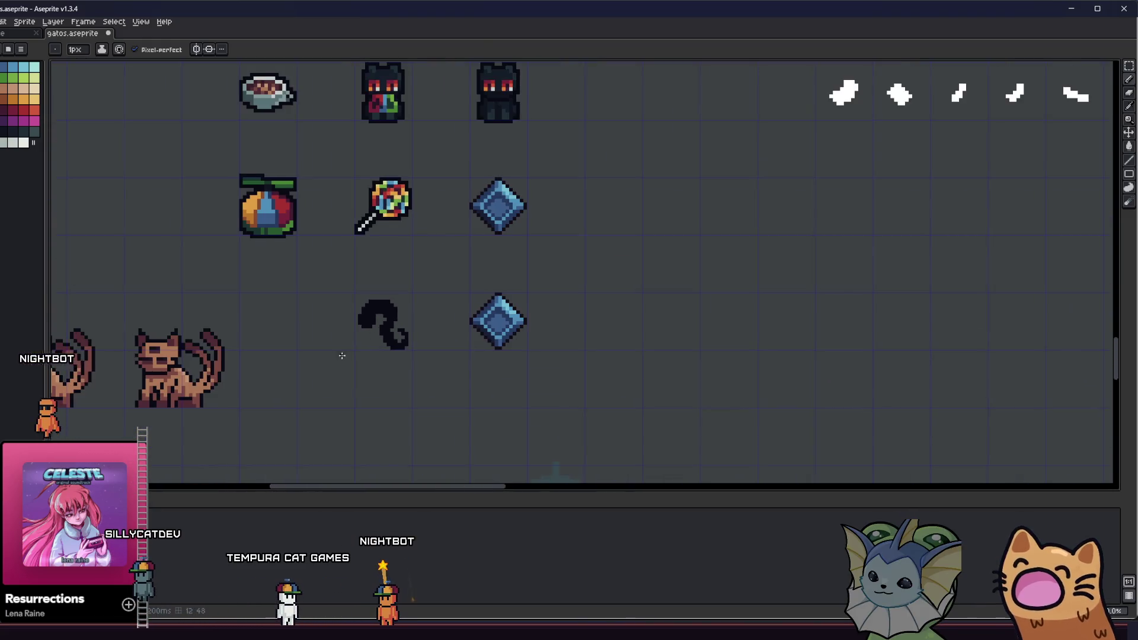
scroll(356, 325, "up", 1)
scroll(388, 327, "up", 1)
left_click(388, 327)
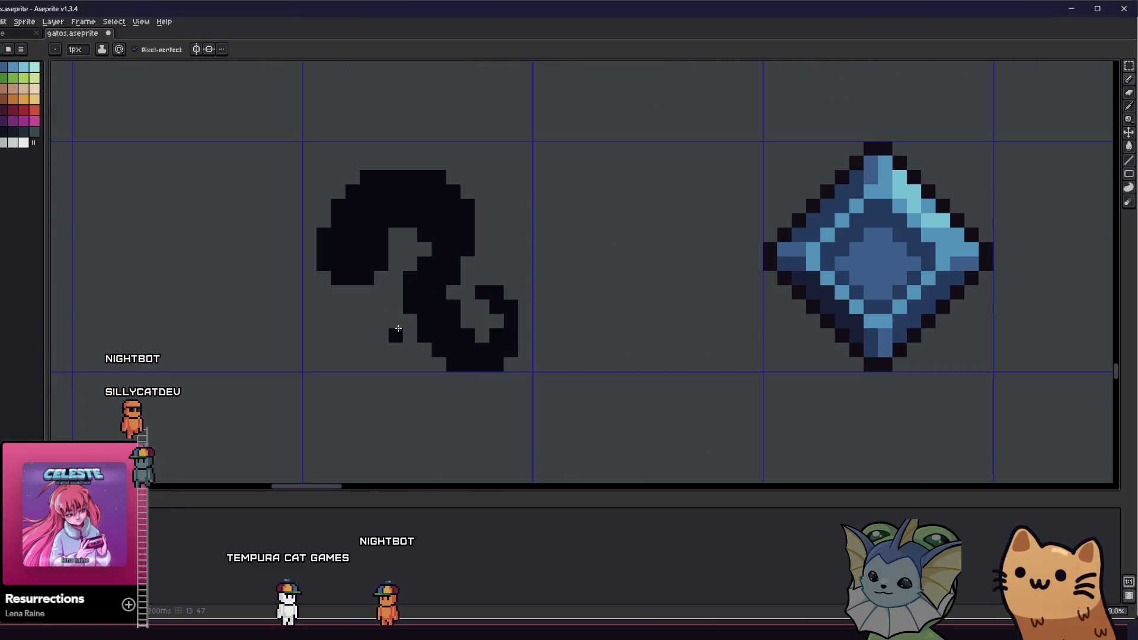
Step: Undo the stray pixel, then select the curl's lower tail and nudge it up one pixel
key("ctrl+z")
left_click_drag(377, 318, 383, 338)
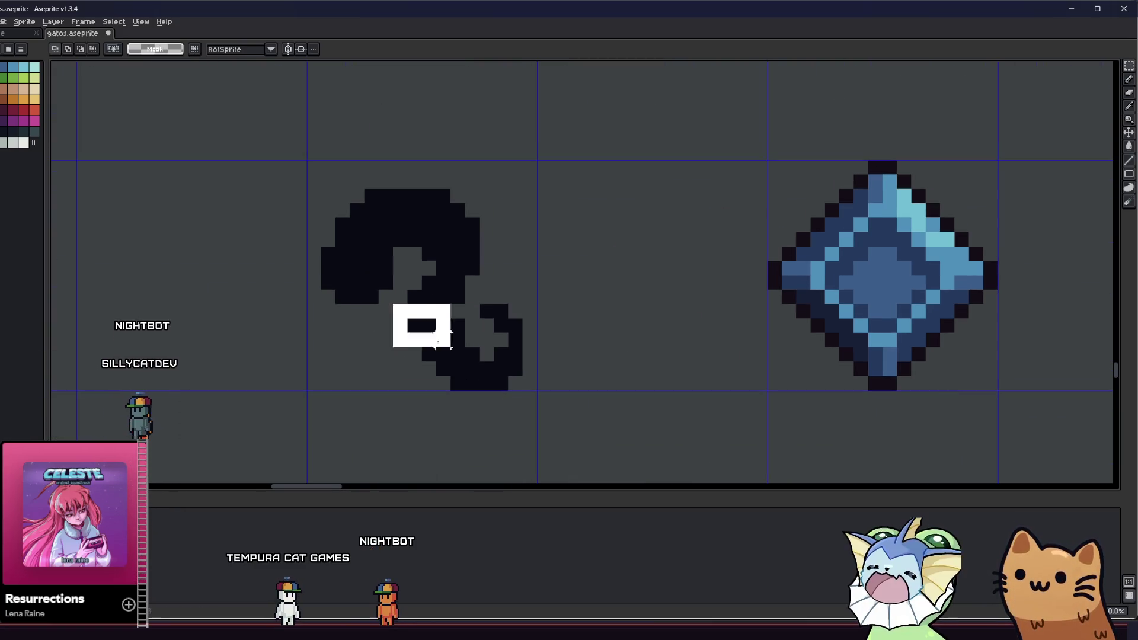
left_click_drag(450, 347, 567, 465)
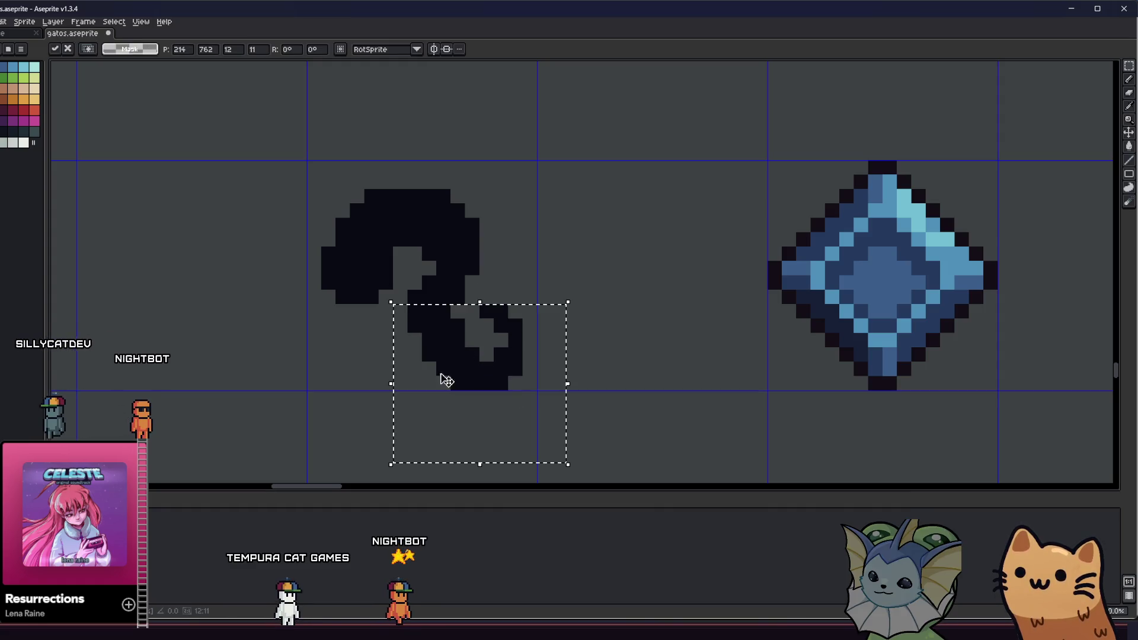
key("ctrl+d")
mouse_move(545, 274)
left_mouse_down()
mouse_move(457, 439)
mouse_move(393, 447)
left_mouse_up()
key("Up")
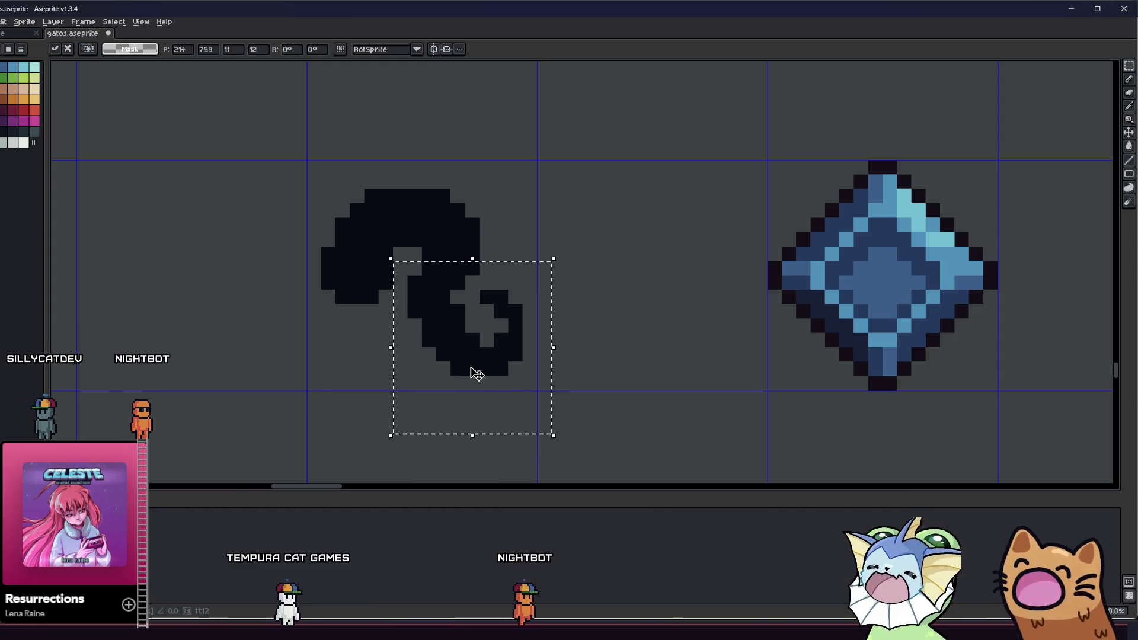
key("ctrl+d")
Step: Return to the Pencil and pan and zoom over the reshaped curl
key("b")
left_click_drag(412, 297, 456, 330)
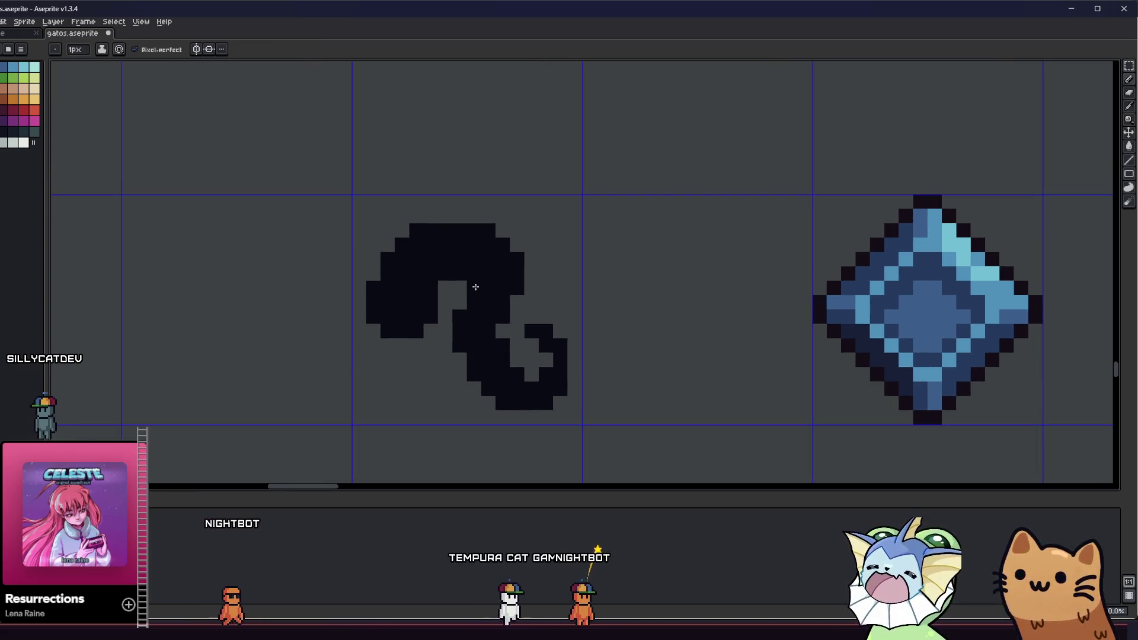
scroll(476, 287, "down", 7)
mouse_move(293, 354)
left_mouse_down()
mouse_move(211, 389)
mouse_move(326, 356)
left_mouse_up()
scroll(212, 389, "down", 2)
scroll(247, 376, "up", 2)
scroll(341, 360, "up", 3)
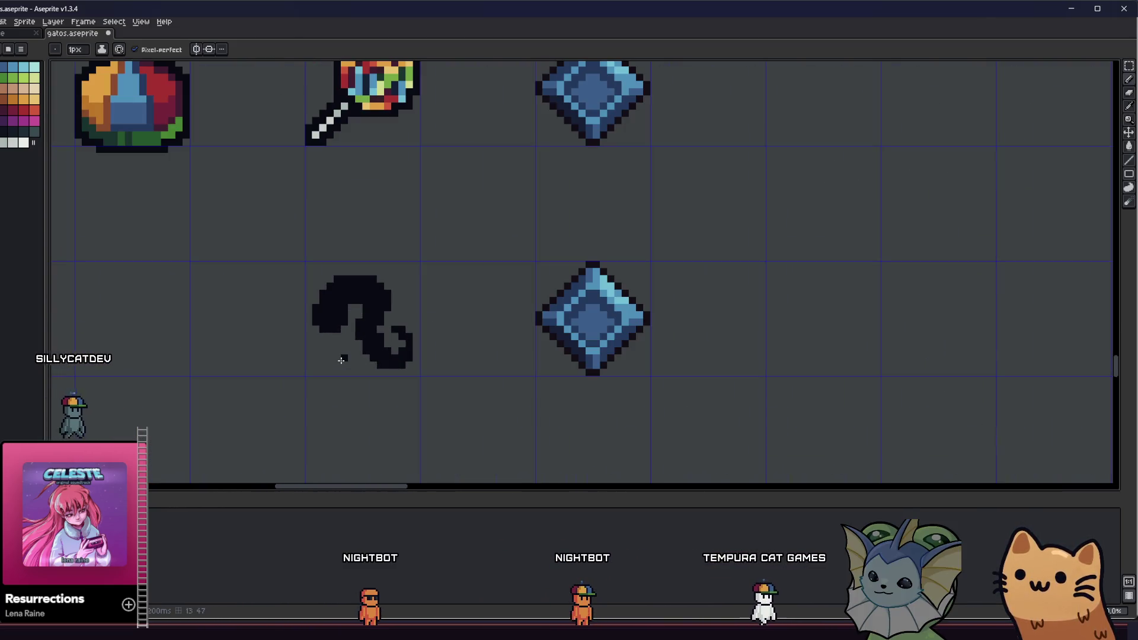
key("v")
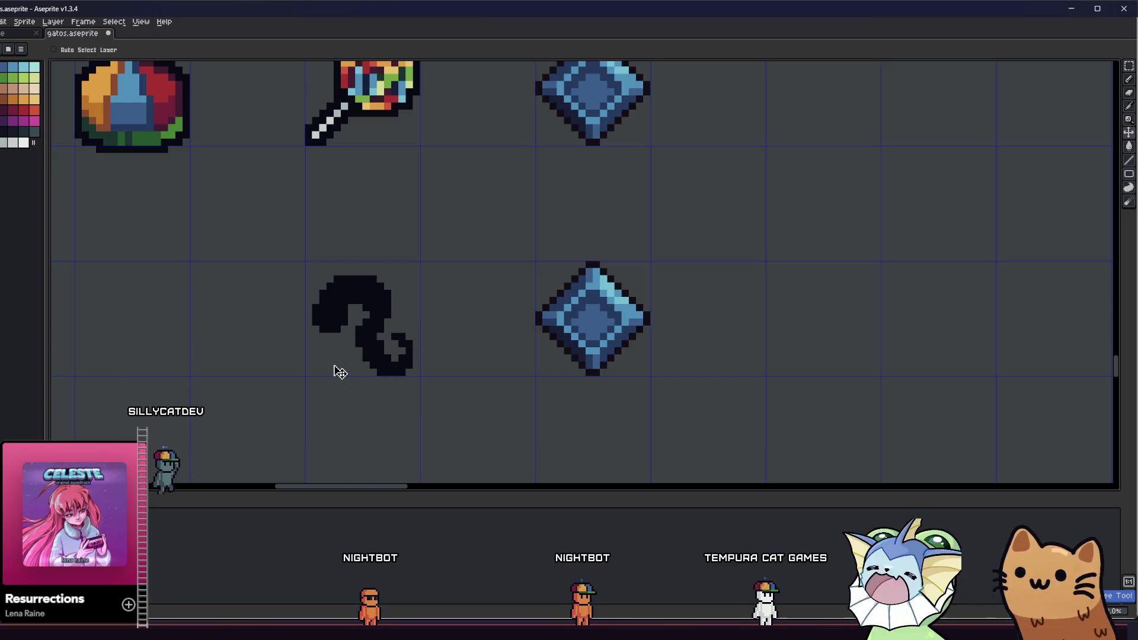
key("b")
scroll(335, 365, "up", 3)
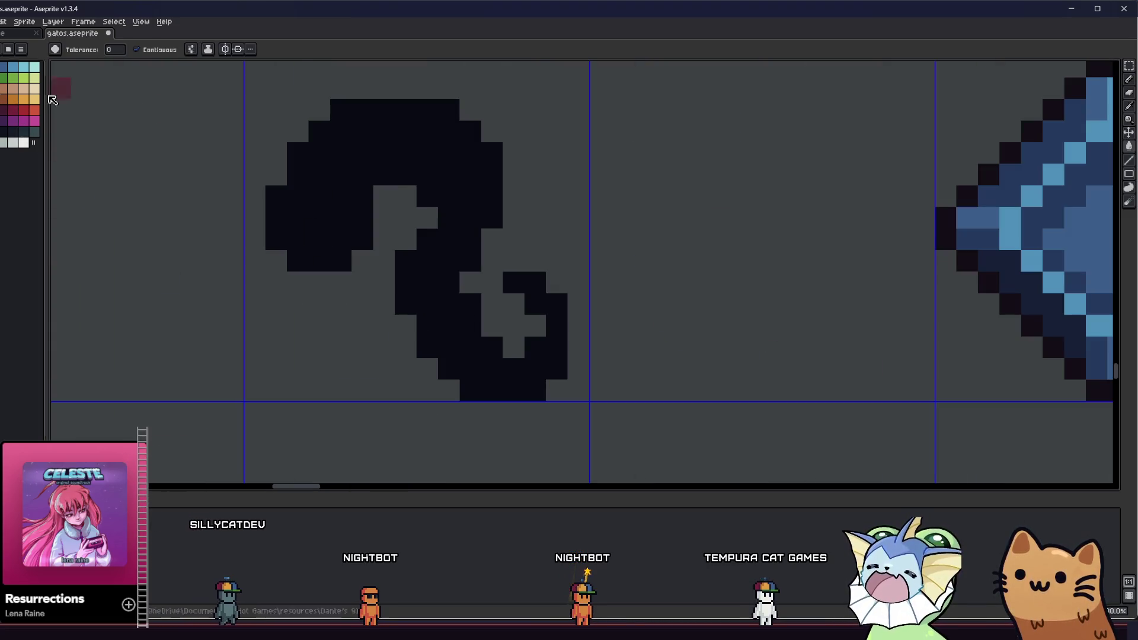
Step: Fill the curl dark red and give it a near-black 090a14 outline via Edit > FX > Outline
left_click(363, 163)
scroll(332, 237, "down", 3)
key("m")
left_click_drag(290, 126, 467, 323)
key("shift+o")
left_click(696, 228)
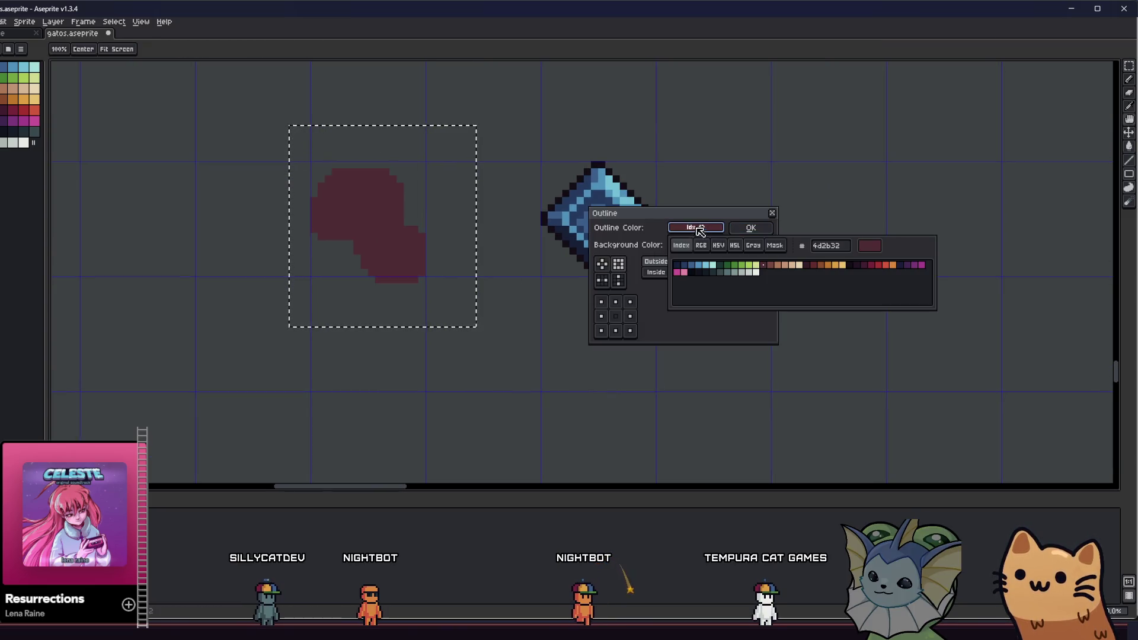
left_click(691, 273)
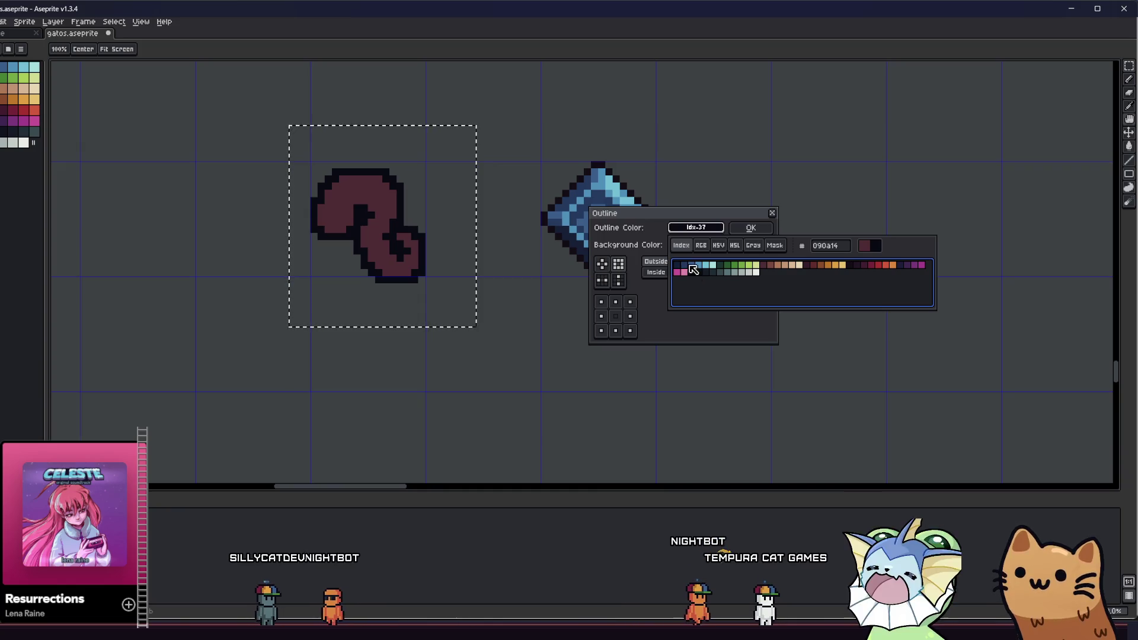
left_click(748, 228)
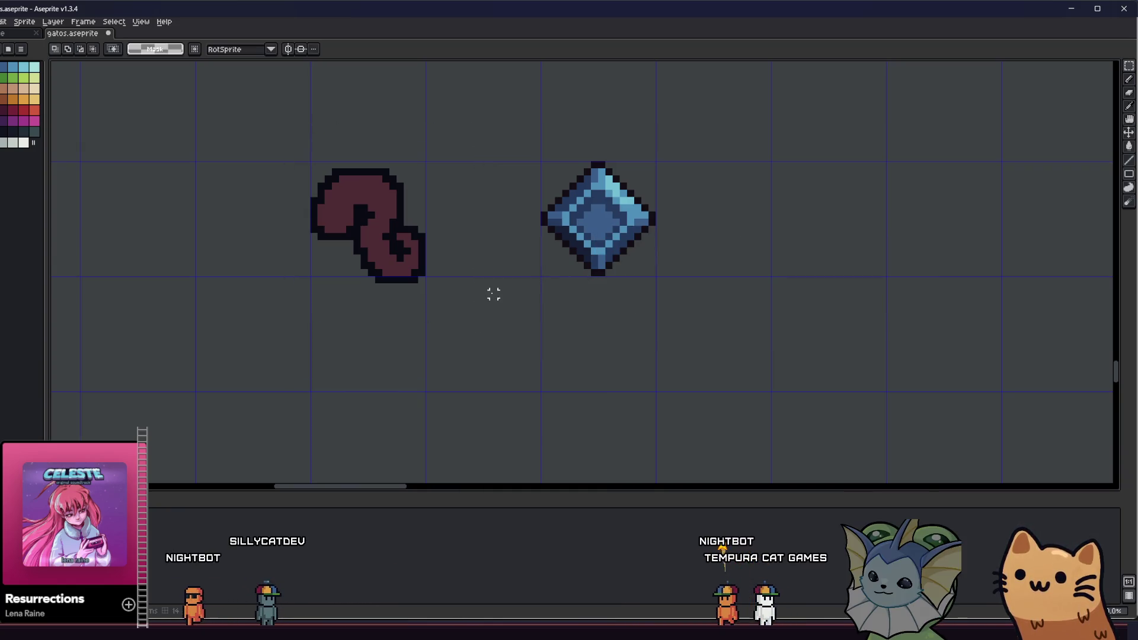
scroll(329, 225, "up", 3)
key("b")
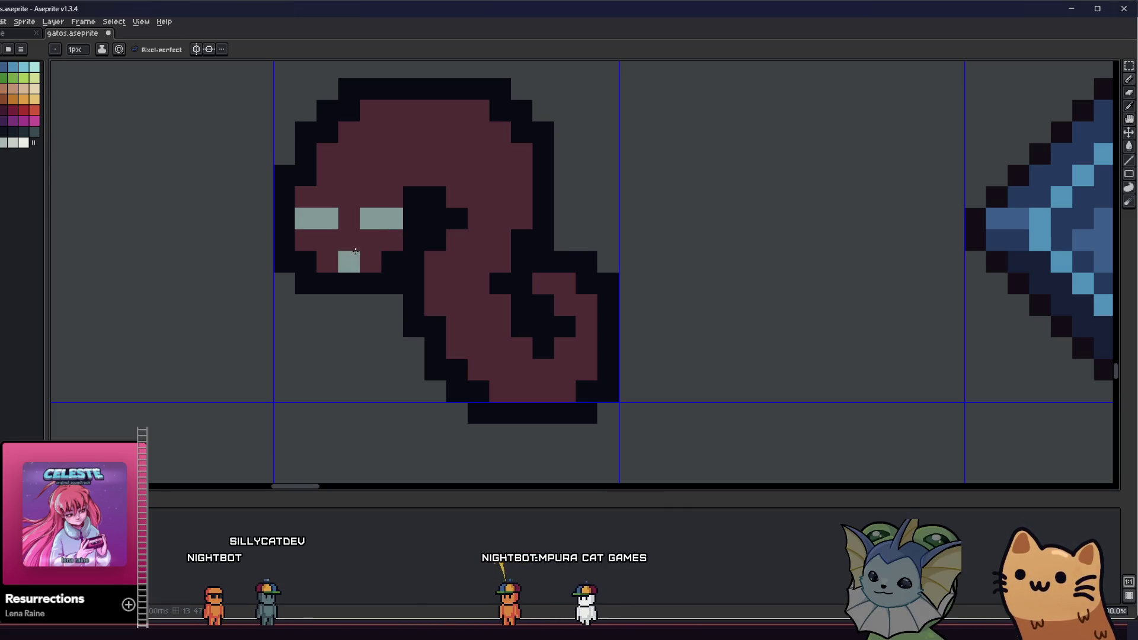
Step: Replace the wide eyes with single grey pixels and place pale grey pixels around the mouth
key("v")
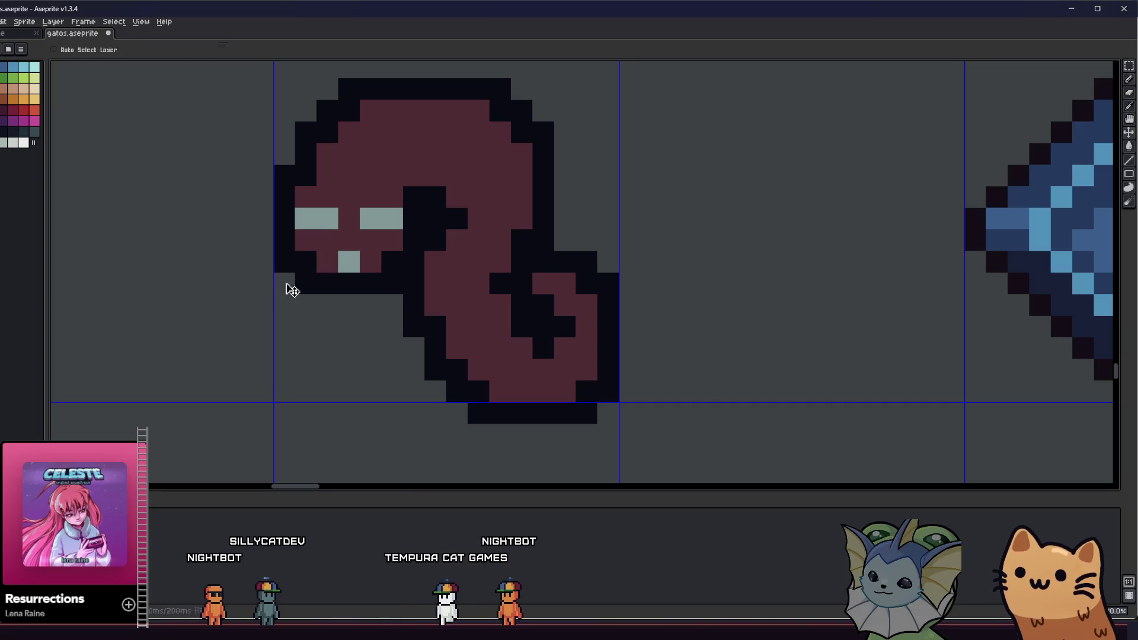
key("ctrl+z")
key("ctrl+z")
key("b")
left_click(305, 218)
left_click(391, 218)
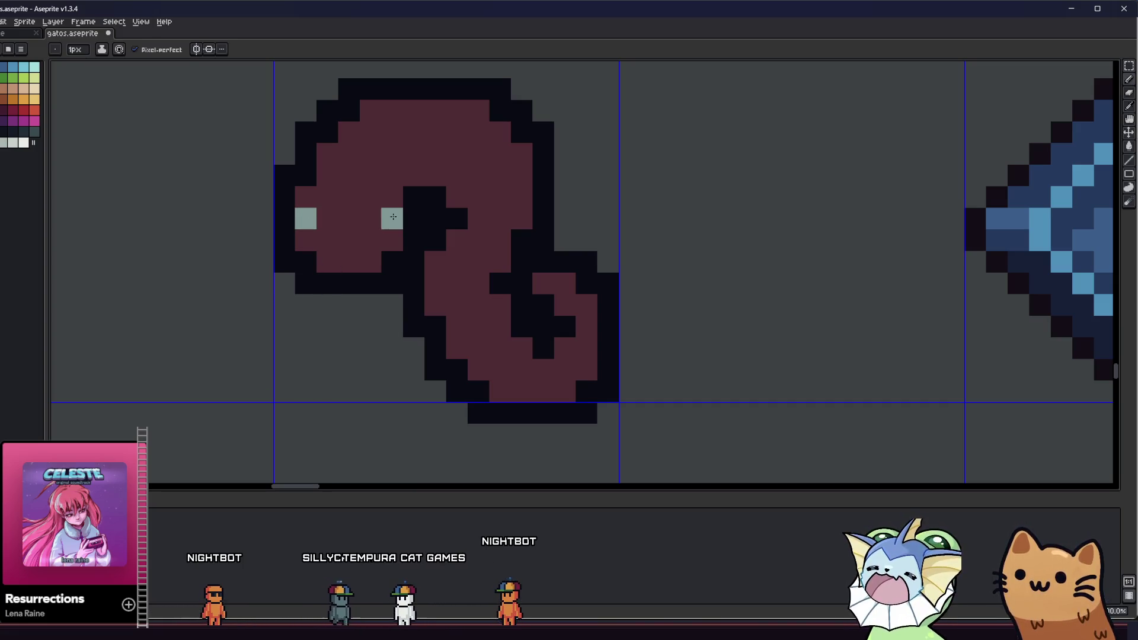
left_click(371, 261)
left_click(327, 261)
left_click(336, 181)
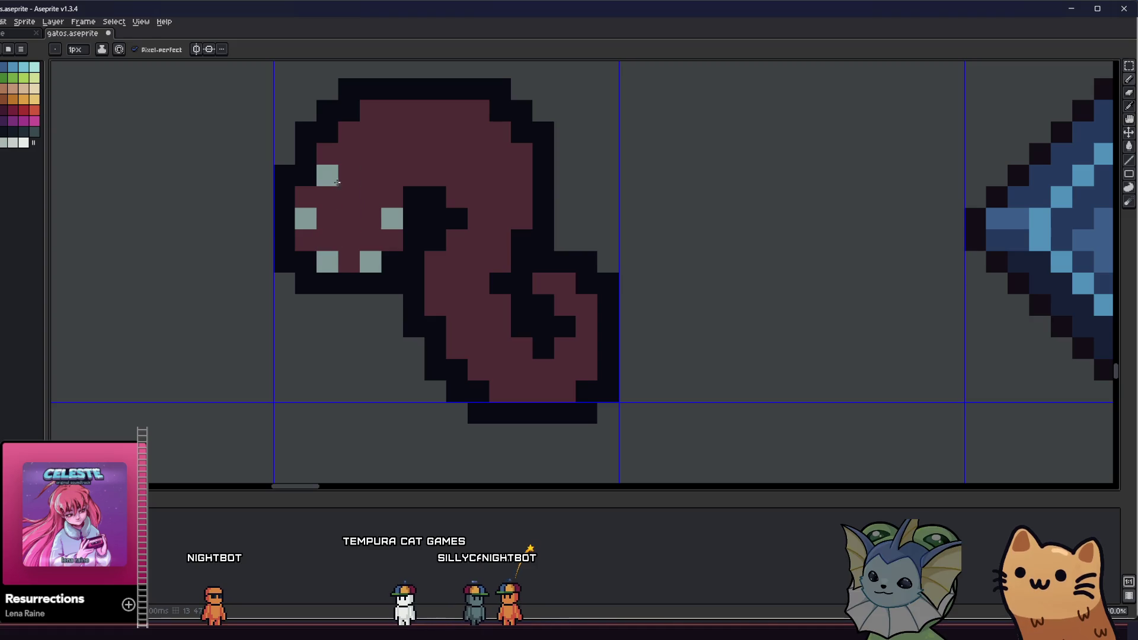
Step: Add a pale pixel left of the head and fill the mouth interior with dark pixels
scroll(261, 275, "up", 1)
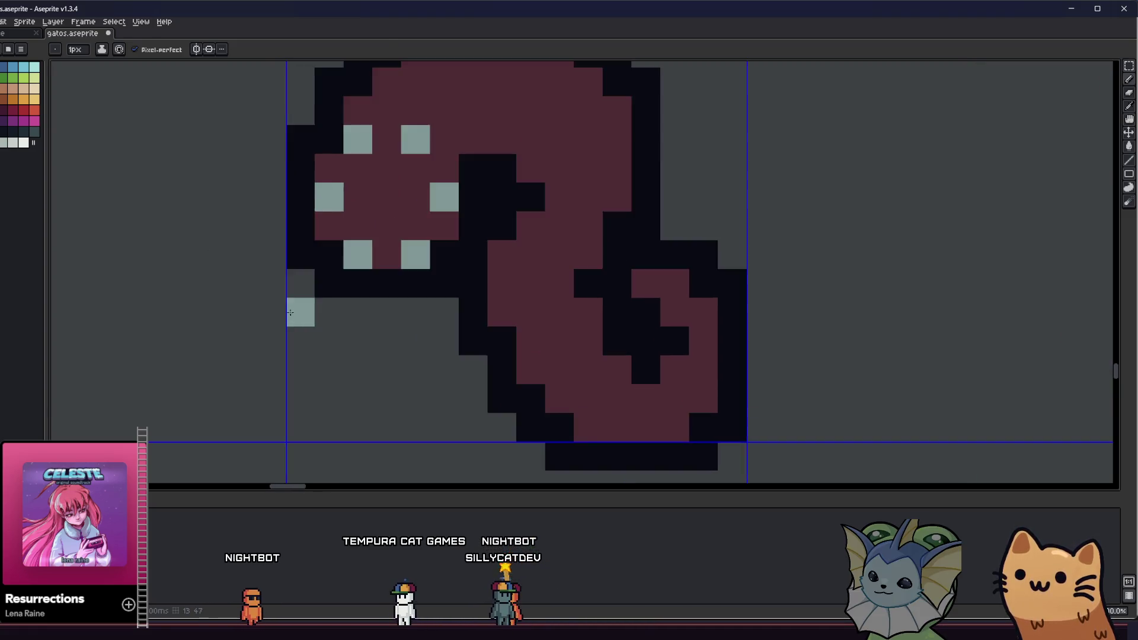
scroll(292, 310, "down", 6)
scroll(320, 330, "up", 4)
scroll(320, 330, "up", 3)
left_click(178, 252)
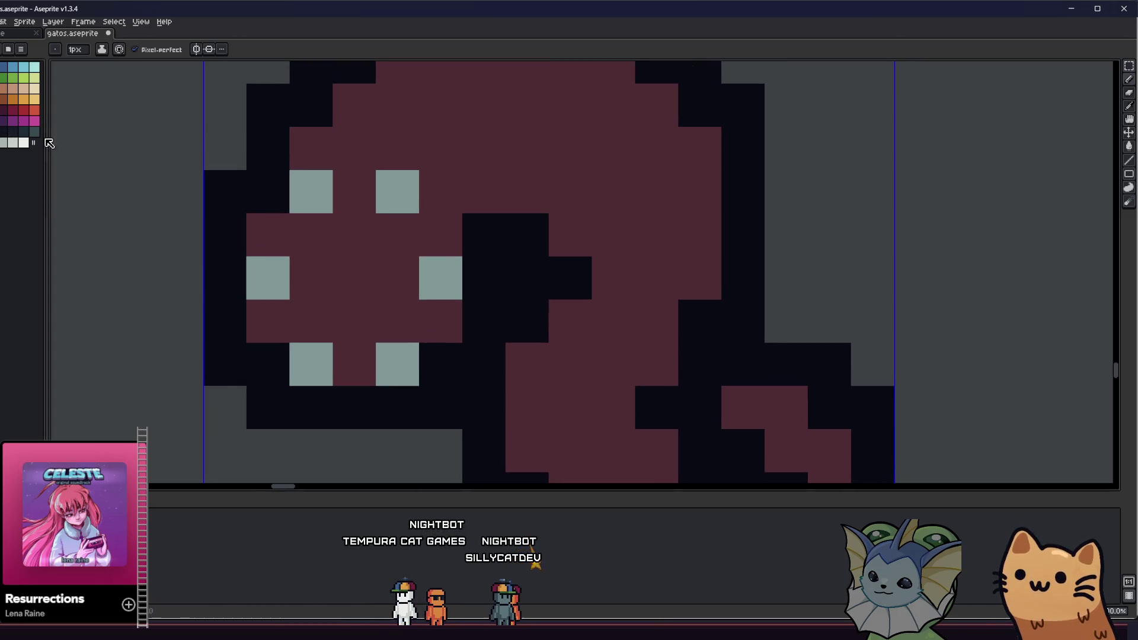
mouse_move(290, 237)
left_mouse_down()
mouse_move(318, 322)
mouse_move(368, 287)
mouse_move(381, 249)
mouse_move(387, 285)
left_mouse_up()
scroll(388, 286, "down", 1)
scroll(285, 323, "down", 8)
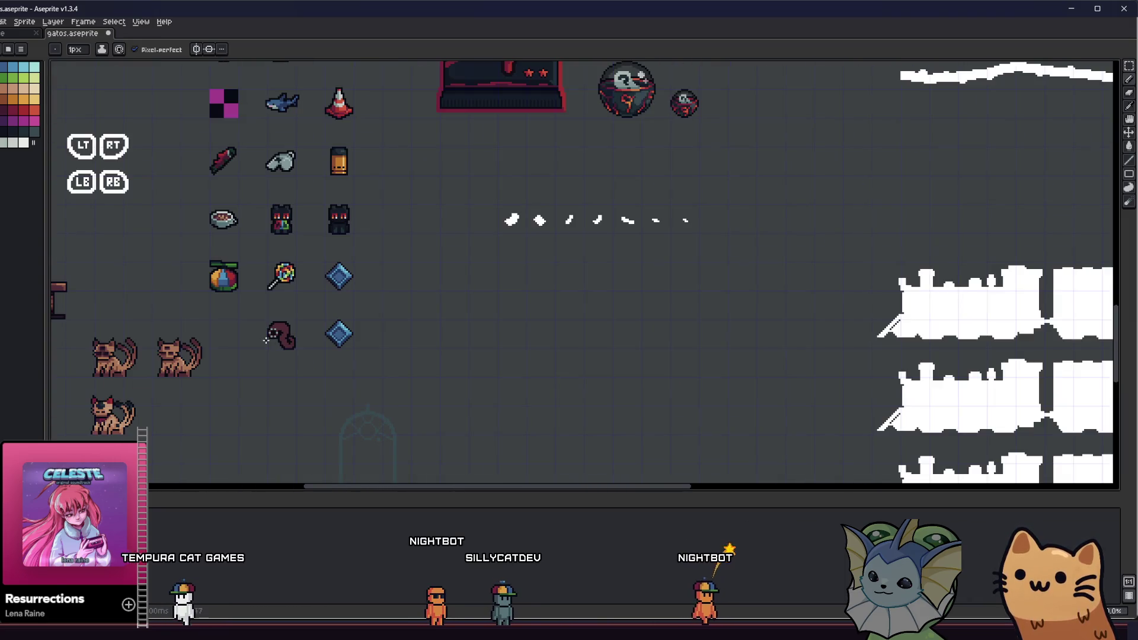
scroll(267, 340, "down", 2)
scroll(355, 323, "up", 5)
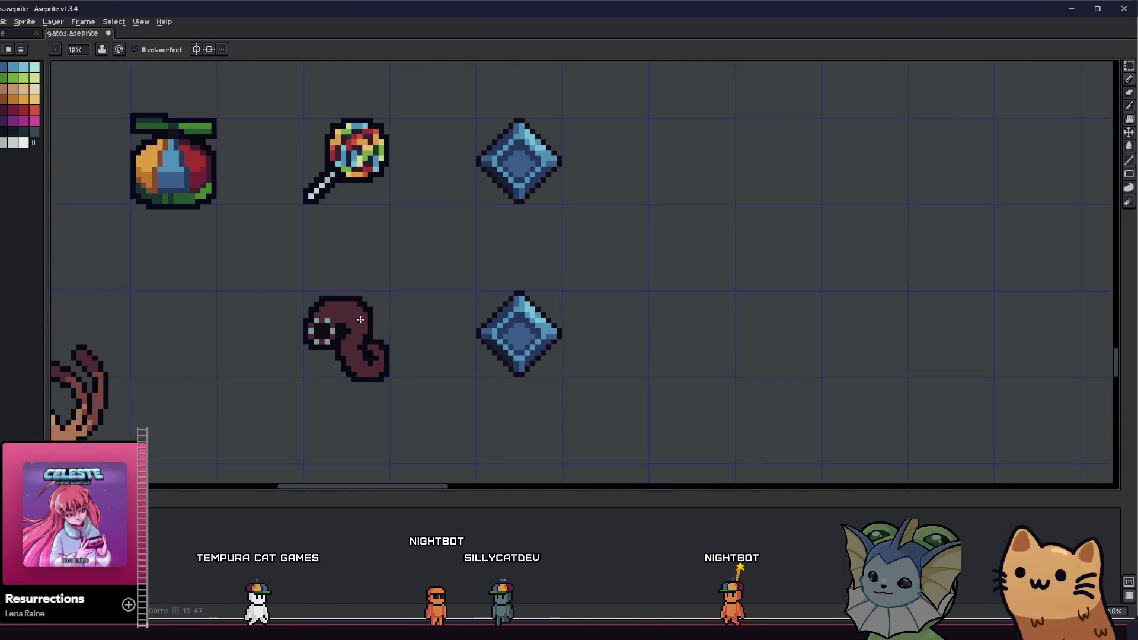
scroll(360, 320, "up", 4)
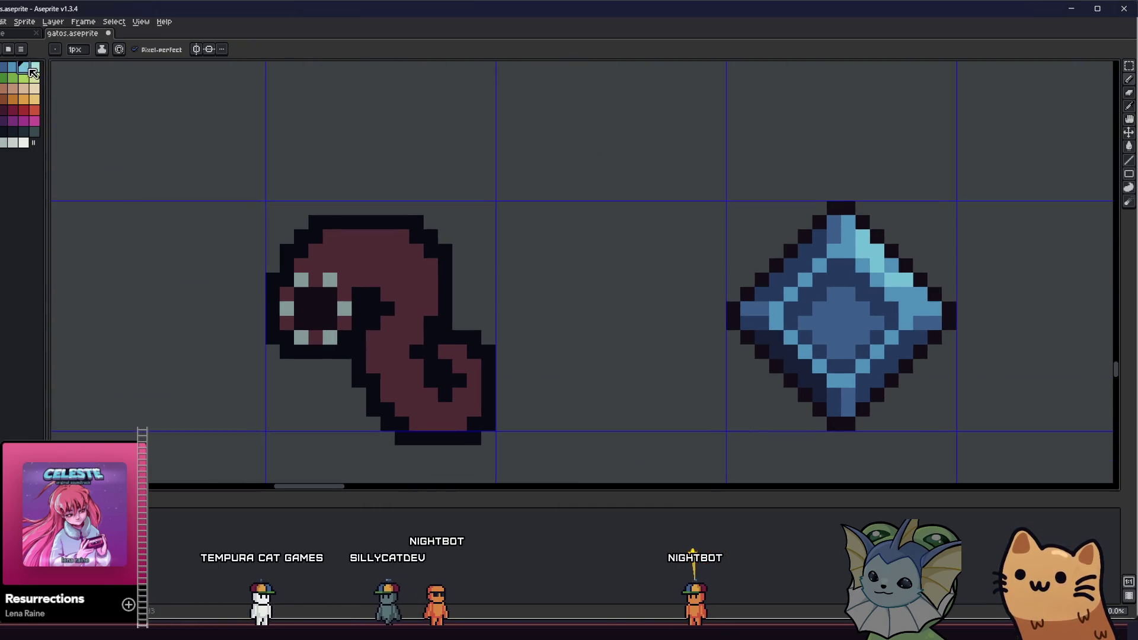
Step: Paint darker maroon shading down the snake's body and along the tail end
scroll(246, 229, "up", 2)
left_click_drag(332, 341, 290, 286)
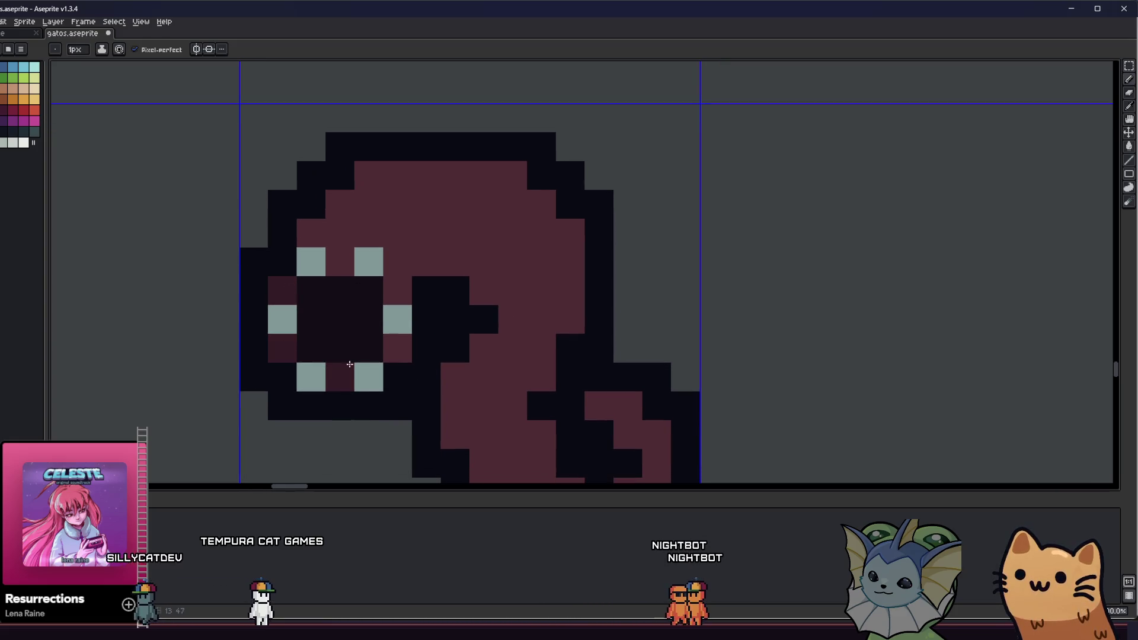
scroll(338, 254, "up", 1)
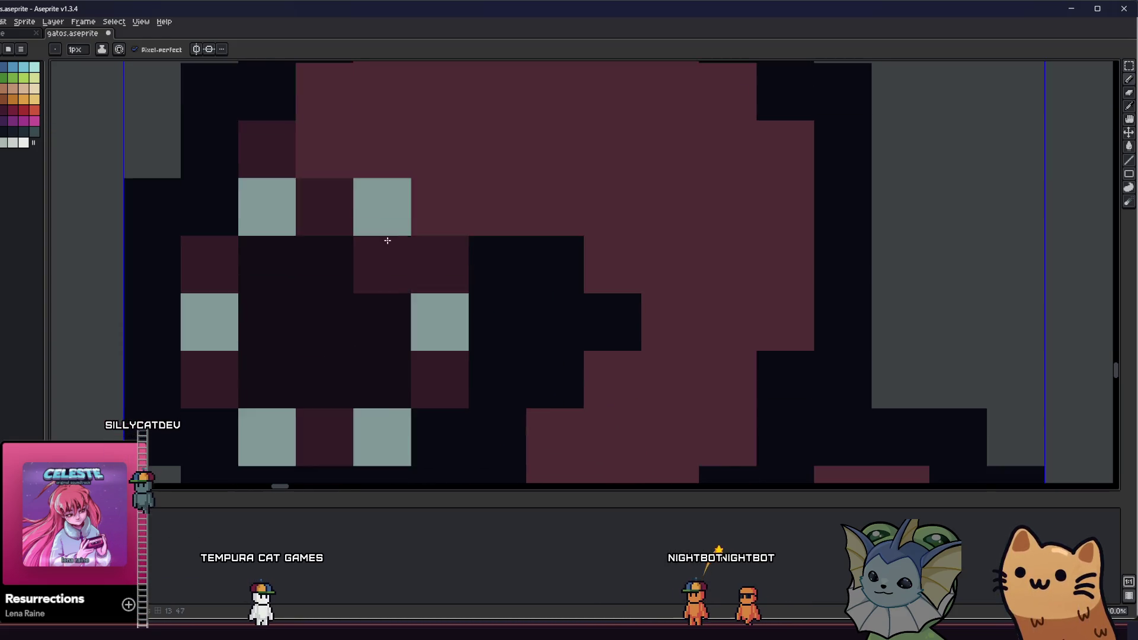
scroll(386, 238, "down", 2)
scroll(458, 230, "up", 1)
mouse_move(446, 276)
left_mouse_down()
mouse_move(452, 385)
mouse_move(541, 427)
left_mouse_up()
mouse_move(530, 314)
left_mouse_down()
mouse_move(569, 364)
mouse_move(563, 393)
left_mouse_up()
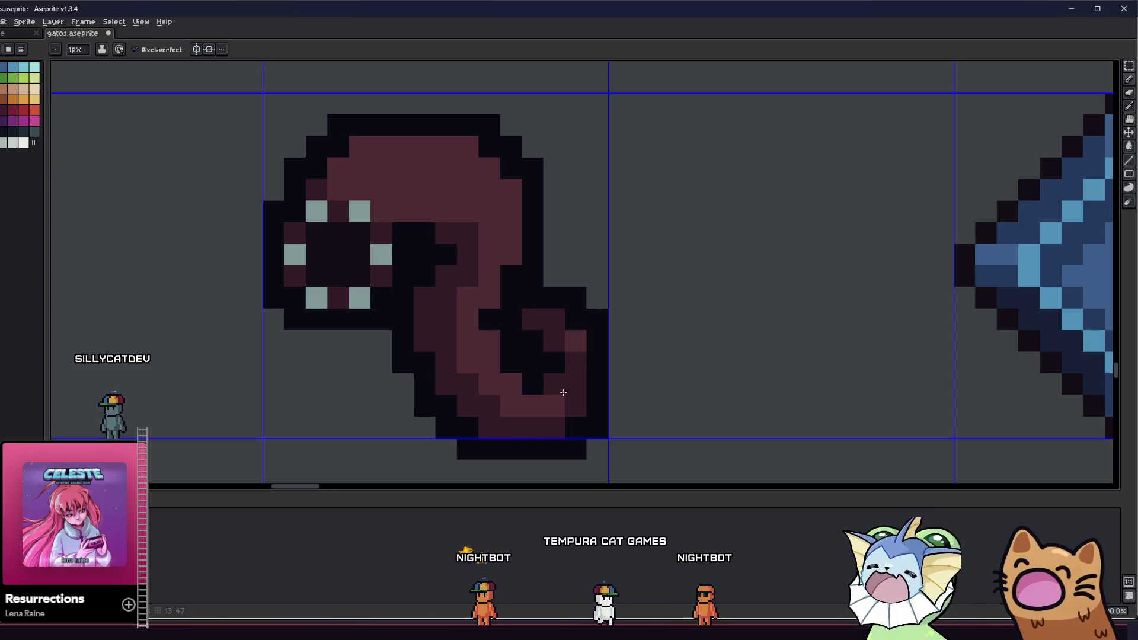
Step: Pick colours from the sprite with the Eyedropper and add more maroon shading to the tail
key("alt")
scroll(569, 354, "down", 3)
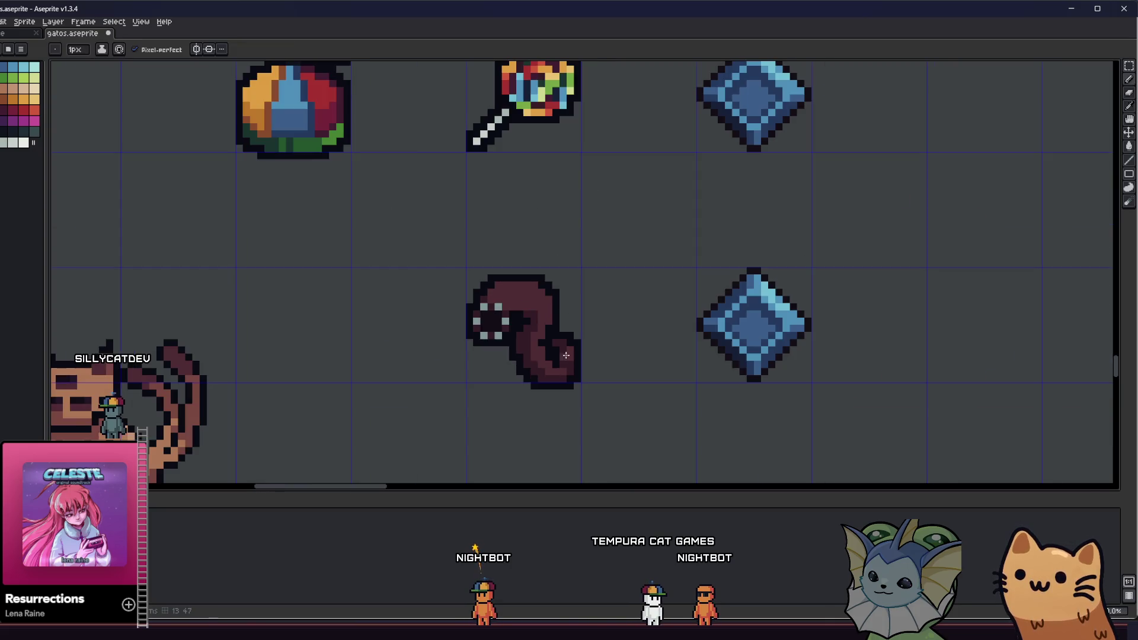
scroll(426, 363, "right", 4)
key("alt")
scroll(379, 356, "down", 3)
scroll(395, 337, "up", 2)
scroll(395, 336, "up", 2)
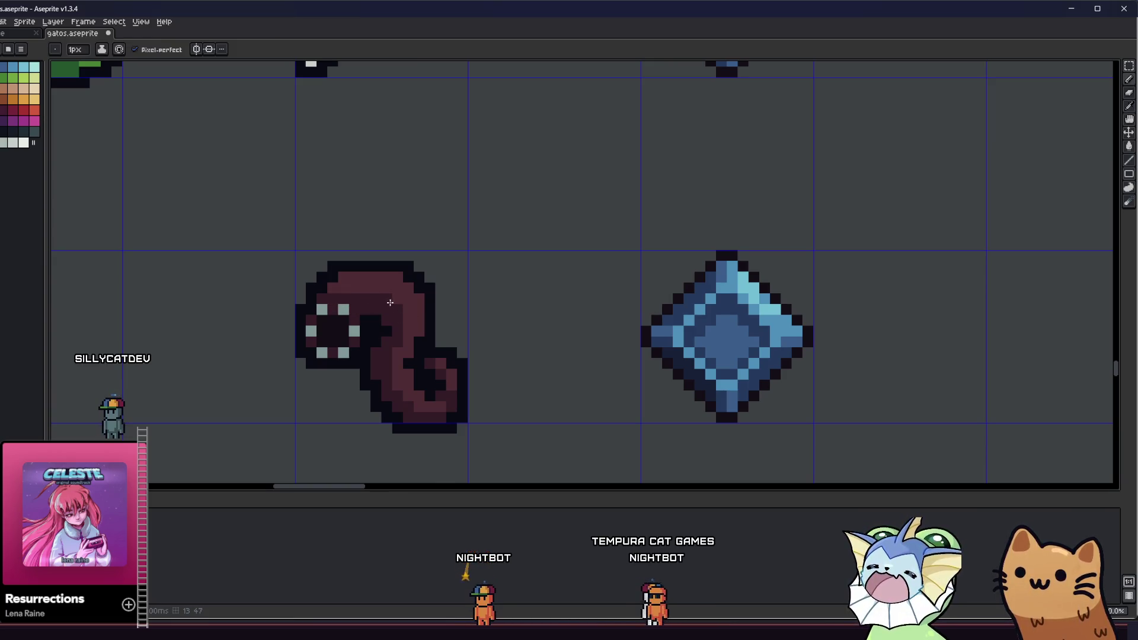
scroll(400, 339, "down", 3)
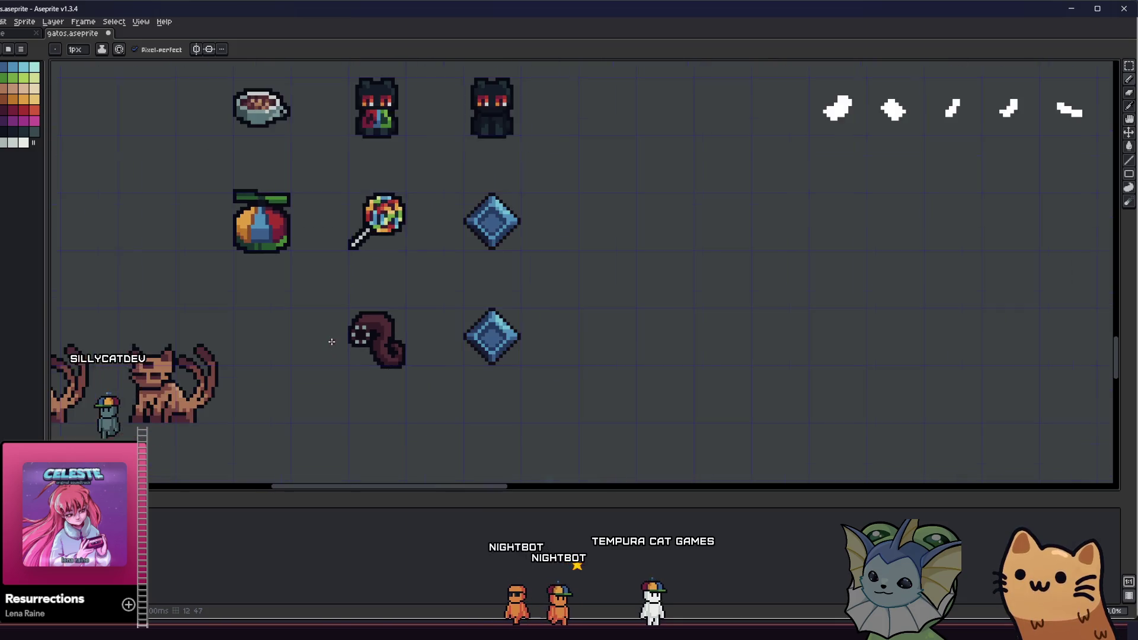
scroll(353, 325, "up", 5)
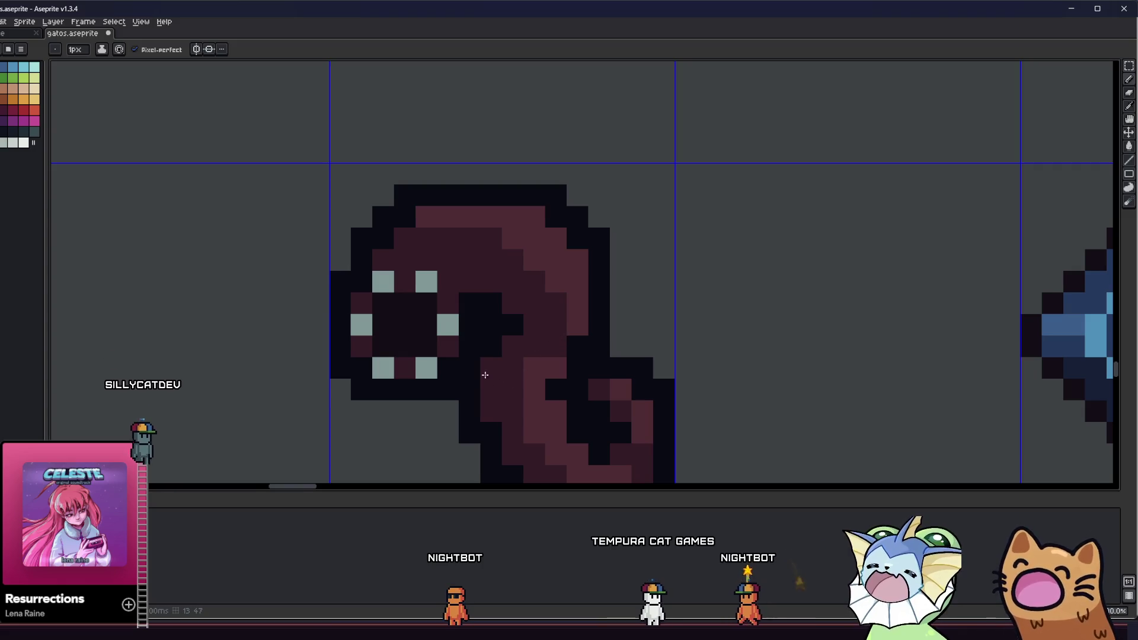
left_click_drag(533, 372, 497, 351)
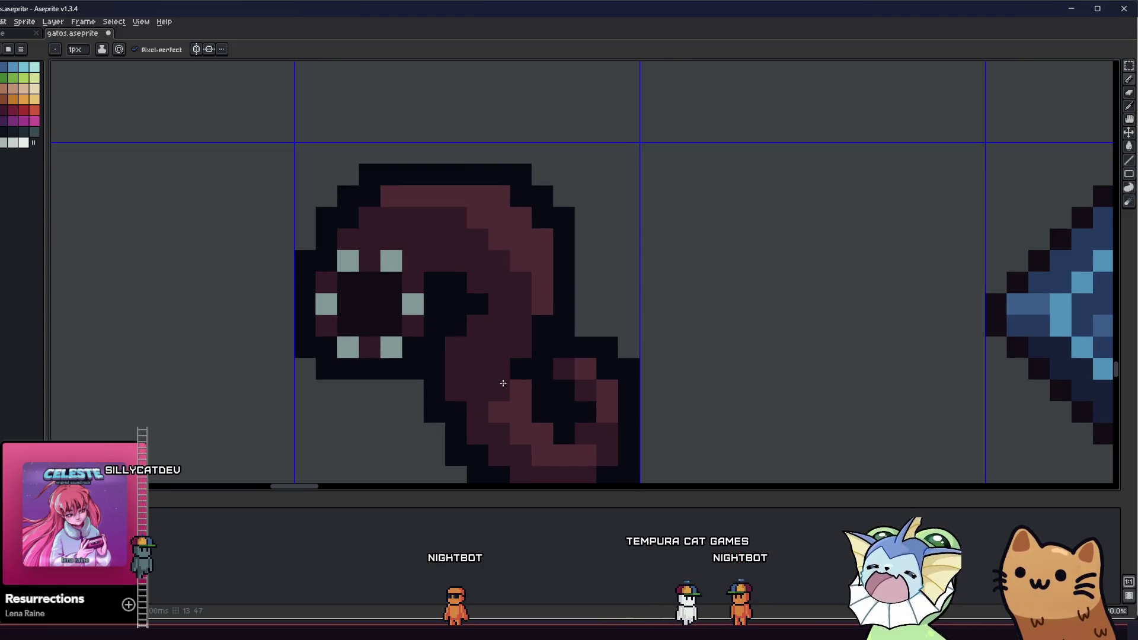
scroll(424, 391, "down", 4)
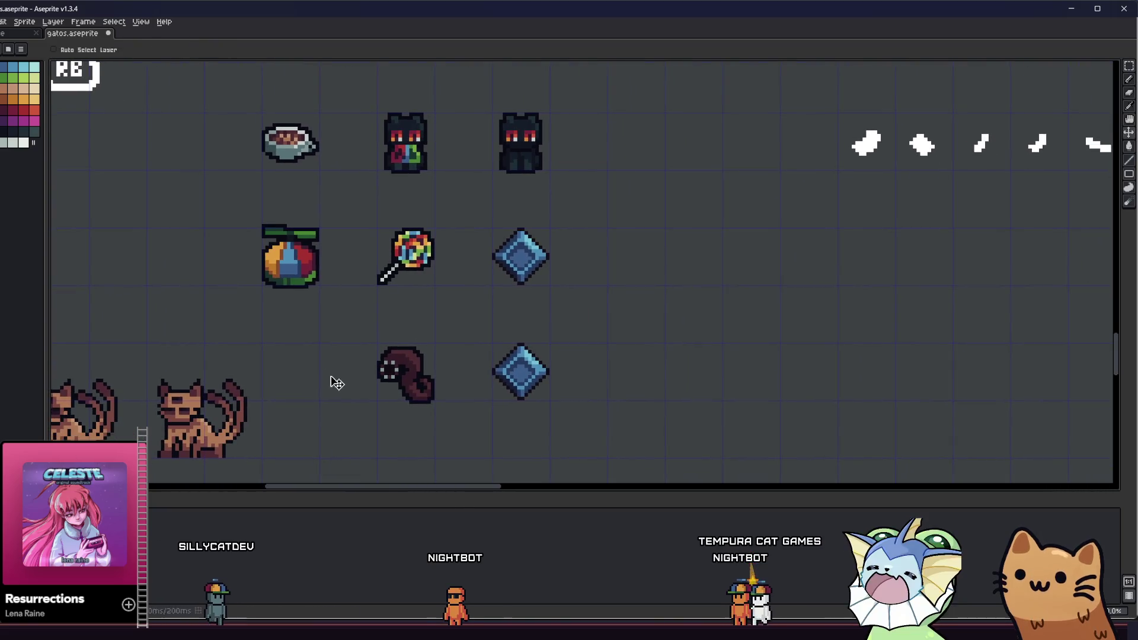
scroll(395, 361, "up", 5)
scroll(508, 371, "down", 4)
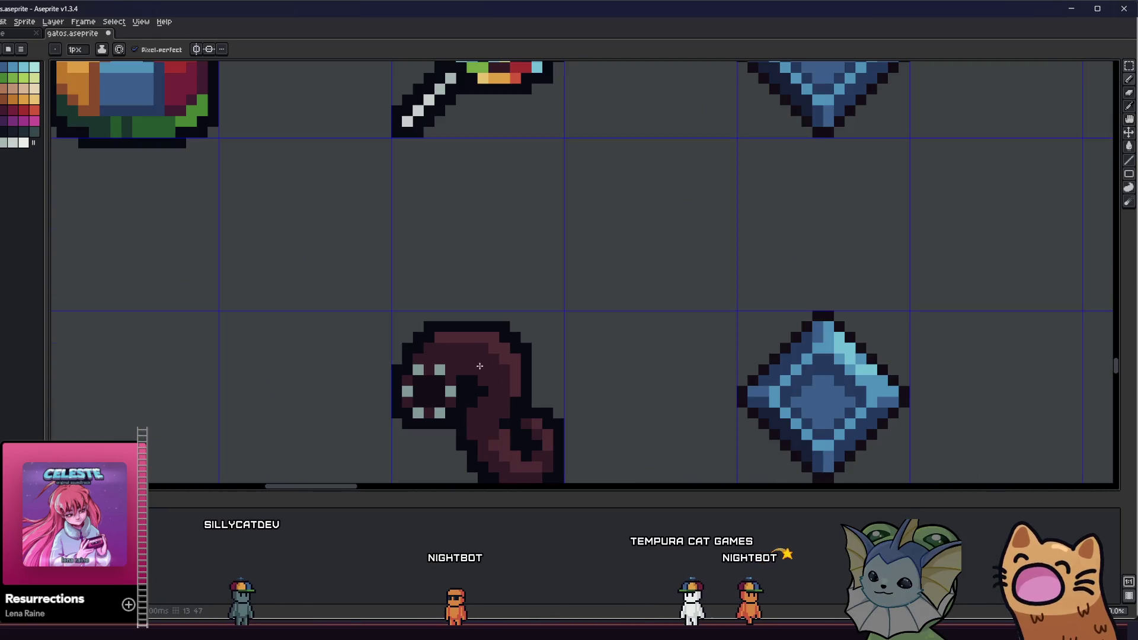
scroll(495, 339, "up", 4)
scroll(371, 330, "down", 5)
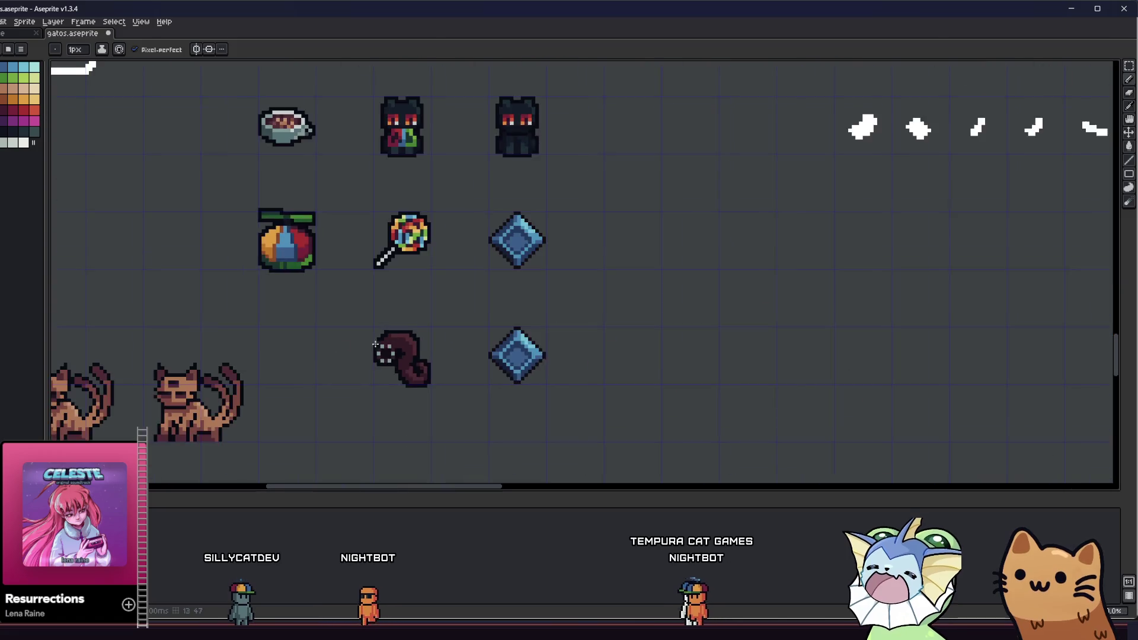
scroll(363, 356, "up", 5)
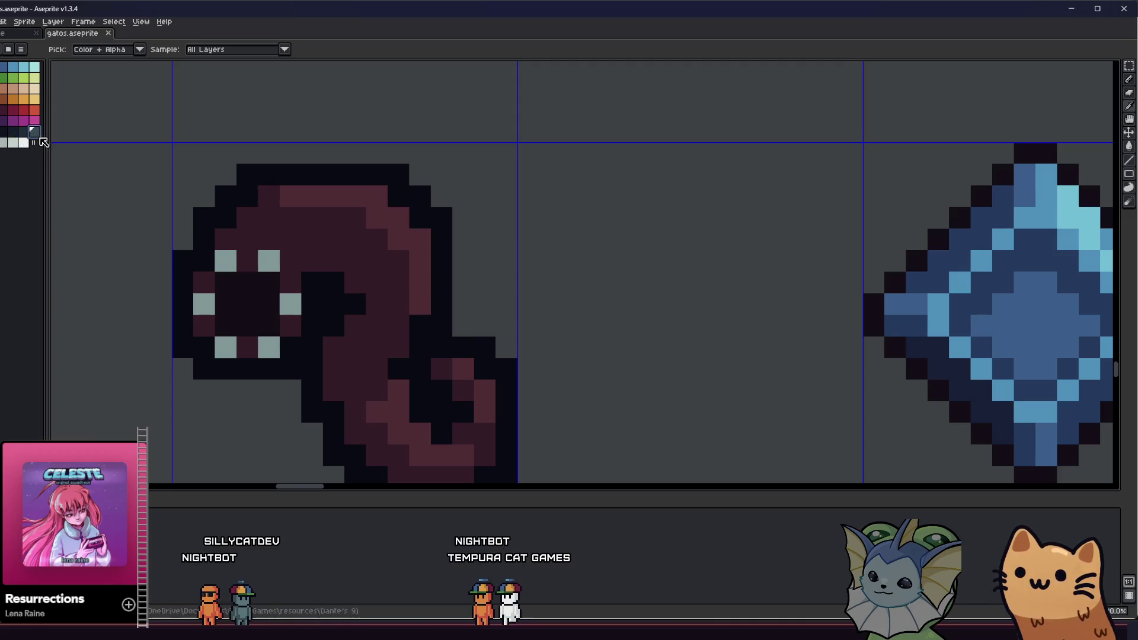
Step: Paint the eye ring's left and right sides in dark teal shades
mouse_move(204, 282)
left_mouse_down()
mouse_move(204, 325)
mouse_move(273, 345)
mouse_move(290, 282)
mouse_move(280, 264)
left_mouse_up()
right_click(274, 345)
scroll(226, 289, "up", 1)
scroll(300, 343, "down", 5)
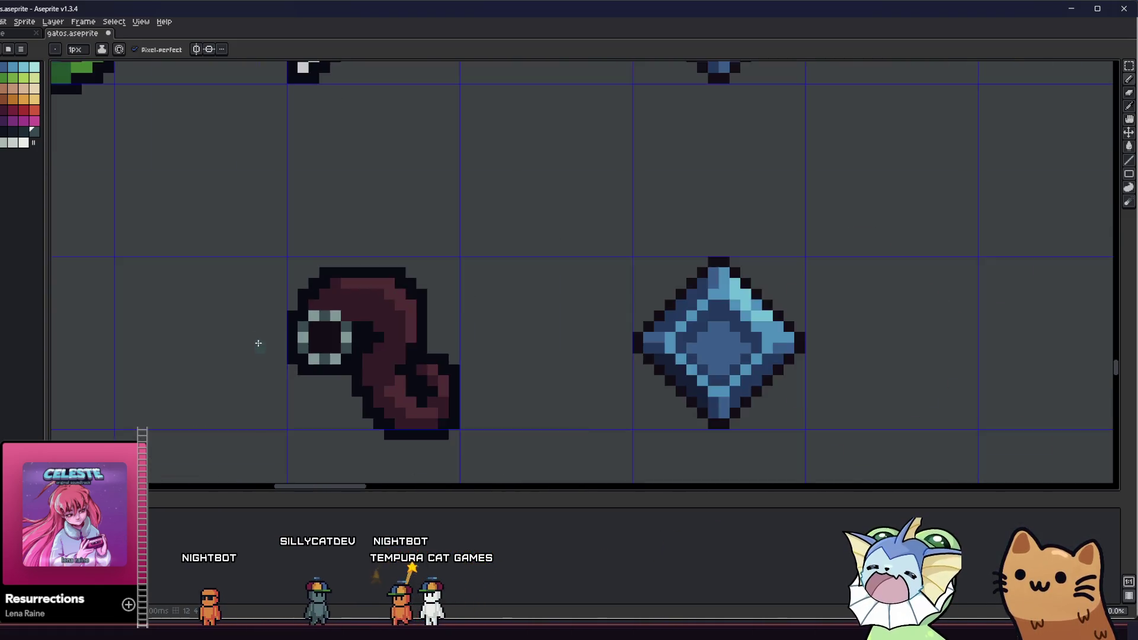
scroll(208, 346, "down", 2)
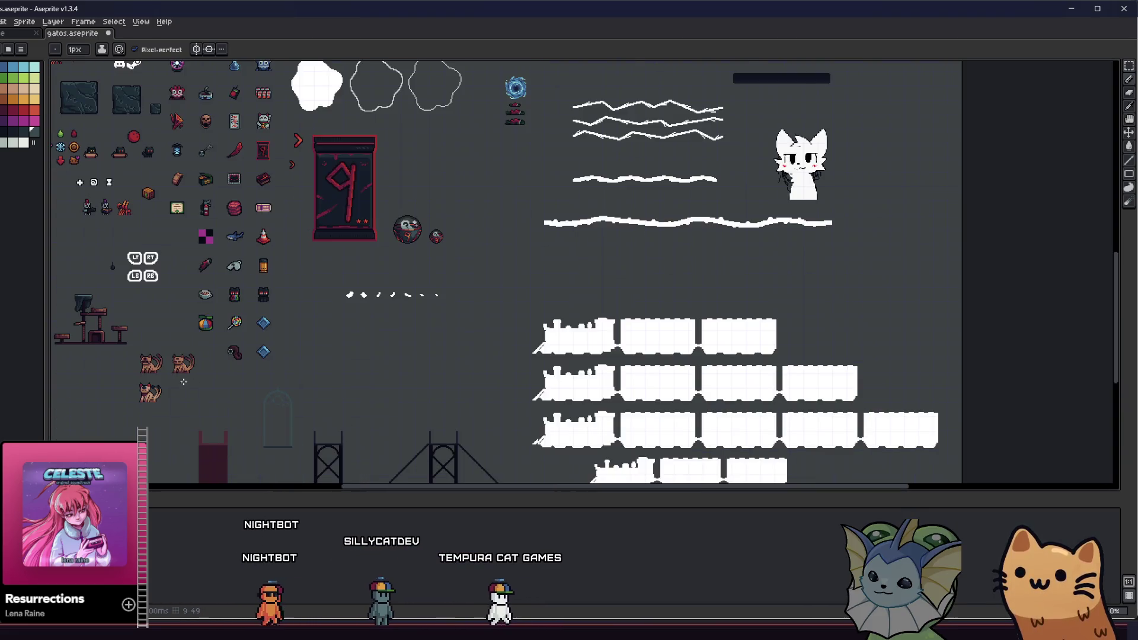
scroll(248, 343, "up", 4)
scroll(214, 286, "up", 2)
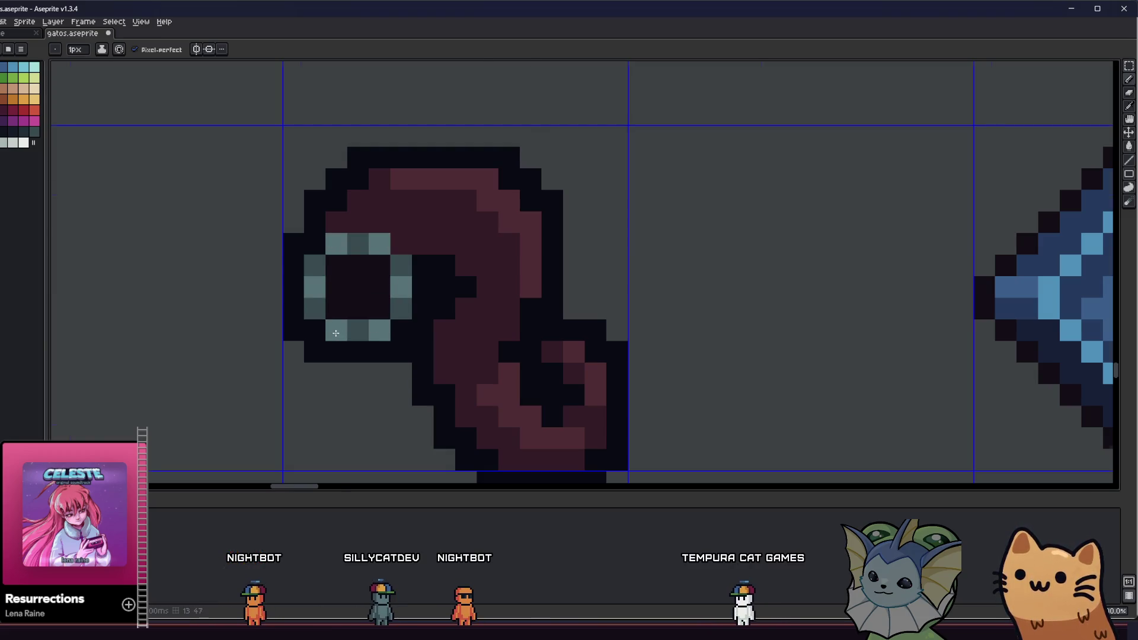
scroll(335, 333, "down", 2)
scroll(335, 333, "up", 1)
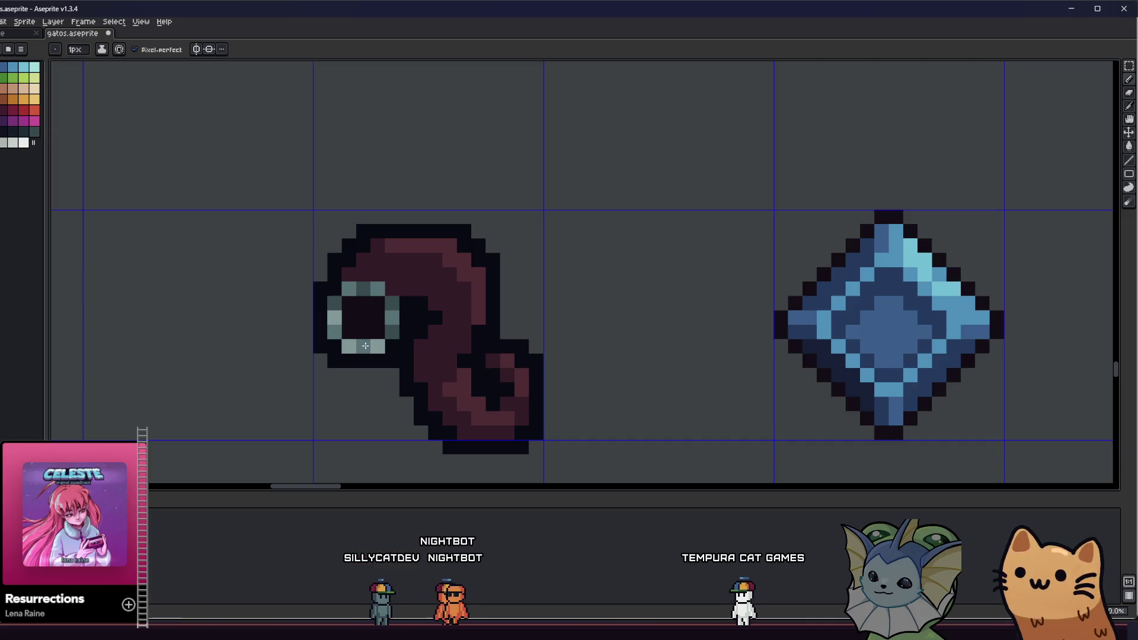
scroll(331, 305, "down", 5)
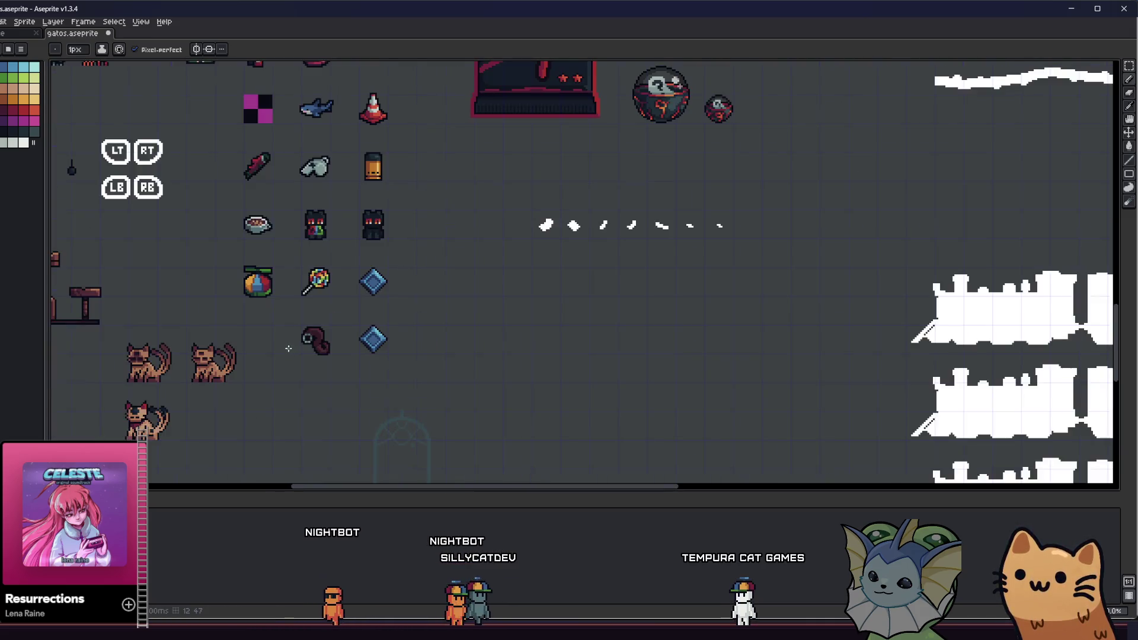
scroll(273, 370, "down", 2)
scroll(289, 356, "up", 6)
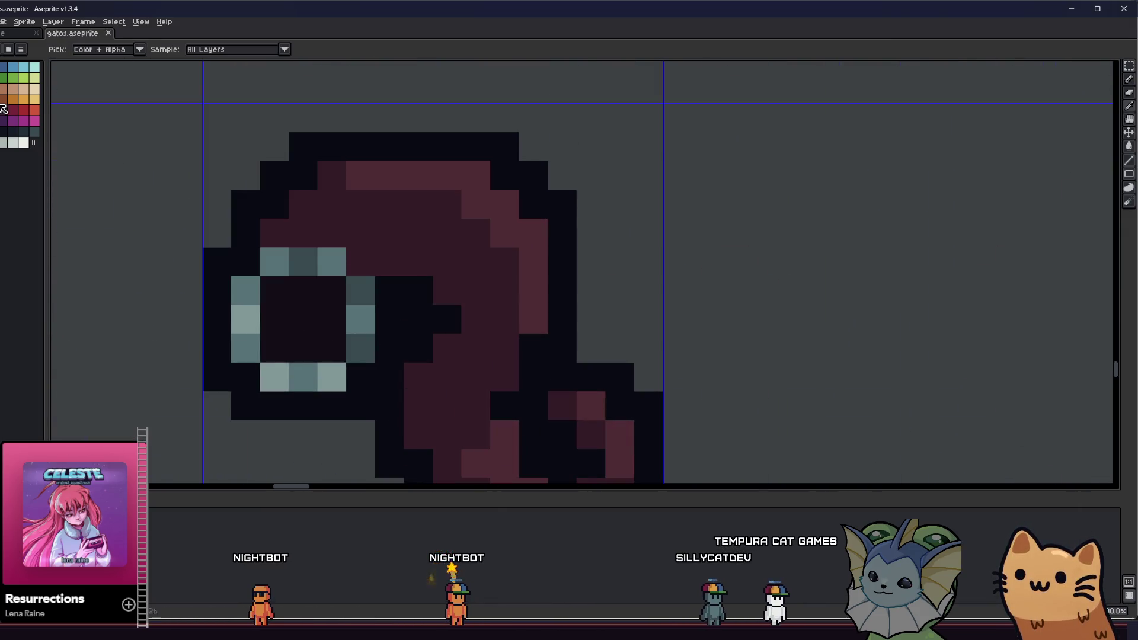
Step: Shade a maroon band above the eye using the hood's picked colour, then box-select the sprite
mouse_move(245, 222)
left_mouse_down()
mouse_move(326, 233)
mouse_move(376, 257)
left_mouse_up()
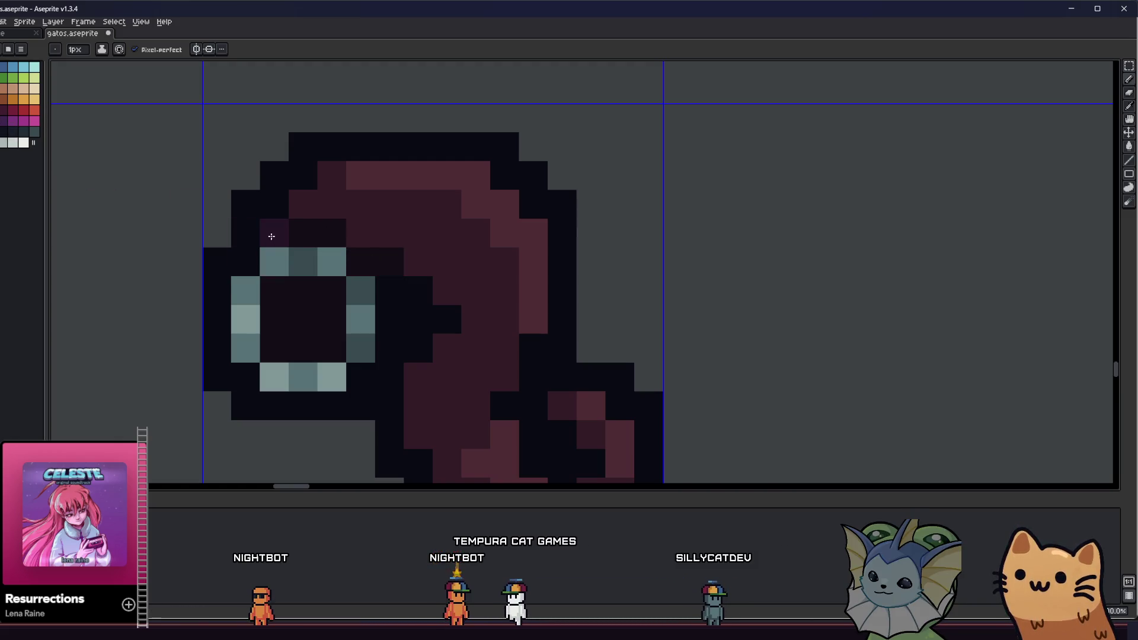
left_click(399, 221, "alt")
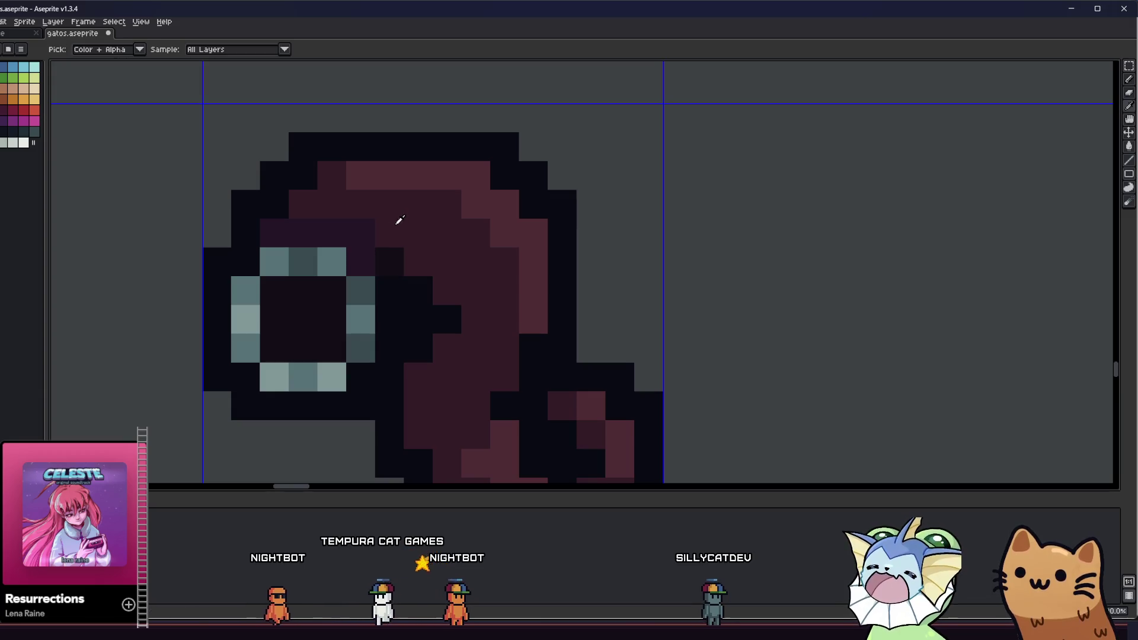
left_click_drag(389, 261, 358, 226)
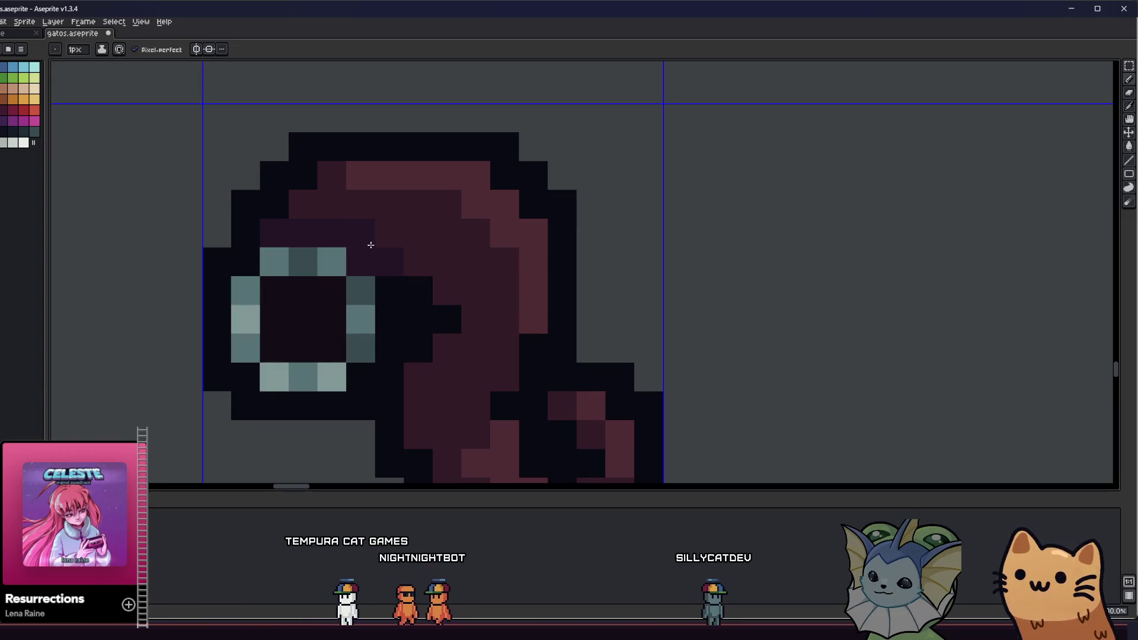
scroll(373, 243, "down", 8)
scroll(363, 321, "up", 4)
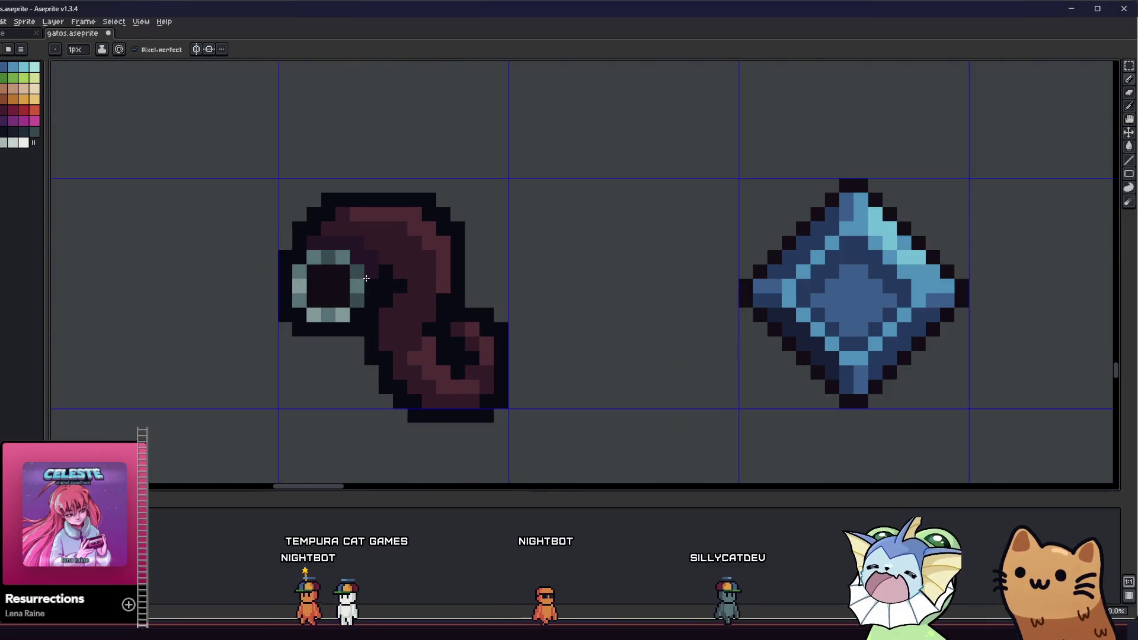
scroll(298, 333, "down", 4)
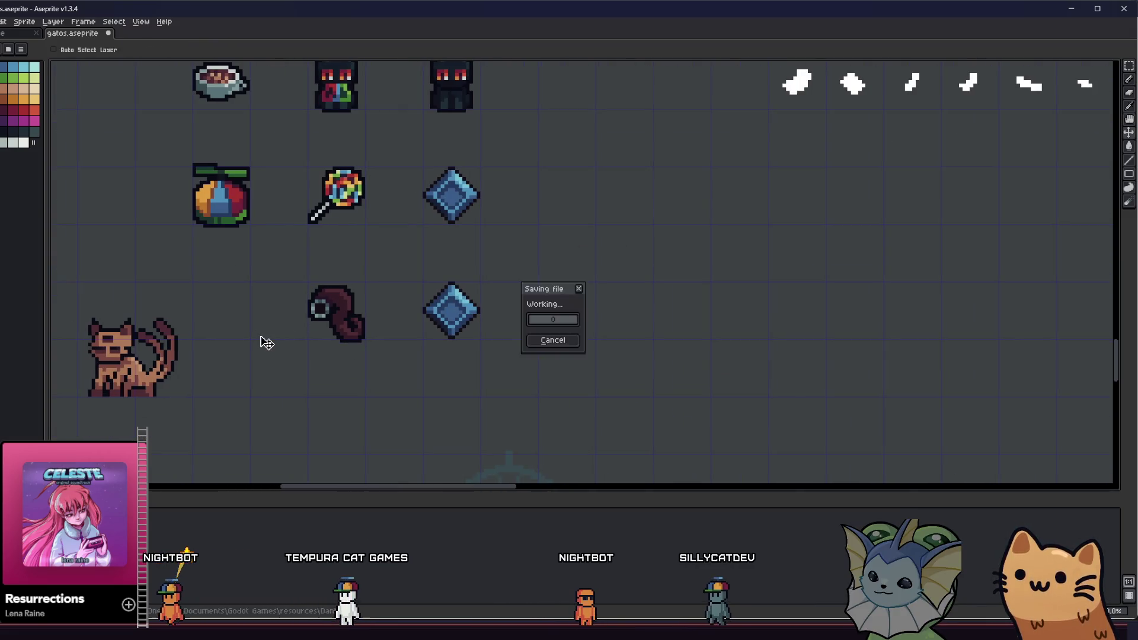
scroll(296, 335, "up", 4)
scroll(386, 243, "up", 2)
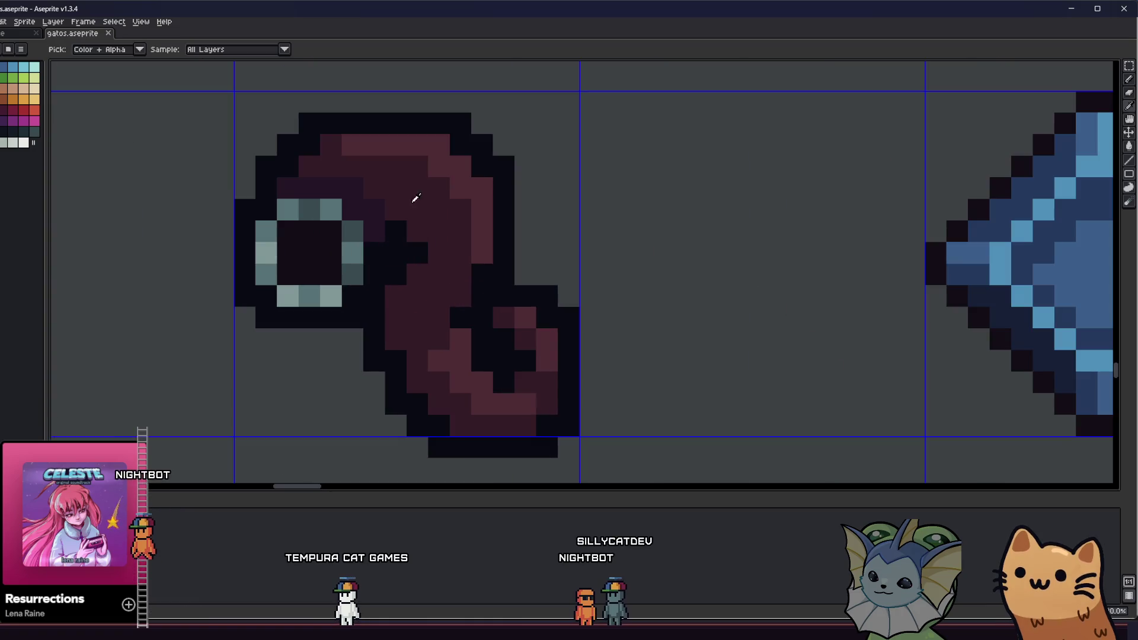
scroll(412, 186, "down", 3)
scroll(310, 218, "up", 2)
key("m")
mouse_move(334, 169)
left_mouse_down()
mouse_move(545, 406)
mouse_move(593, 443)
left_mouse_up()
Step: With a non-contiguous Paint Bucket, recolour the maroon body shades dark navy and the stripe dark teal
key("w")
left_click(136, 49)
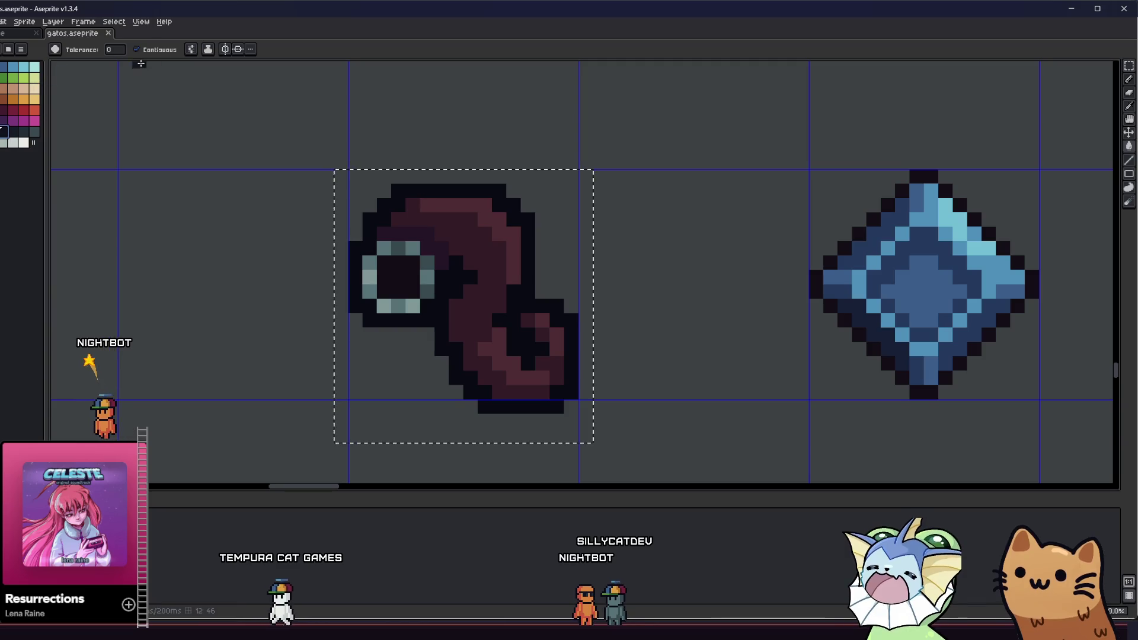
left_click(401, 223)
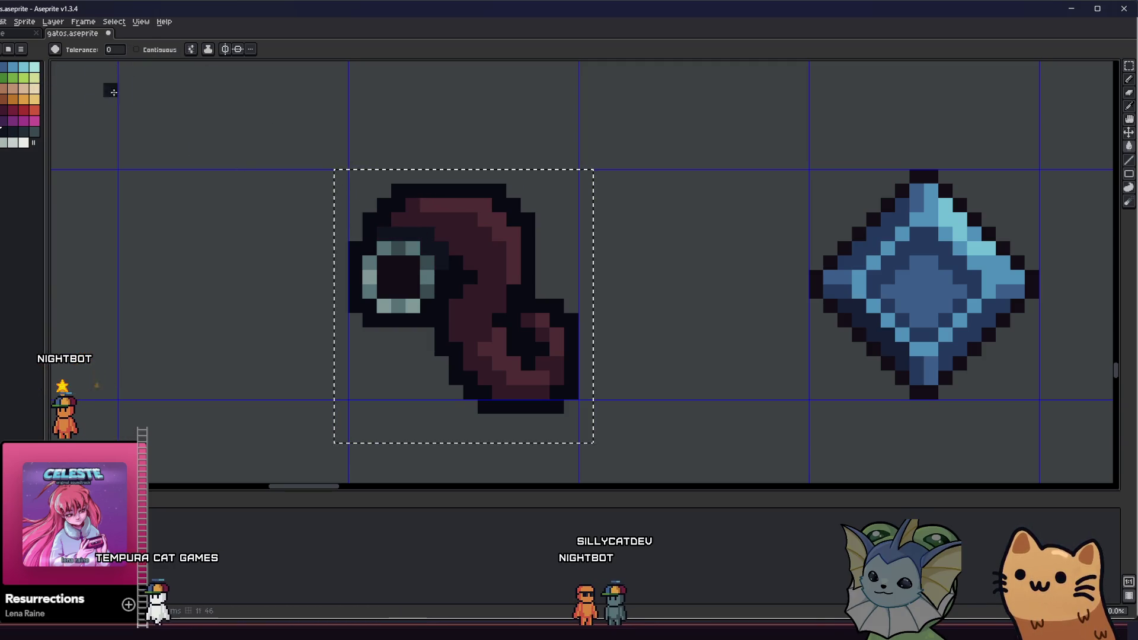
left_click(16, 134)
left_click(23, 131)
left_click(399, 191)
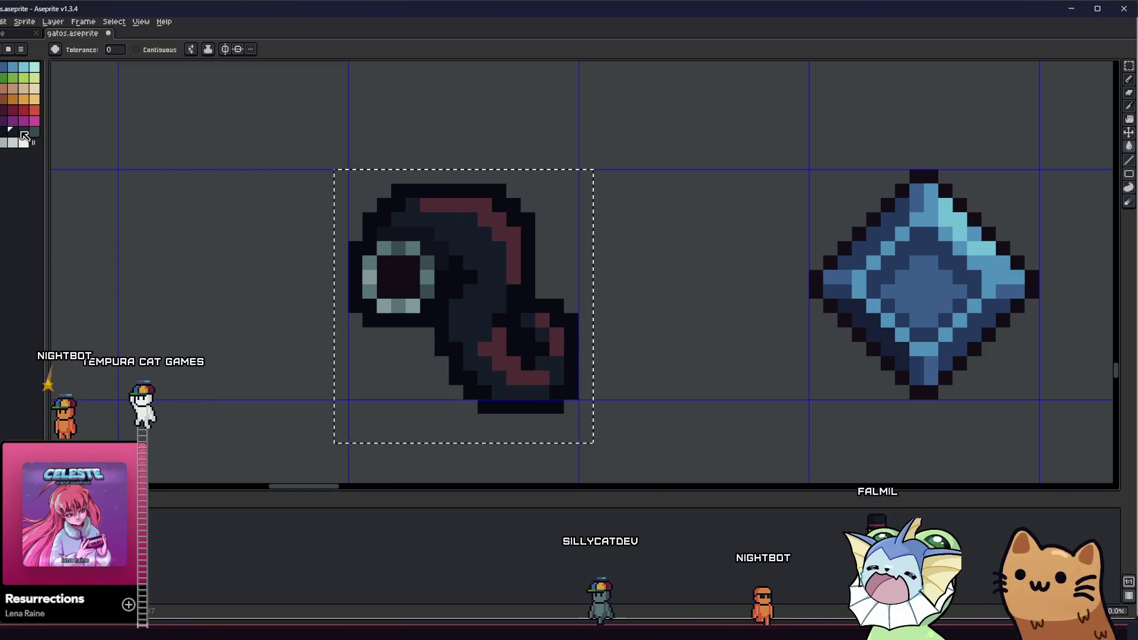
left_click(451, 205)
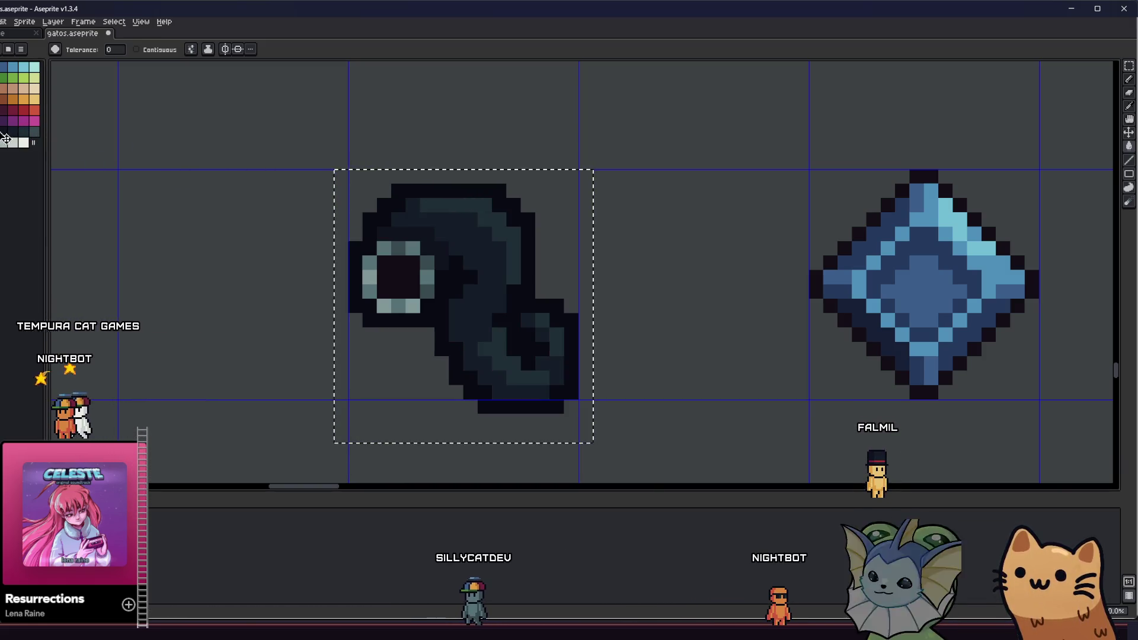
scroll(344, 280, "down", 4)
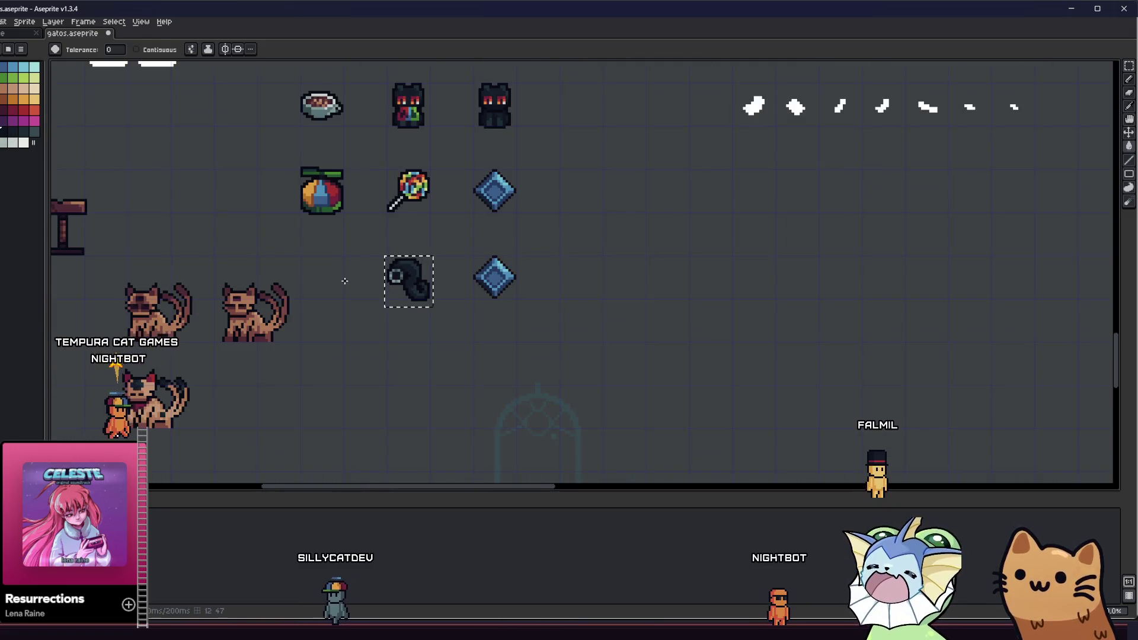
scroll(347, 295, "up", 3)
Step: Recolour the eye's pupil pixels dark teal
key("m")
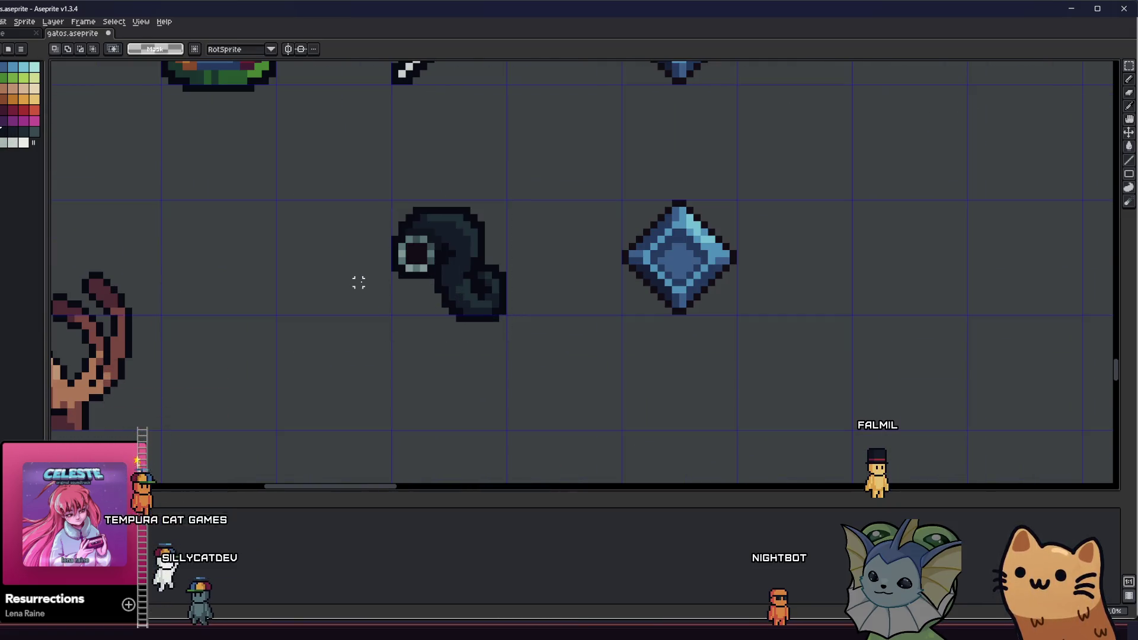
scroll(367, 263, "up", 3)
key("b")
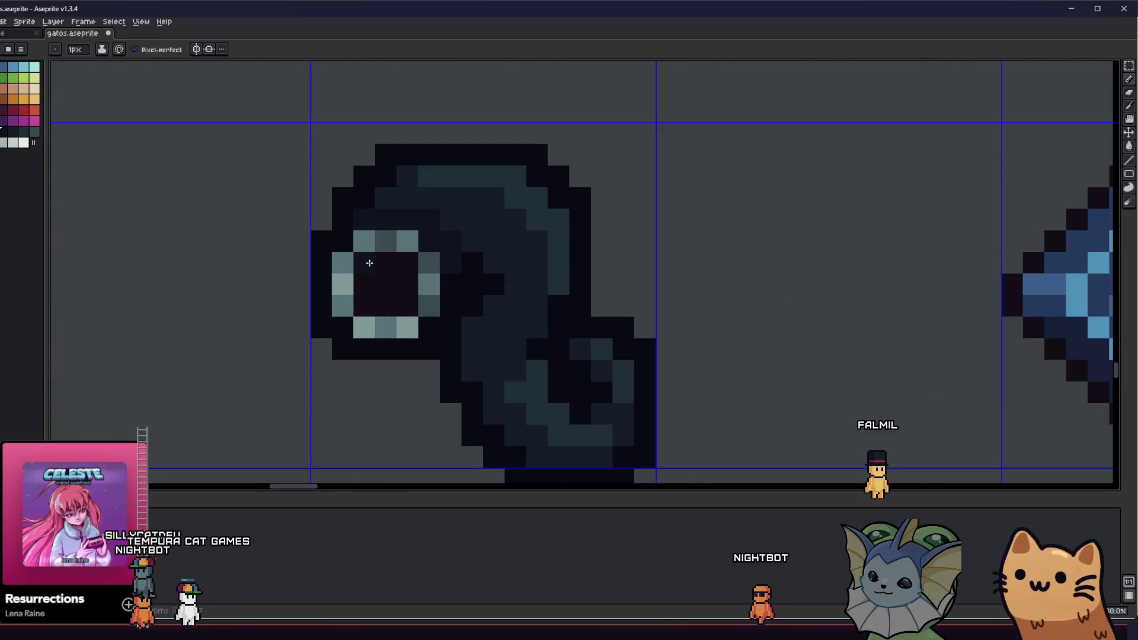
left_click_drag(381, 261, 406, 271)
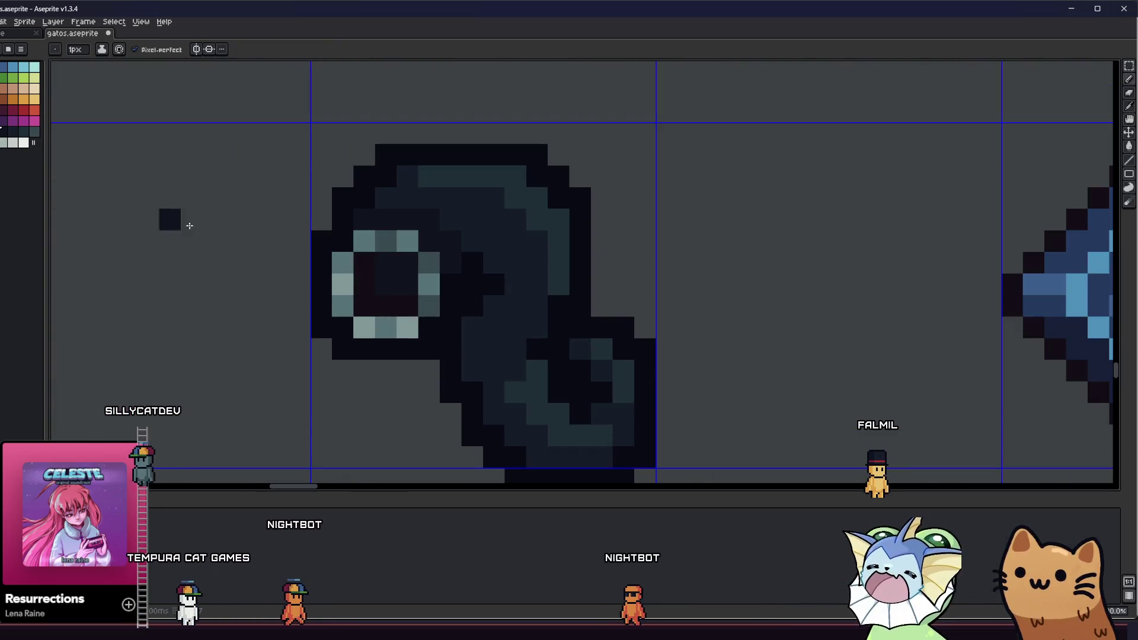
left_click(363, 267, "alt")
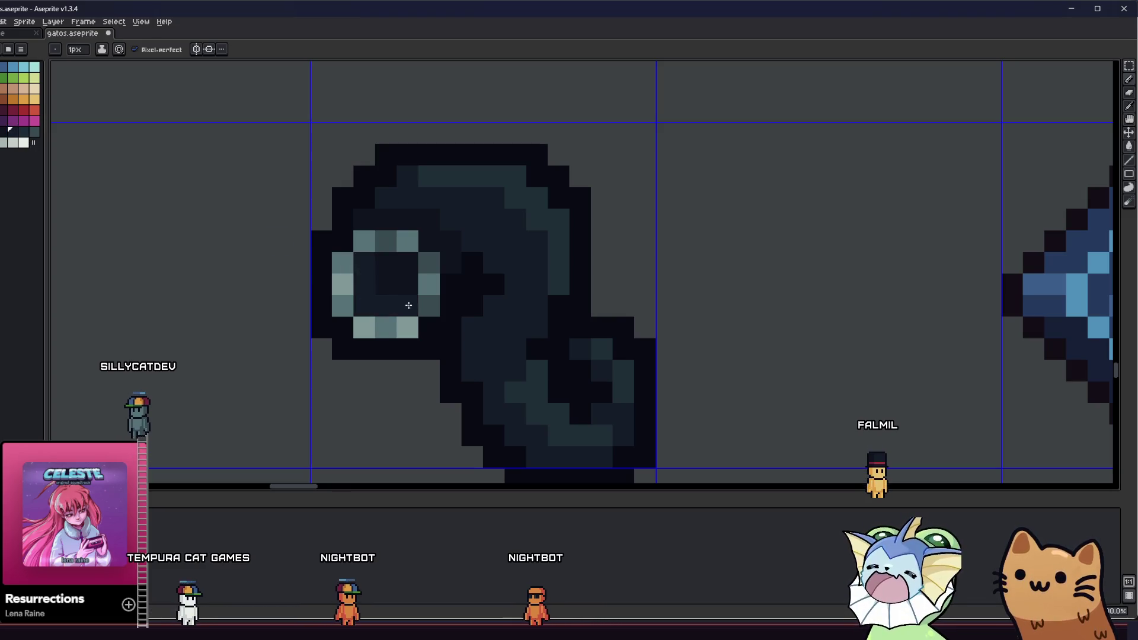
scroll(409, 305, "down", 4)
scroll(265, 325, "up", 3)
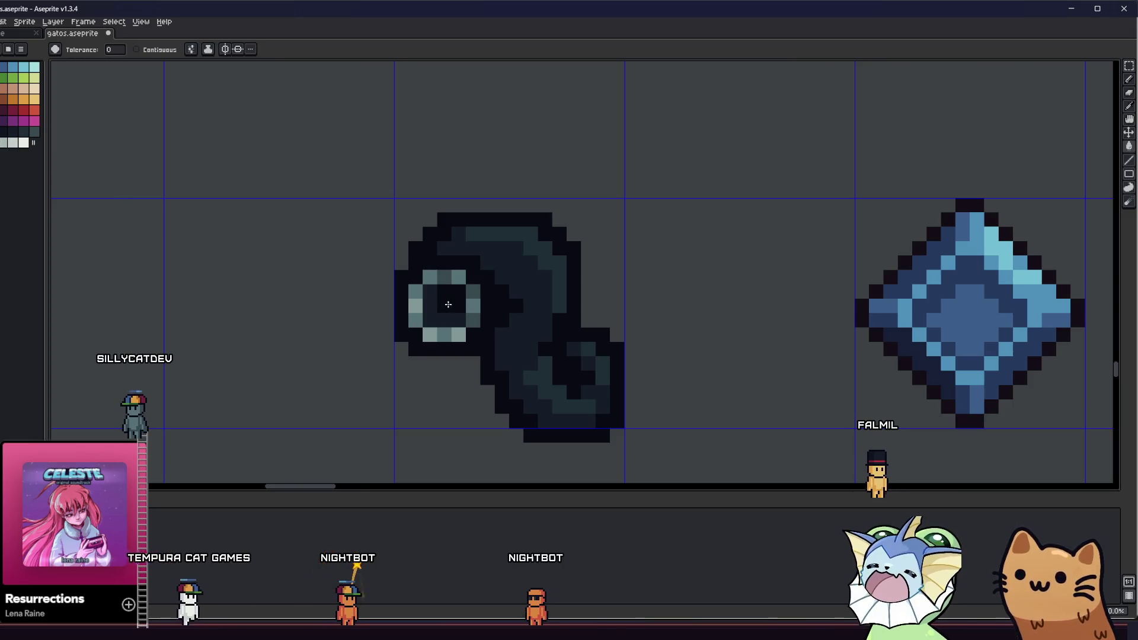
left_click(460, 301)
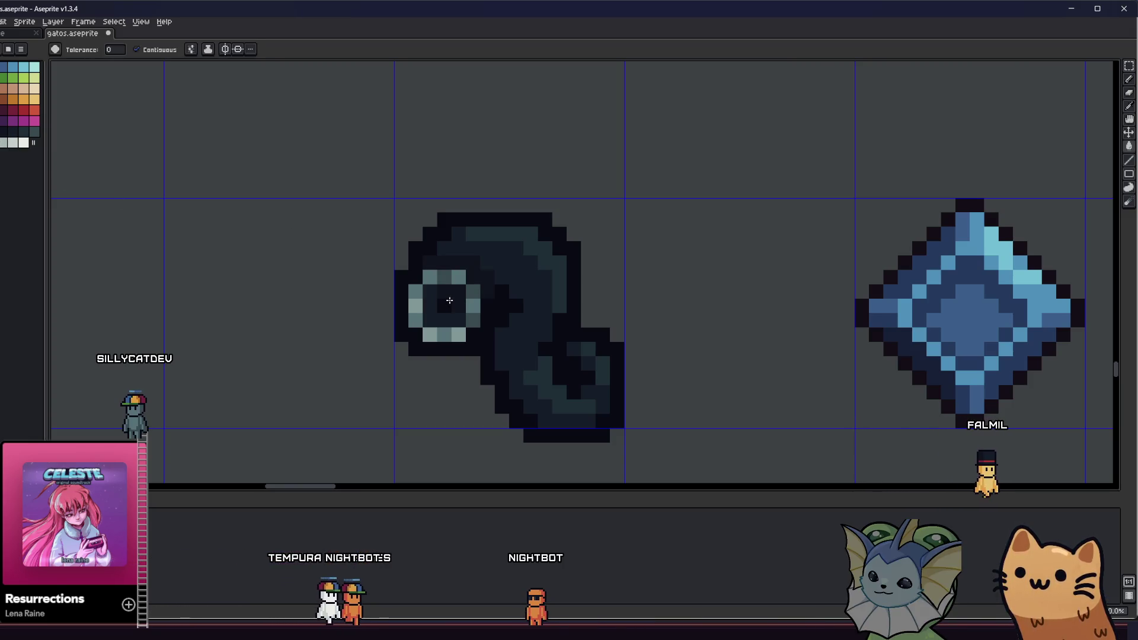
key("b")
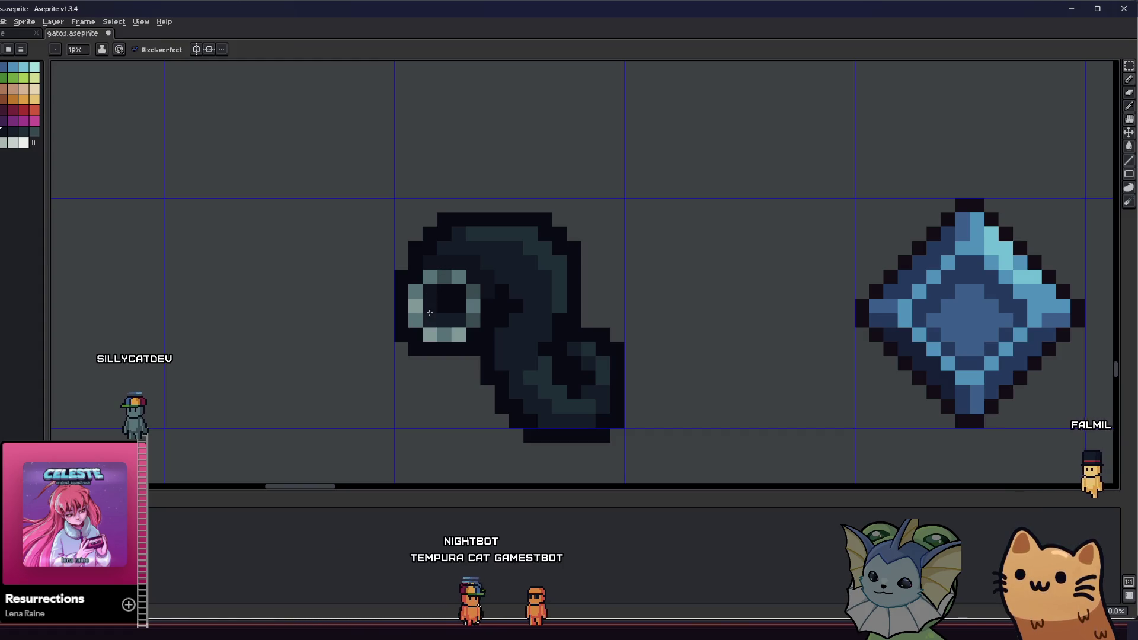
scroll(459, 304, "down", 3)
Step: Paint cyan highlight pixels along the hood's top curve and down its edge
mouse_move(403, 322)
left_mouse_down()
mouse_move(378, 336)
mouse_move(206, 325)
left_mouse_up()
scroll(260, 326, "down", 3)
scroll(268, 321, "up", 5)
scroll(289, 265, "up", 2)
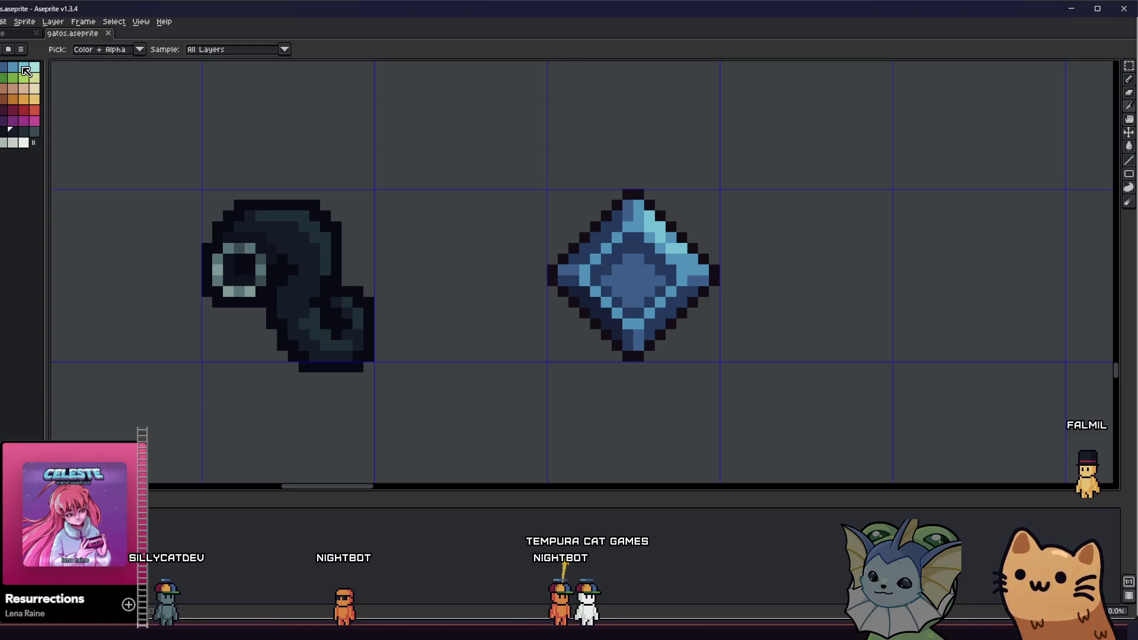
scroll(293, 249, "up", 3)
left_click(280, 180)
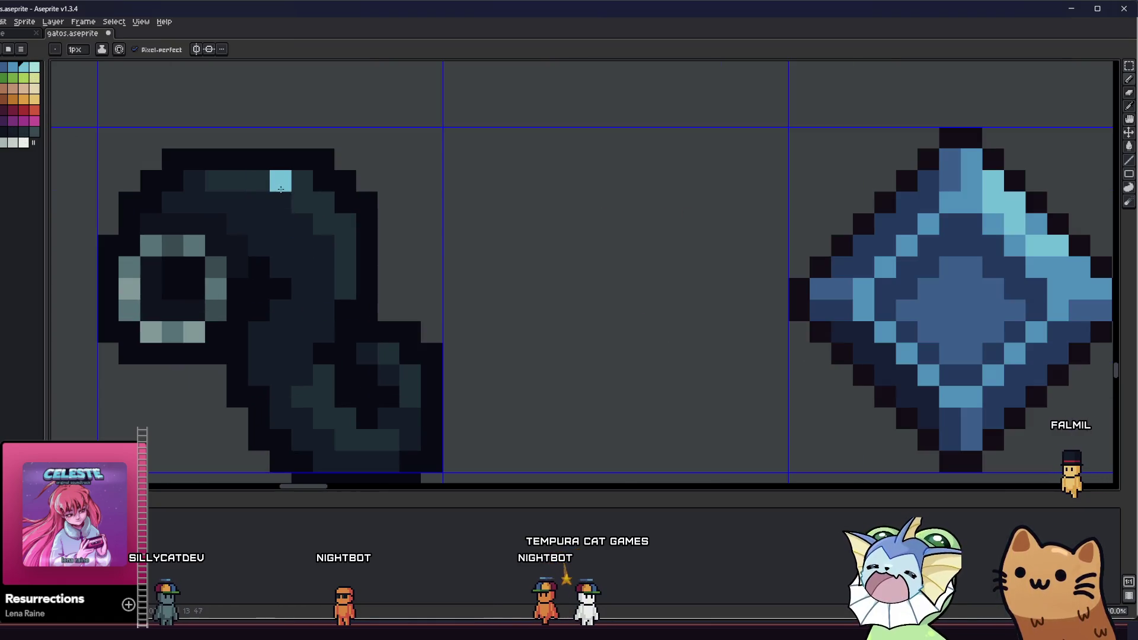
left_click_drag(301, 199, 284, 272)
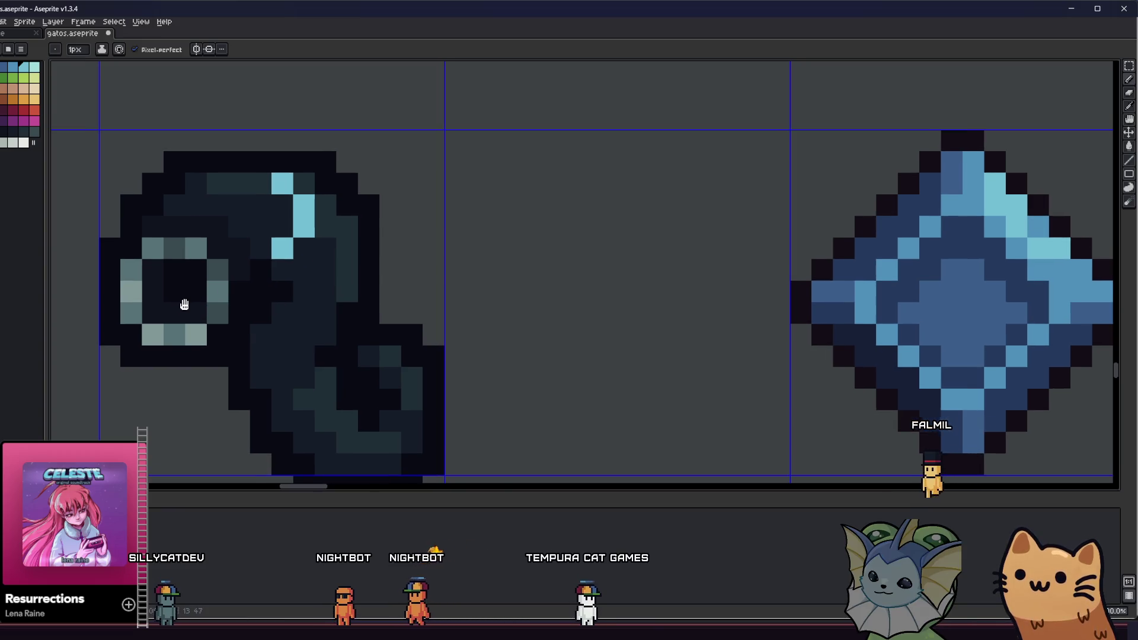
Step: Add a cyan highlight pixel on the hood's lower curl
scroll(288, 274, "down", 5)
scroll(314, 293, "up", 2)
scroll(243, 326, "up", 3)
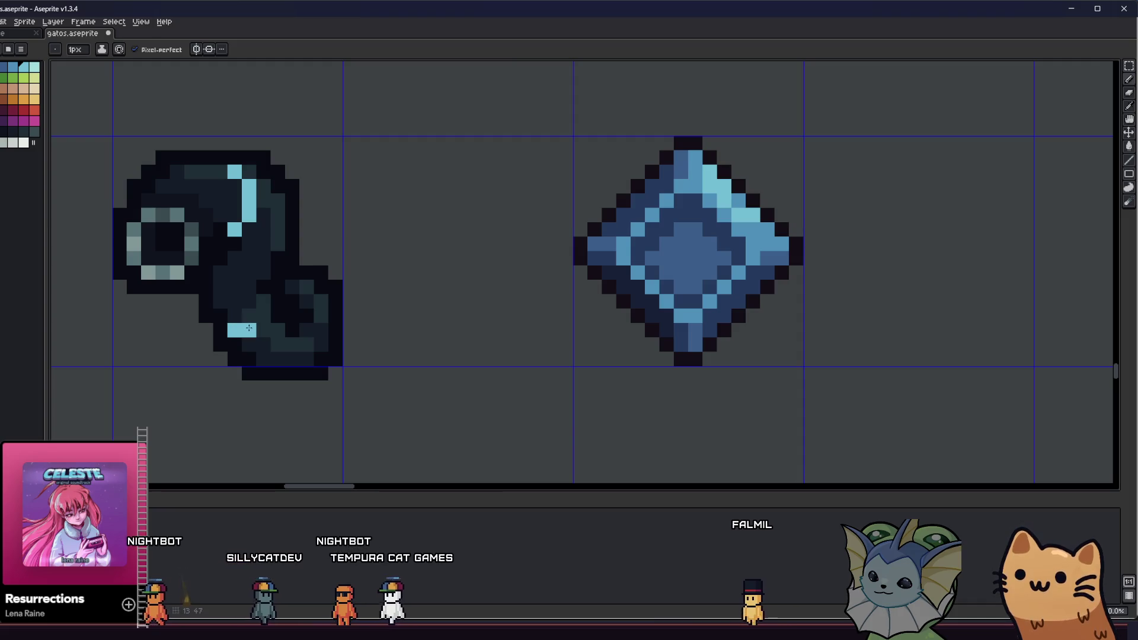
left_click_drag(264, 321, 315, 334)
left_click(370, 326)
scroll(295, 389, "down", 4)
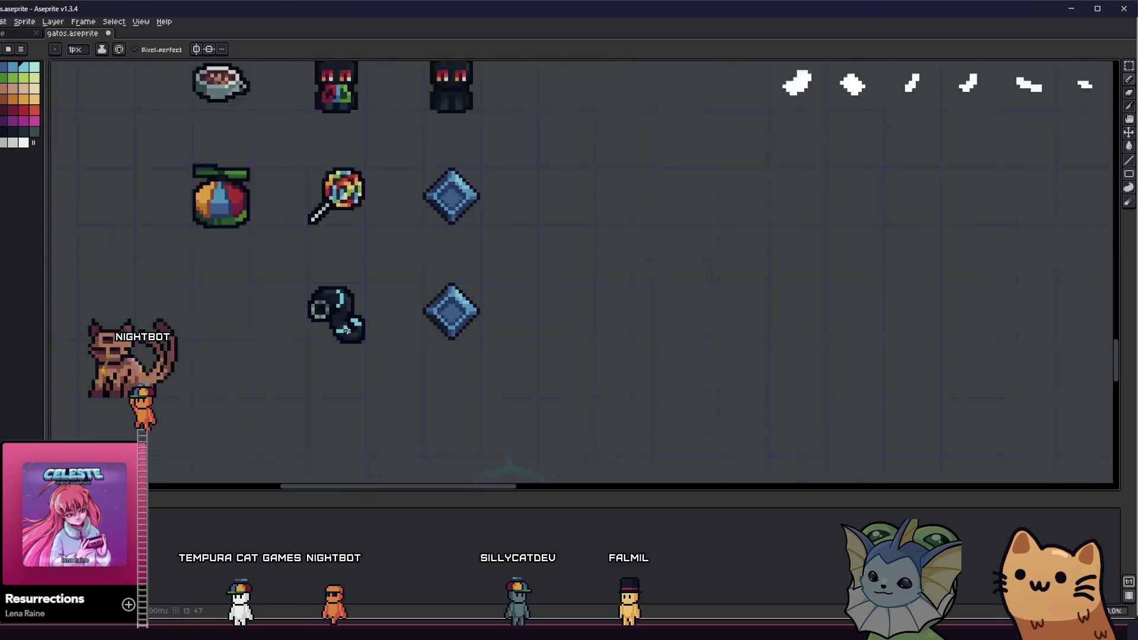
scroll(295, 389, "down", 2)
scroll(320, 368, "up", 5)
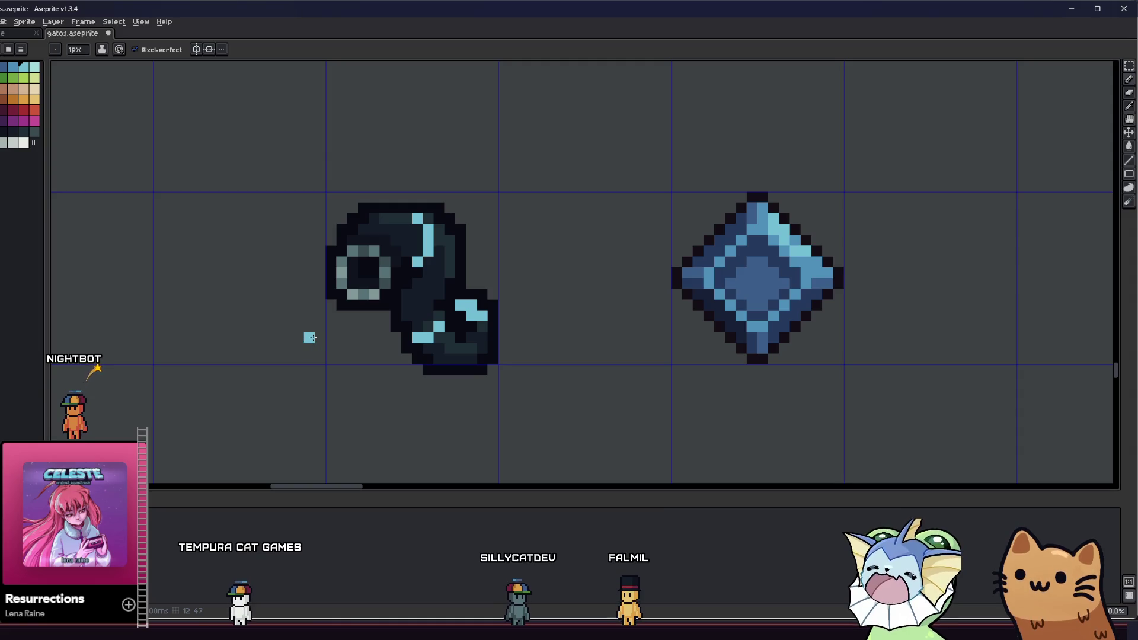
Step: Marquee-select a box enclosing the whole hooded sprite
left_click_drag(261, 224, 511, 377)
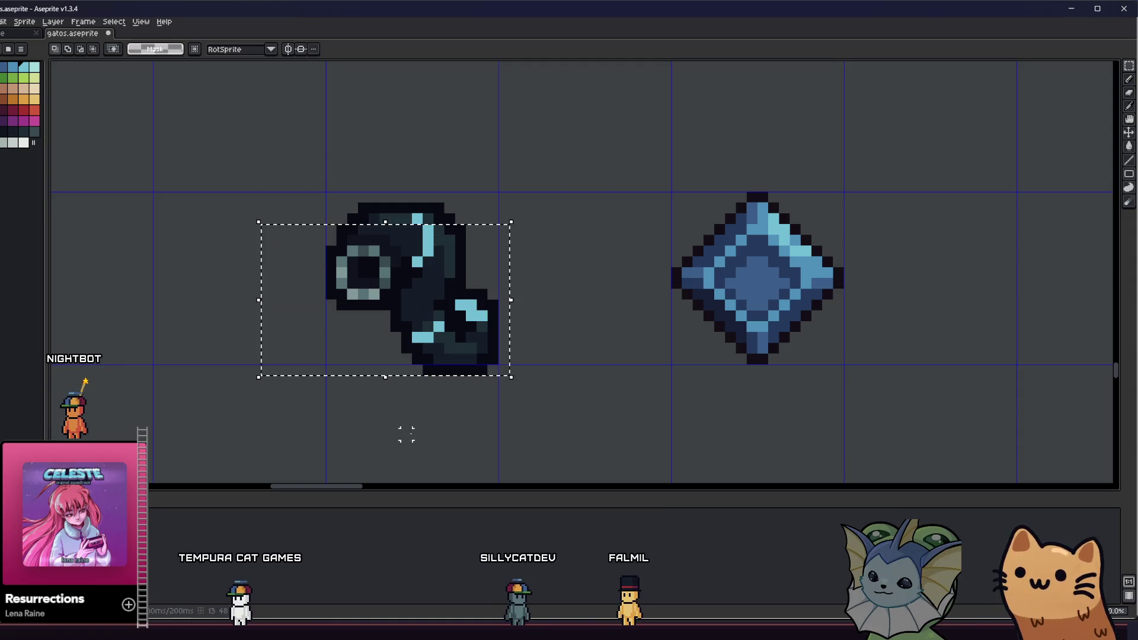
mouse_move(406, 294)
left_mouse_down()
mouse_move(526, 381)
mouse_move(523, 399)
left_mouse_up()
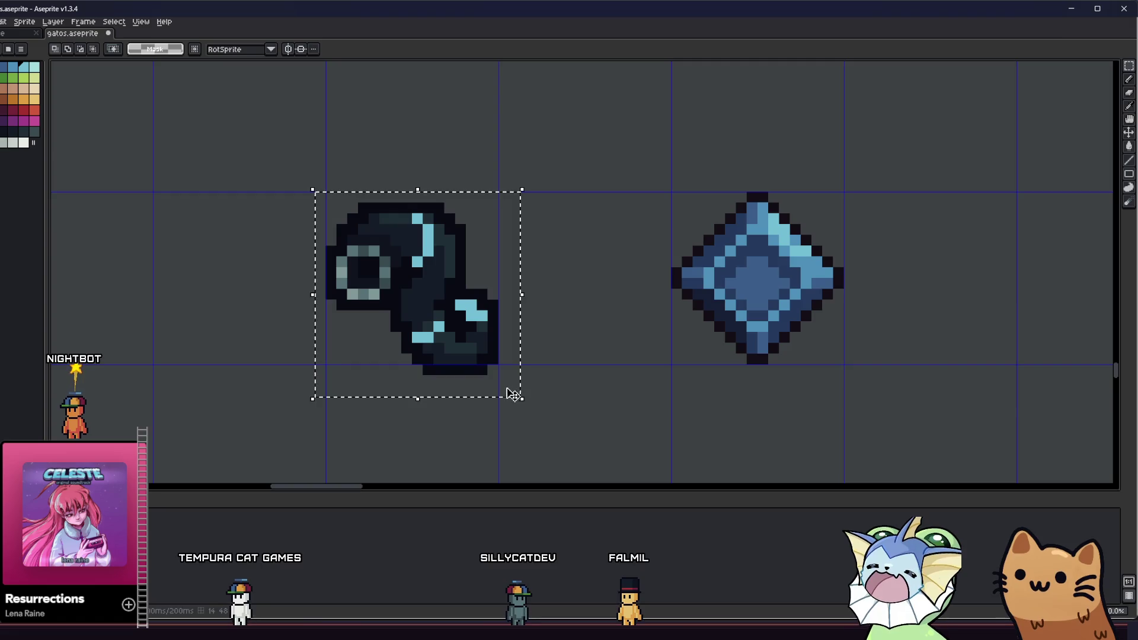
left_click_drag(382, 367, 420, 372)
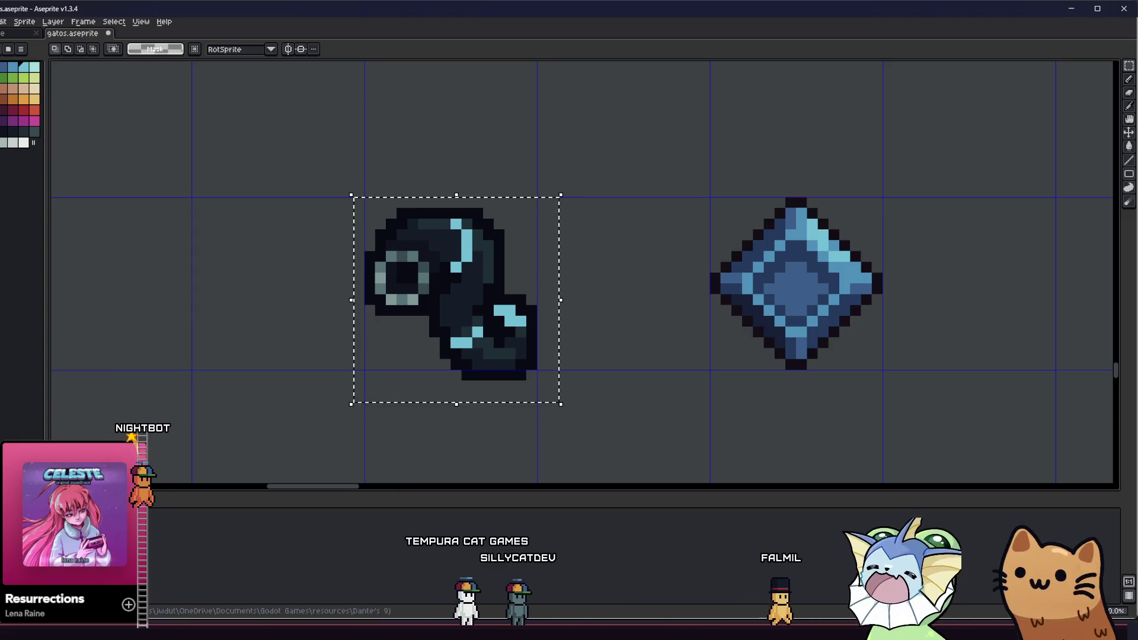
scroll(236, 310, "right", 1)
Step: Bucket-fill with Contiguous off to recolour all cyan highlights medium blue
key("g")
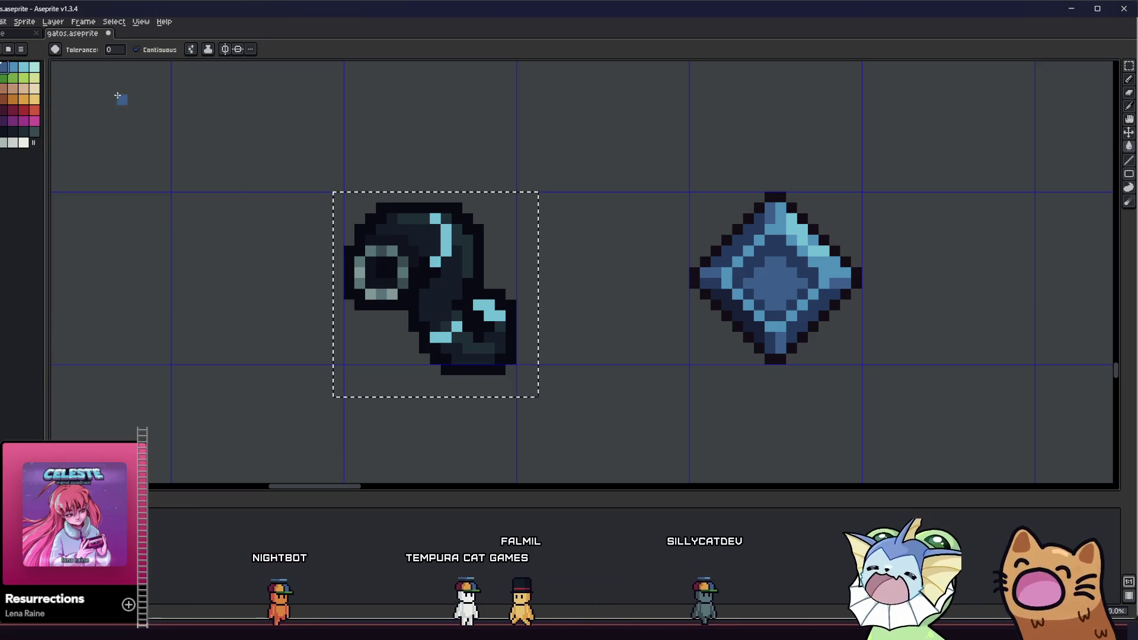
left_click(136, 49)
left_click(445, 234)
key("b")
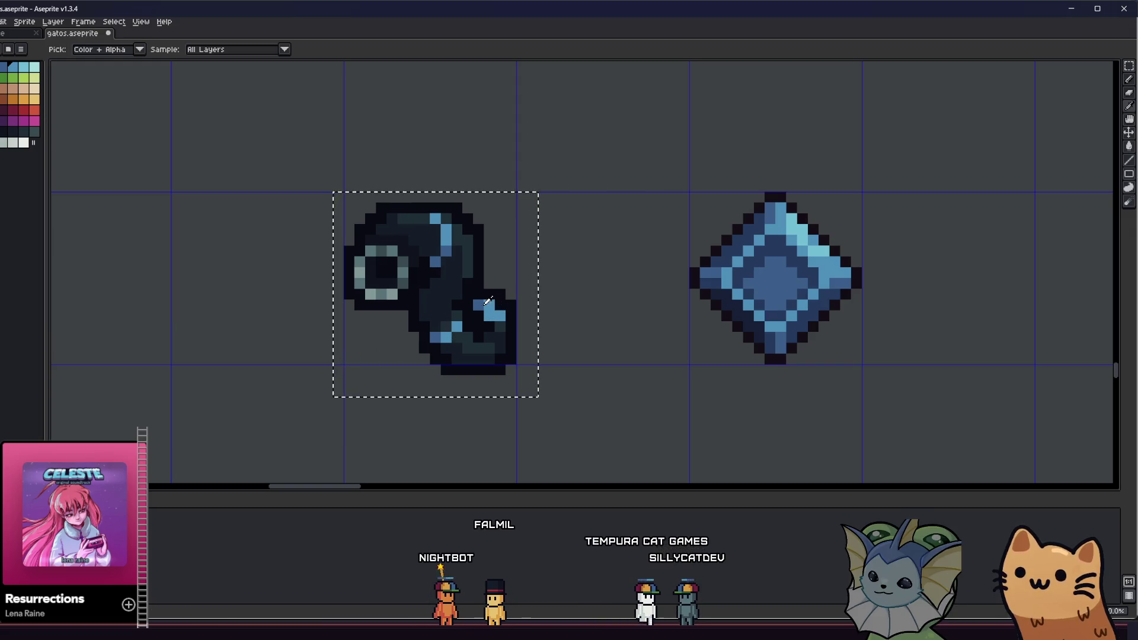
Step: Save the sprite sheet and clear the selection around the sprite
scroll(486, 315, "down", 3)
key("ctrl+s")
mouse_move(375, 373)
left_mouse_down()
mouse_move(213, 326)
mouse_move(330, 309)
left_mouse_up()
scroll(297, 323, "up", 3)
key("ctrl+d")
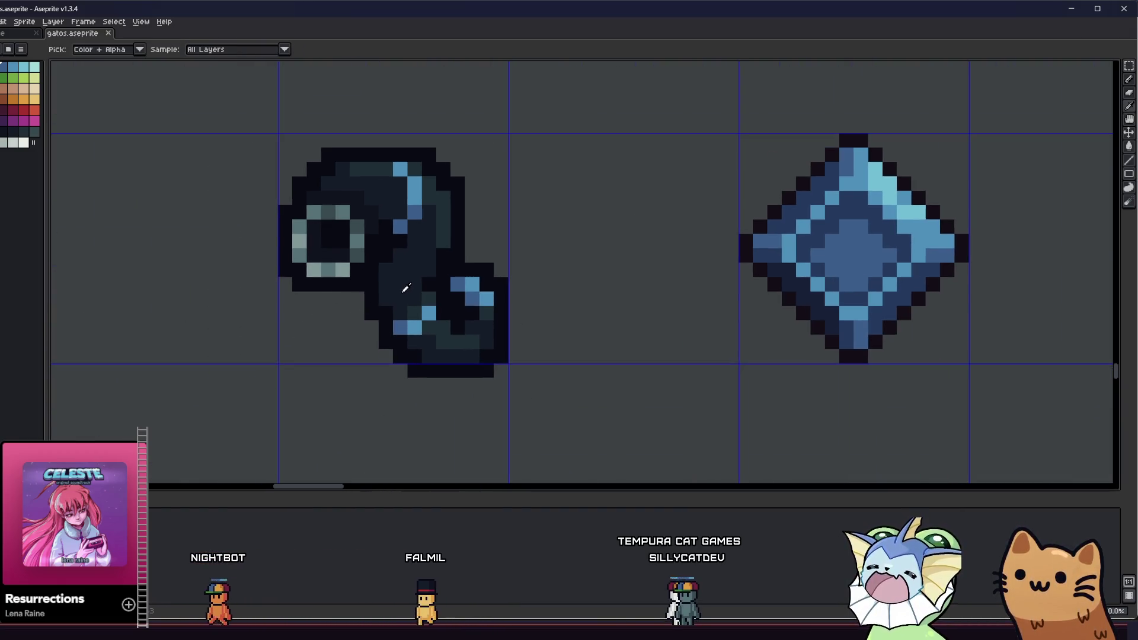
Step: Sample a dark hood colour and add a dark pixel at the sprite's lower left
left_click(406, 288, "alt")
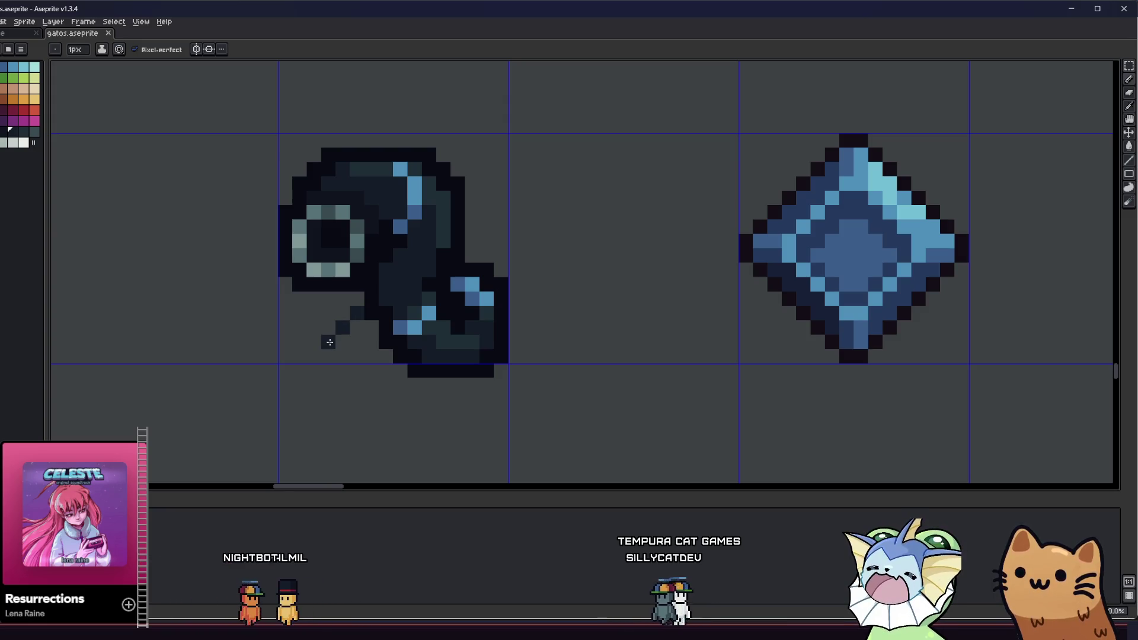
left_click(326, 354)
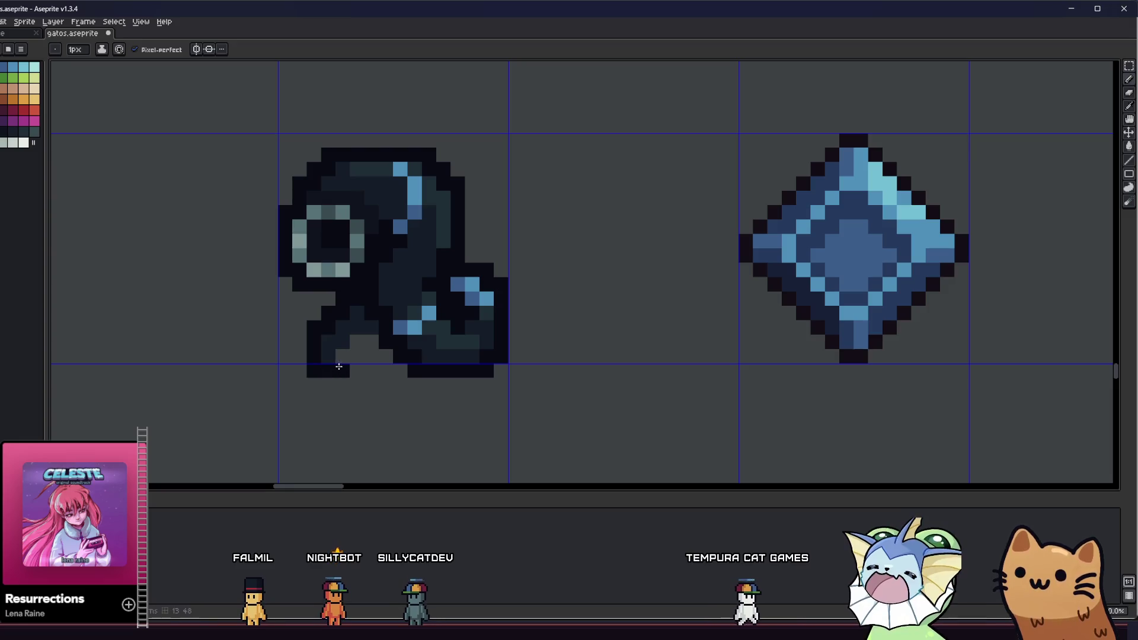
scroll(347, 340, "down", 8)
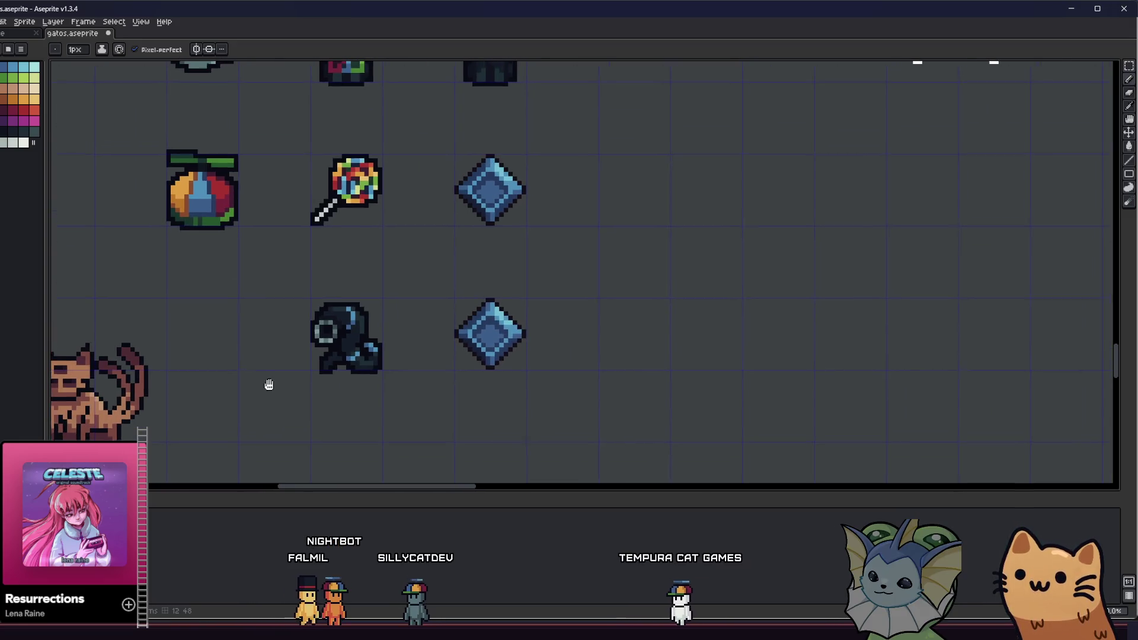
scroll(286, 386, "up", 6)
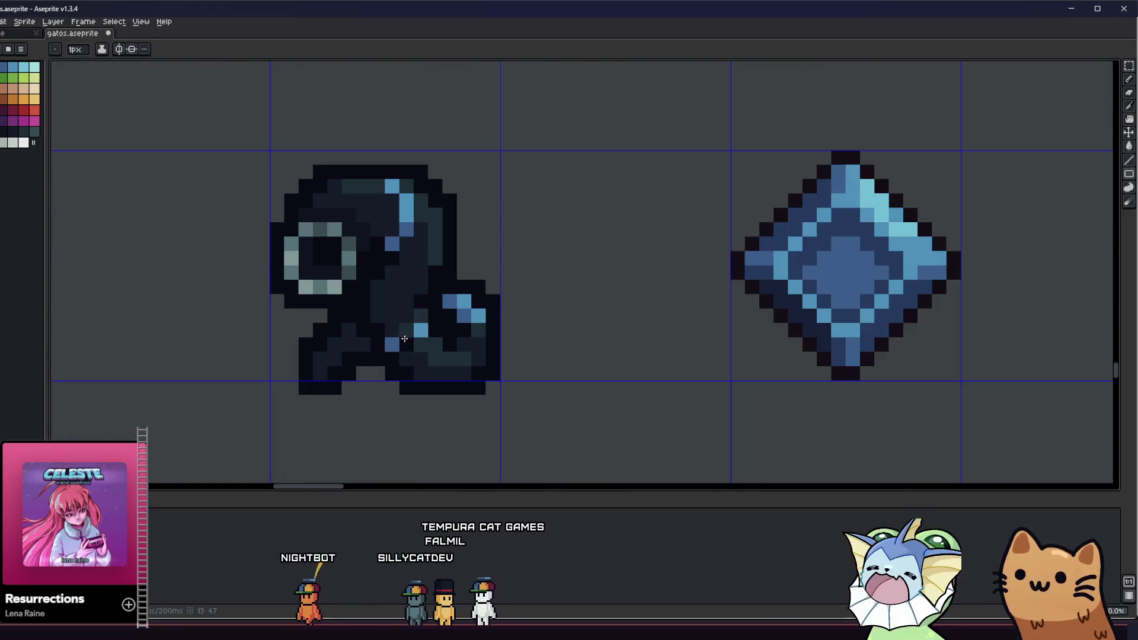
Step: Paint blue highlight pixels on the creature's lower-left foot
left_click(398, 336, "alt")
left_click(303, 363)
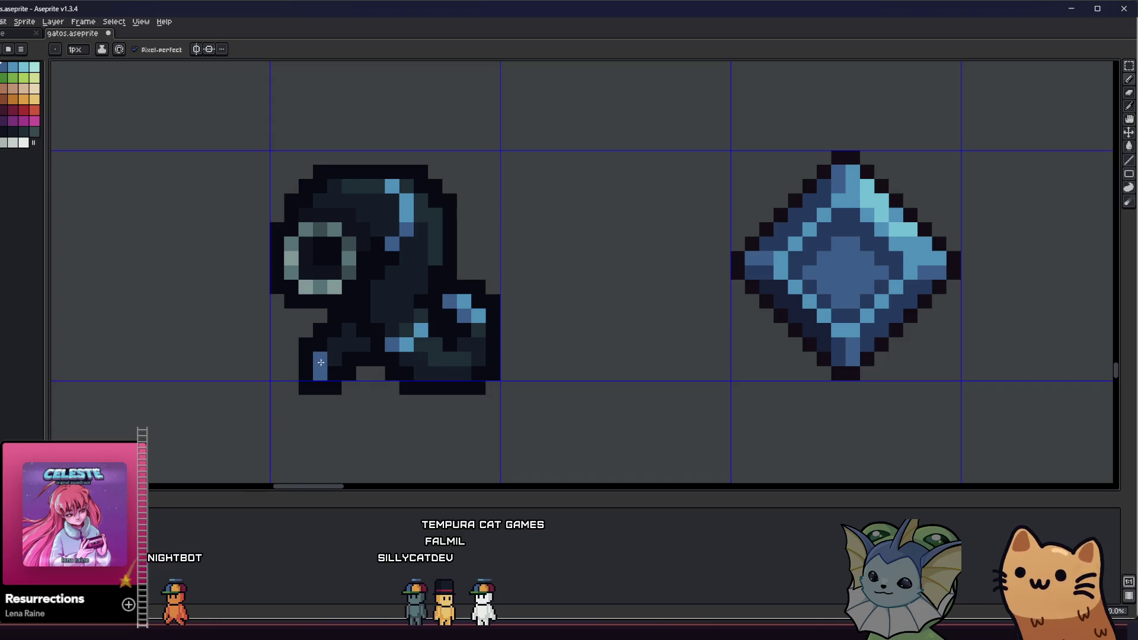
scroll(300, 364, "down", 2)
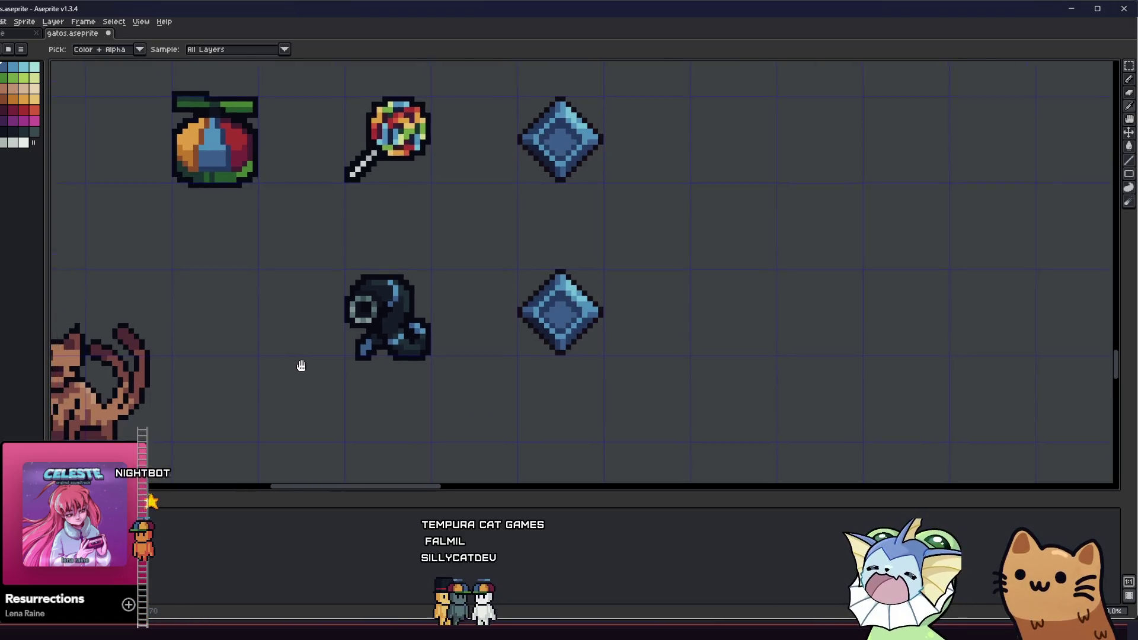
scroll(300, 363, "up", 2)
Step: Draw a rectangular selection around the hooded creature sprite
key("v")
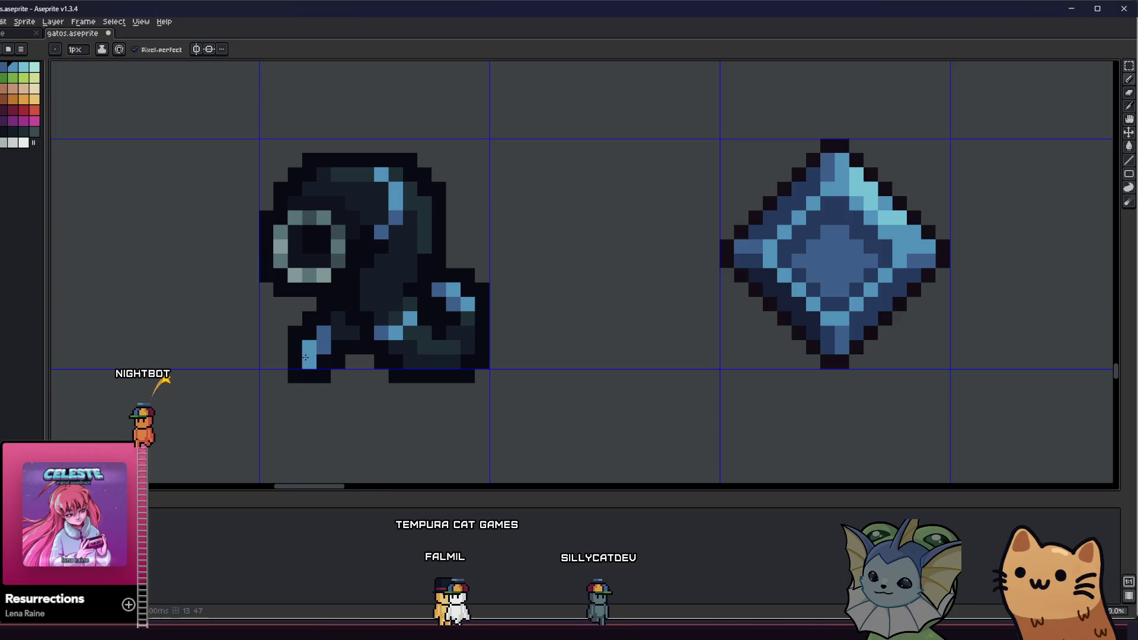
scroll(302, 343, "down", 5)
scroll(284, 306, "up", 2)
mouse_move(276, 283)
left_mouse_down()
mouse_move(401, 393)
mouse_move(400, 417)
left_mouse_up()
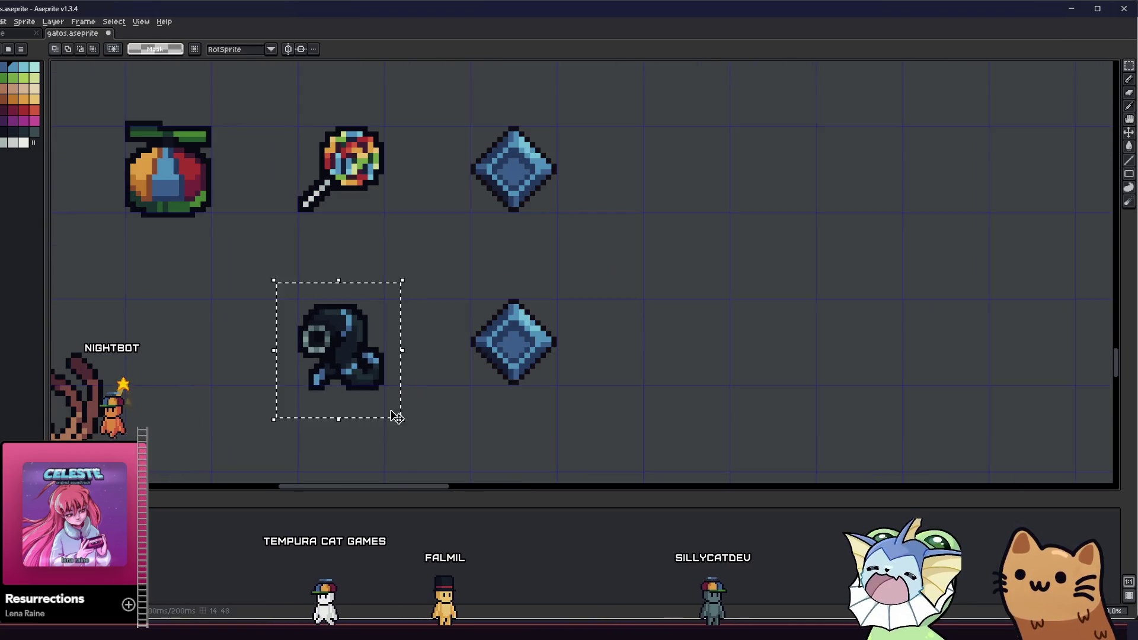
scroll(311, 380, "up", 2)
scroll(314, 315, "down", 1)
scroll(314, 314, "up", 3)
Step: Pick a lighter teal from the palette and bucket-fill the dark body pixels with it
key("g")
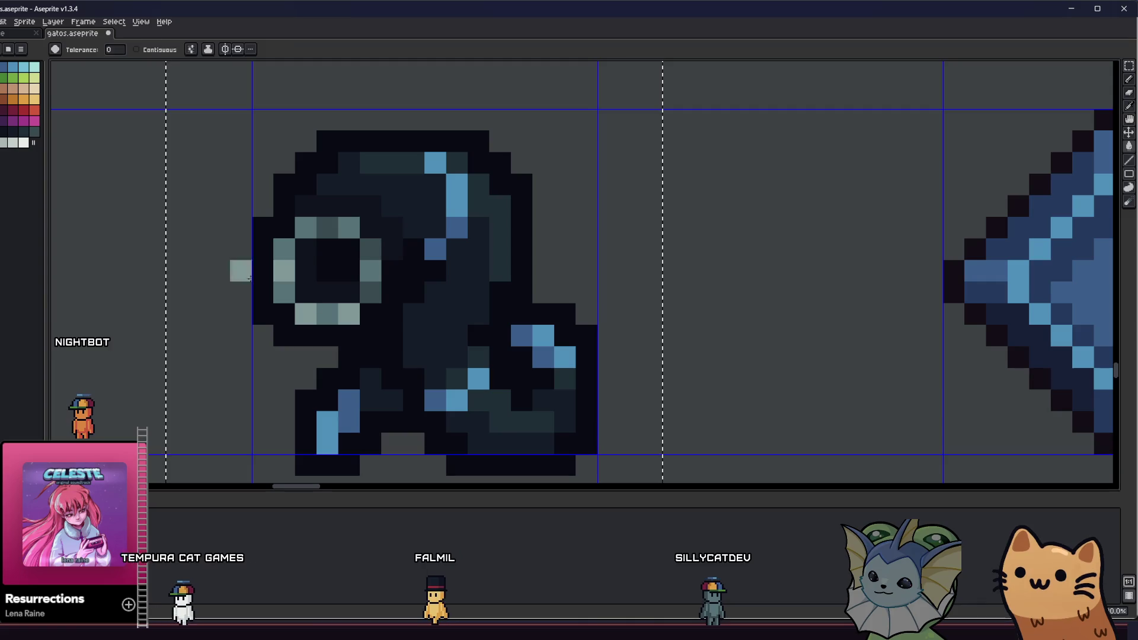
left_click(5, 144)
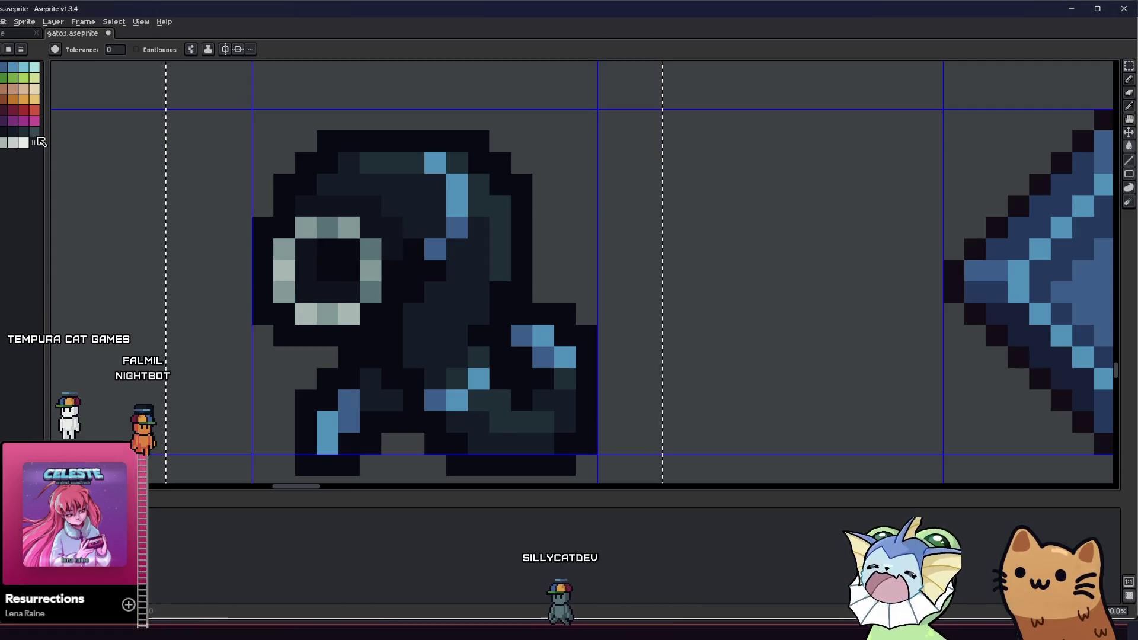
left_click(341, 163)
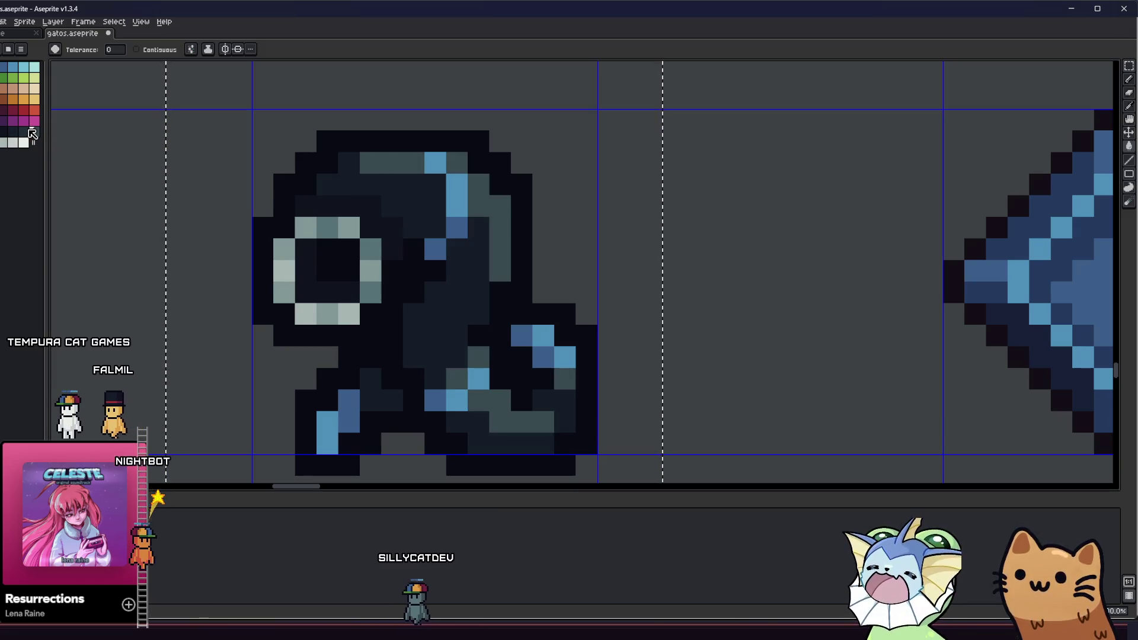
left_click(329, 178)
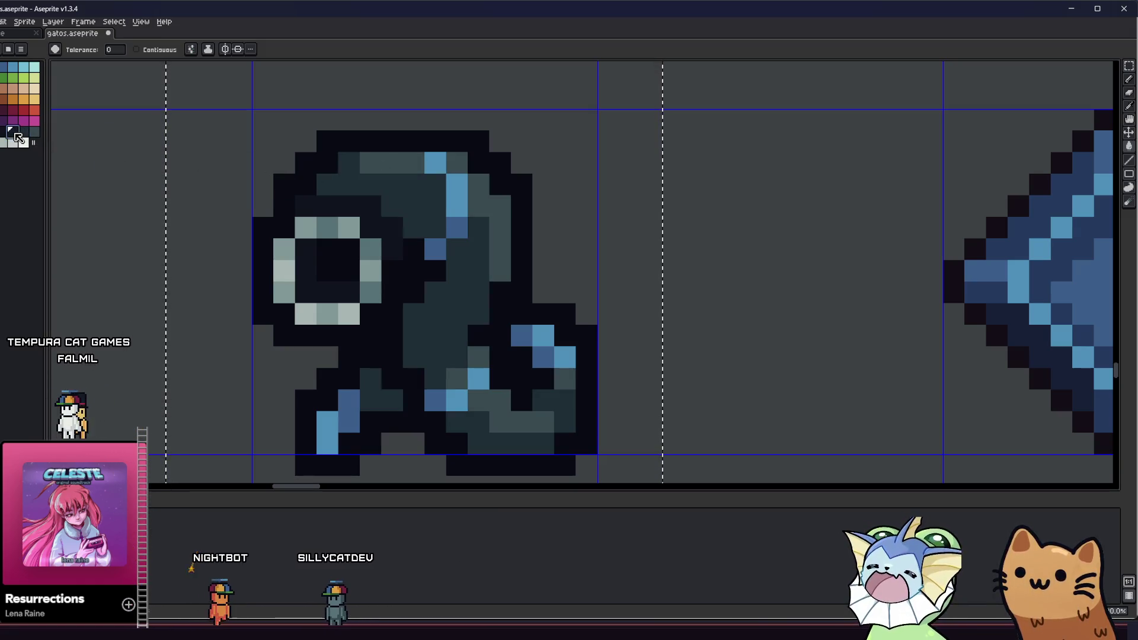
scroll(279, 230, "down", 3)
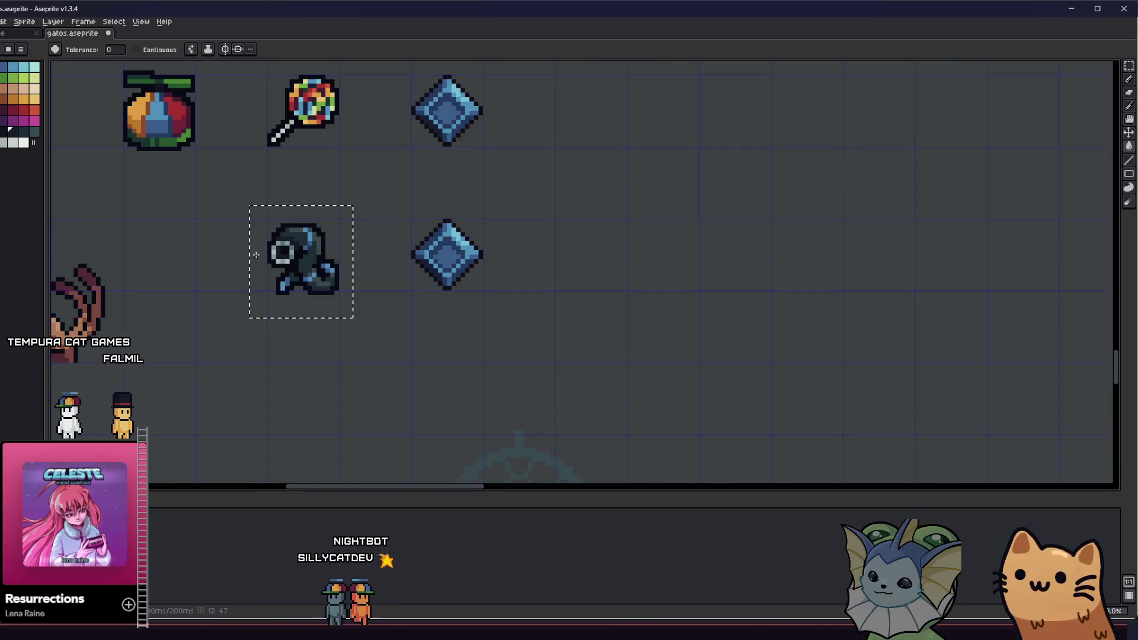
scroll(280, 230, "up", 5)
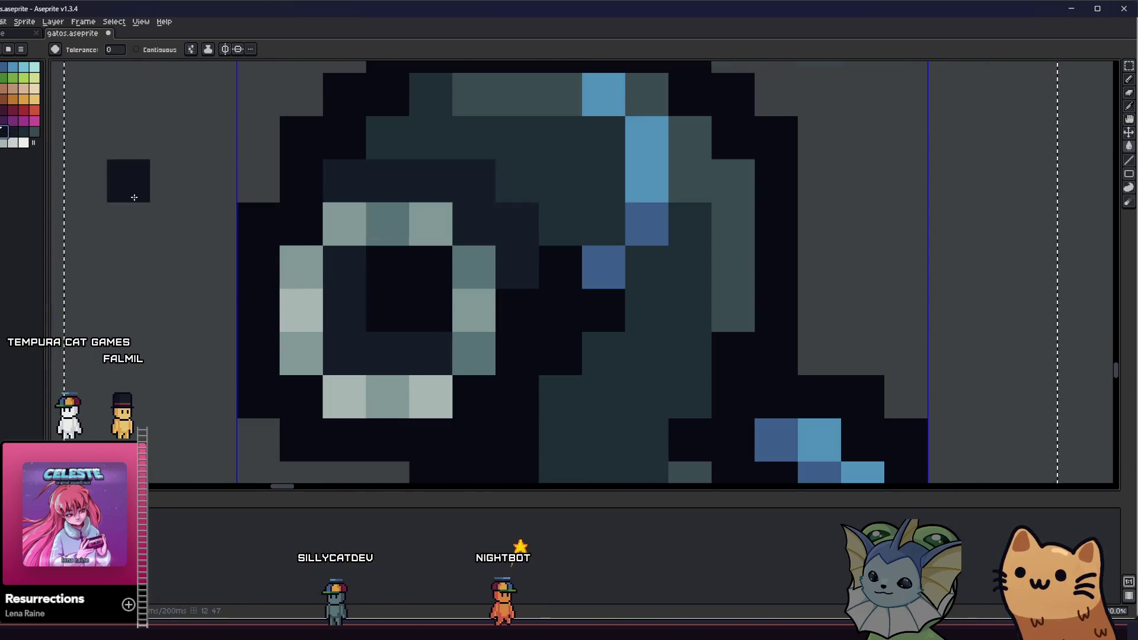
scroll(211, 262, "down", 1)
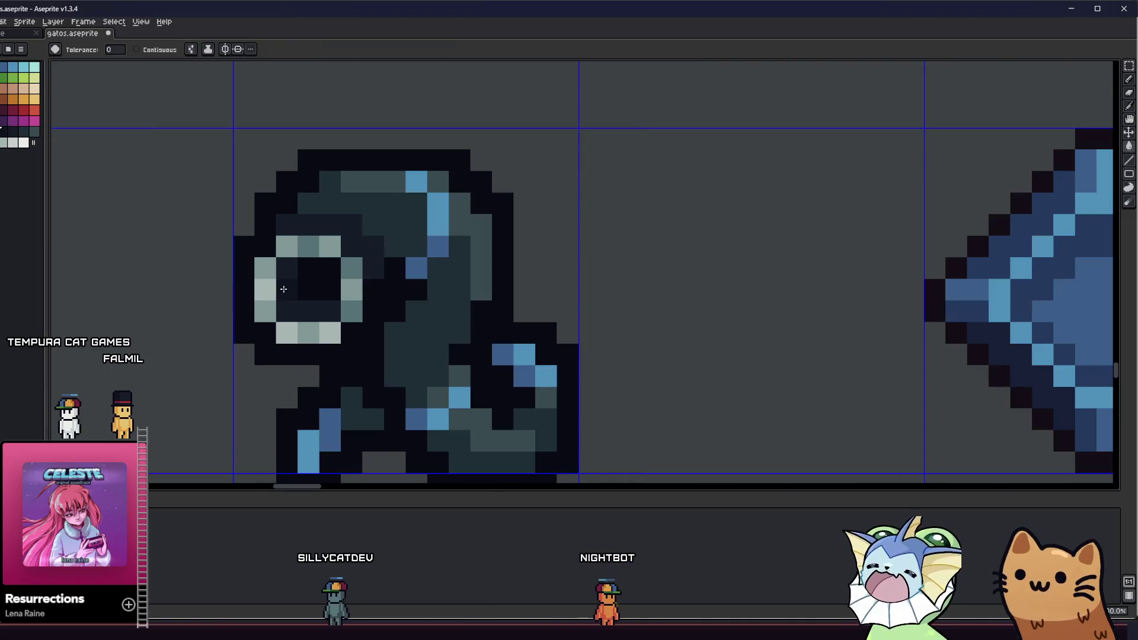
key("v")
scroll(284, 289, "down", 3)
scroll(287, 292, "up", 2)
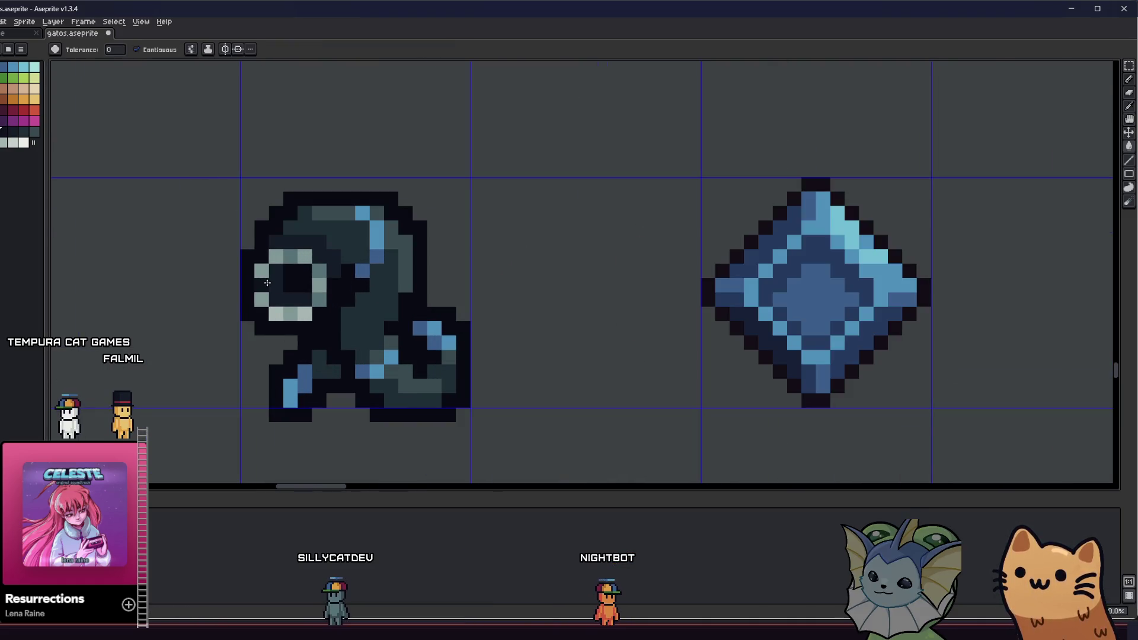
Step: Darken the pale pixel beside the creature's eye with the Pencil
scroll(267, 283, "up", 1)
scroll(267, 282, "down", 3)
scroll(261, 311, "down", 1)
mouse_move(201, 354)
left_mouse_down()
mouse_move(281, 379)
mouse_move(299, 354)
left_mouse_up()
scroll(266, 378, "down", 4)
scroll(316, 307, "up", 4)
scroll(316, 306, "up", 1)
key("b")
mouse_move(388, 310)
left_mouse_down()
mouse_move(505, 317)
mouse_move(557, 350)
left_mouse_up()
scroll(410, 314, "up", 4)
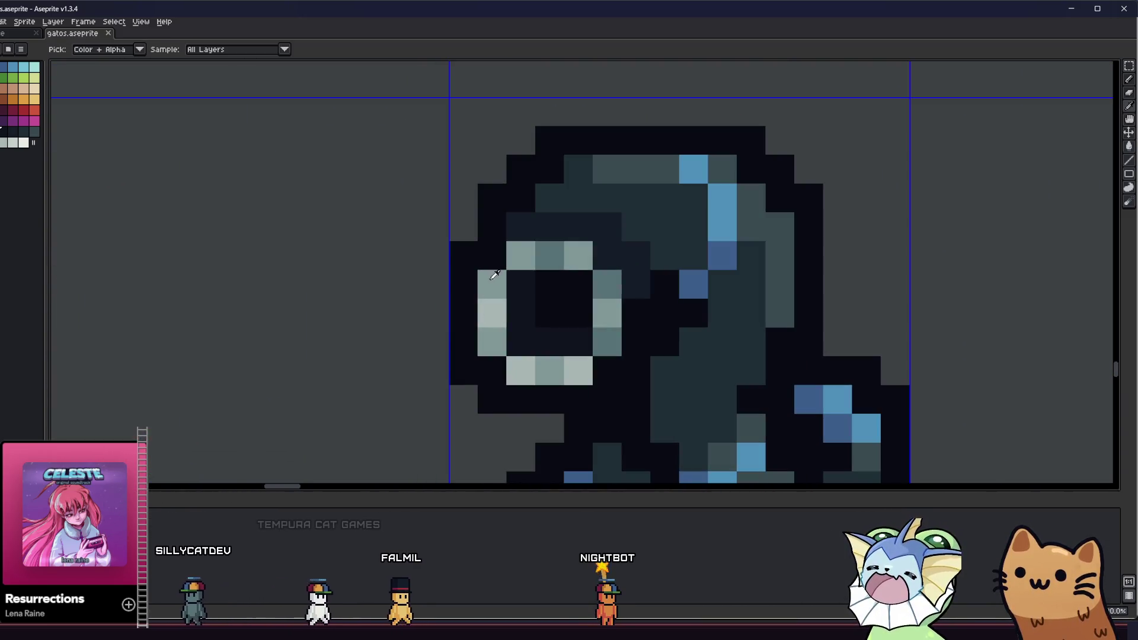
left_click(600, 294)
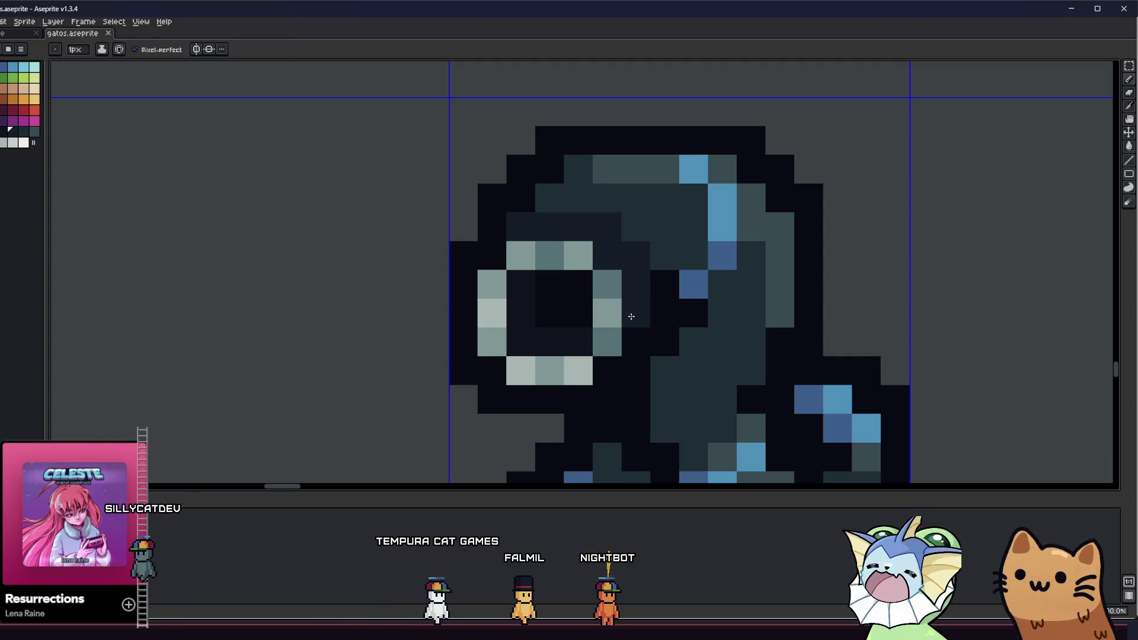
Step: Paint several of the eye's pixels light grey
scroll(606, 314, "down", 5)
mouse_move(472, 330)
left_mouse_down()
mouse_move(371, 352)
mouse_move(241, 326)
mouse_move(241, 350)
mouse_move(285, 363)
left_mouse_up()
scroll(242, 326, "down", 3)
scroll(224, 330, "up", 2)
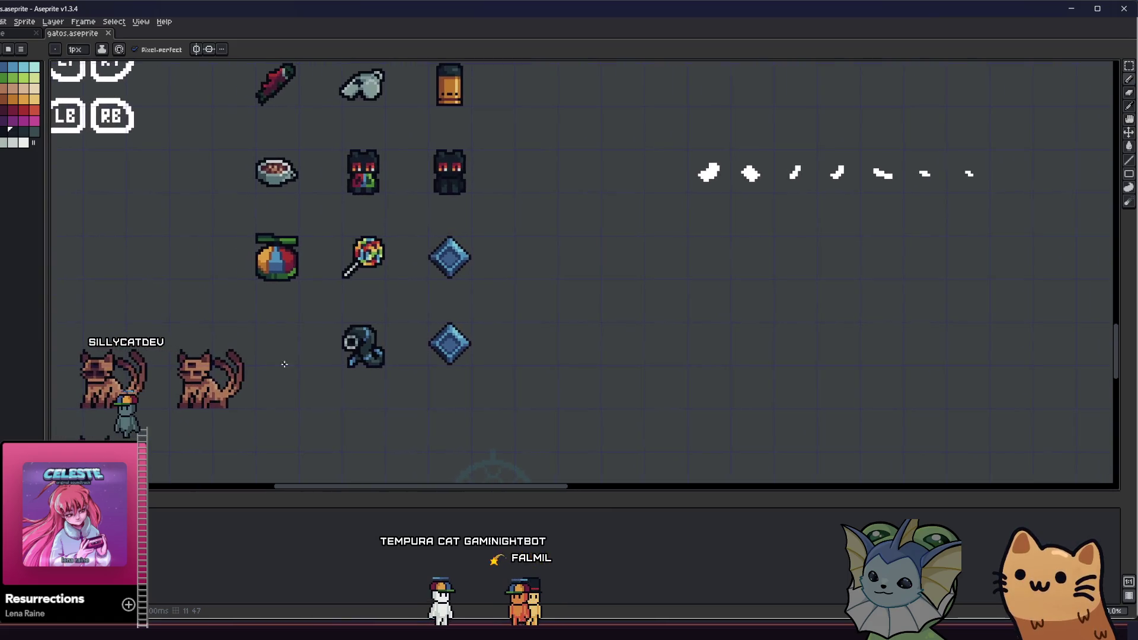
scroll(314, 320, "up", 8)
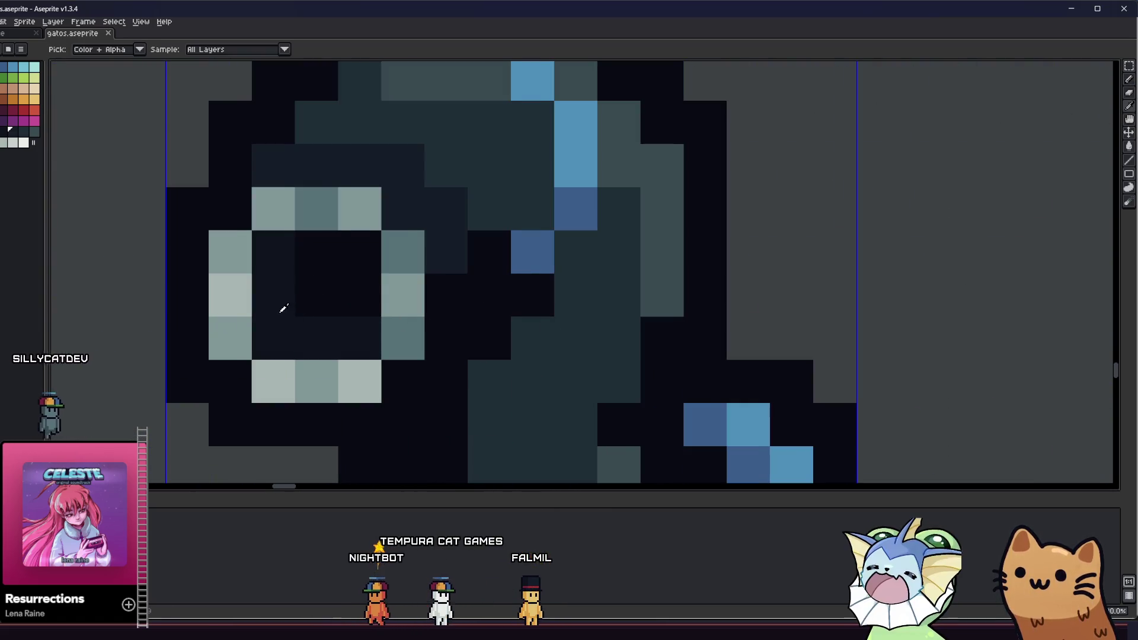
scroll(284, 305, "left", 1)
left_click(273, 293)
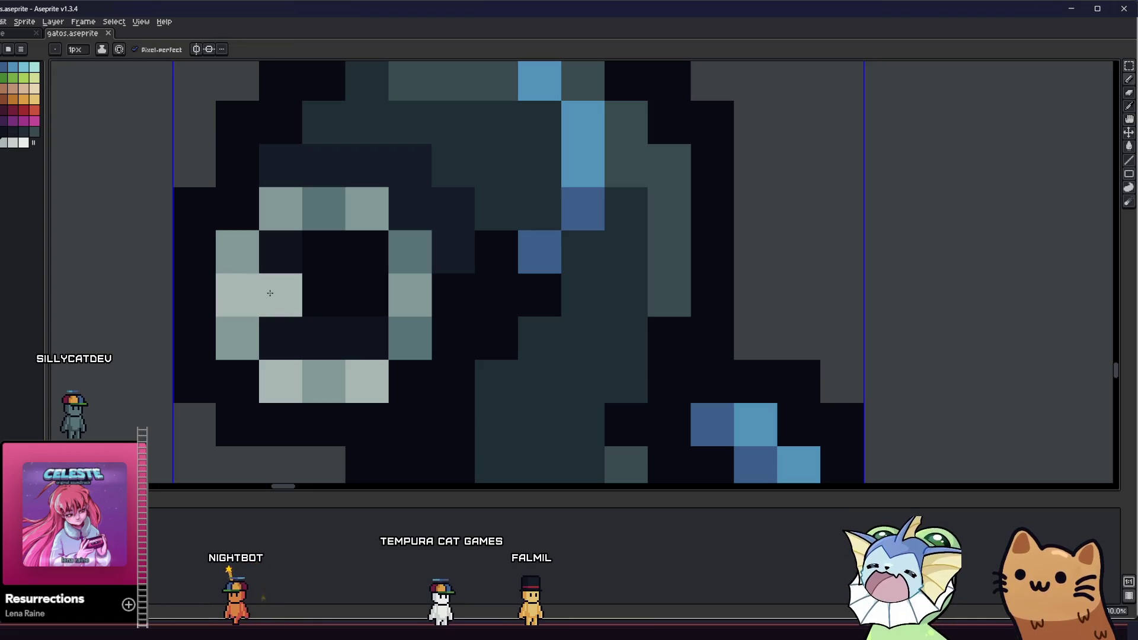
left_click(359, 297)
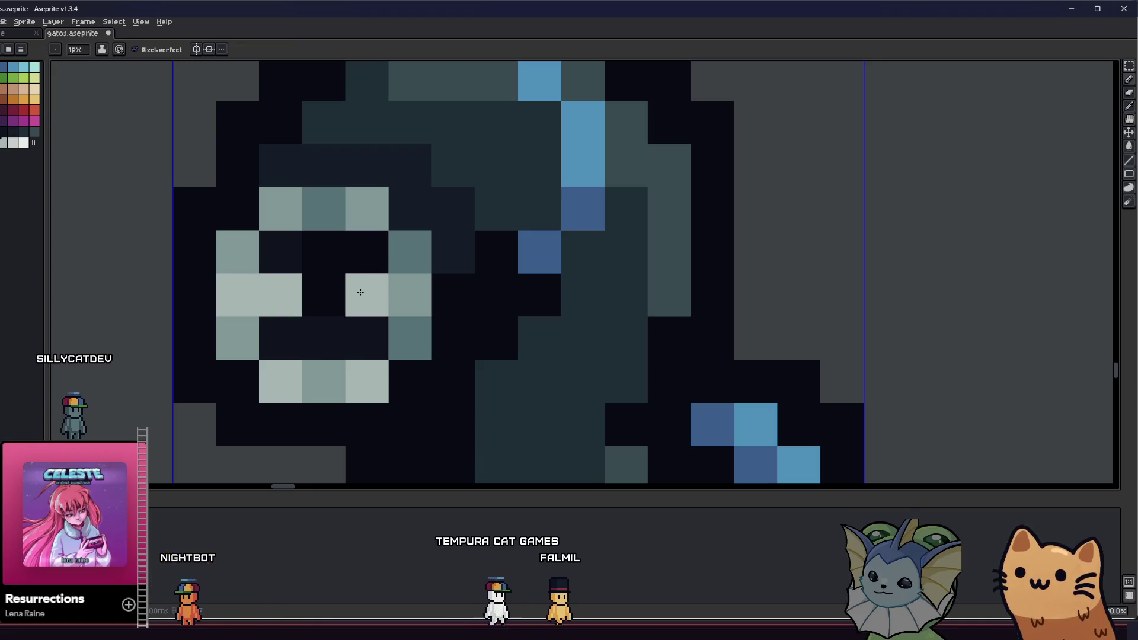
left_click(328, 353)
scroll(327, 353, "up", 1)
left_click(440, 176)
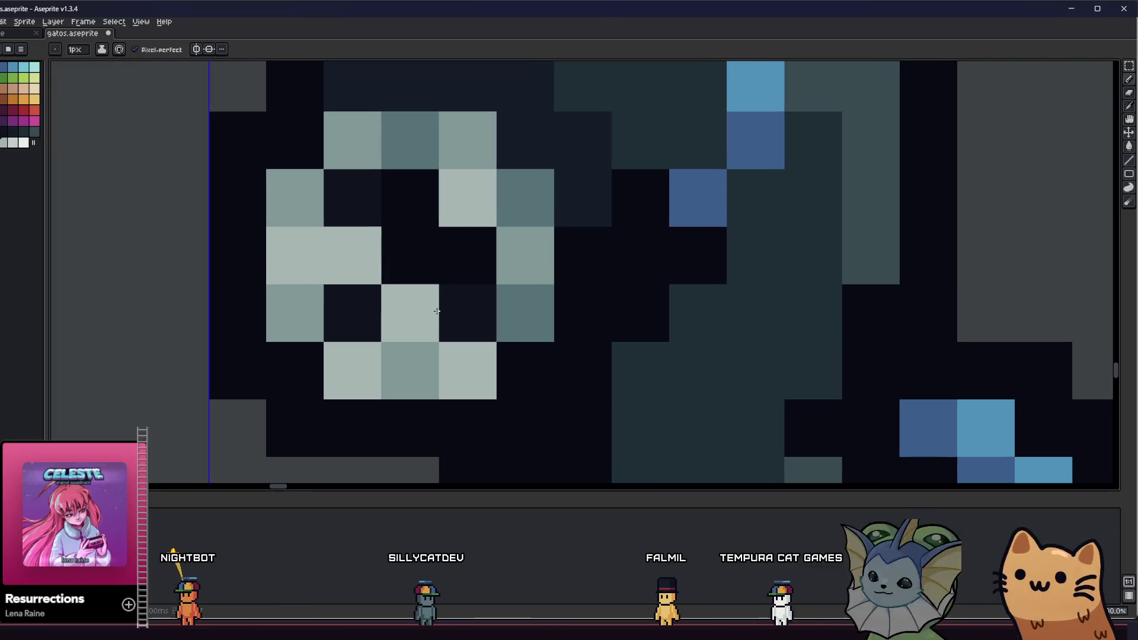
Step: Paint a dark teal stroke and two dark teal cells across the eye
key("i")
key("b")
mouse_move(465, 358)
left_mouse_down()
mouse_move(396, 366)
mouse_move(316, 316)
left_mouse_up()
left_click(297, 186)
left_click(355, 143)
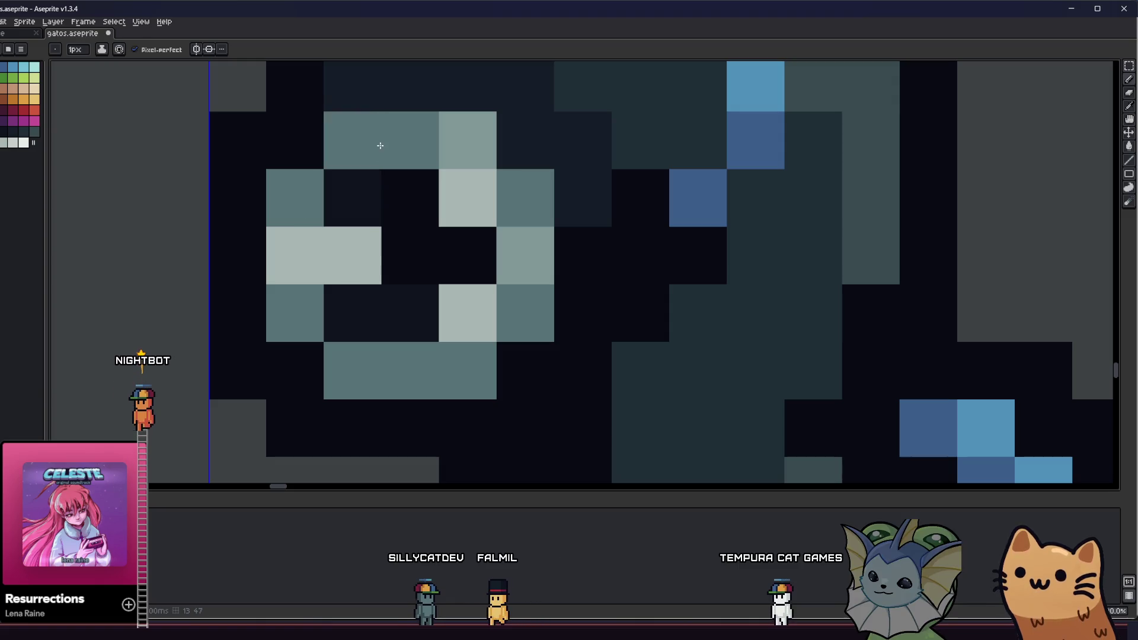
Step: Sample a light grey-green from the eye and paint eye cells with it
key("i")
left_click(473, 195)
key("b")
left_click(508, 292)
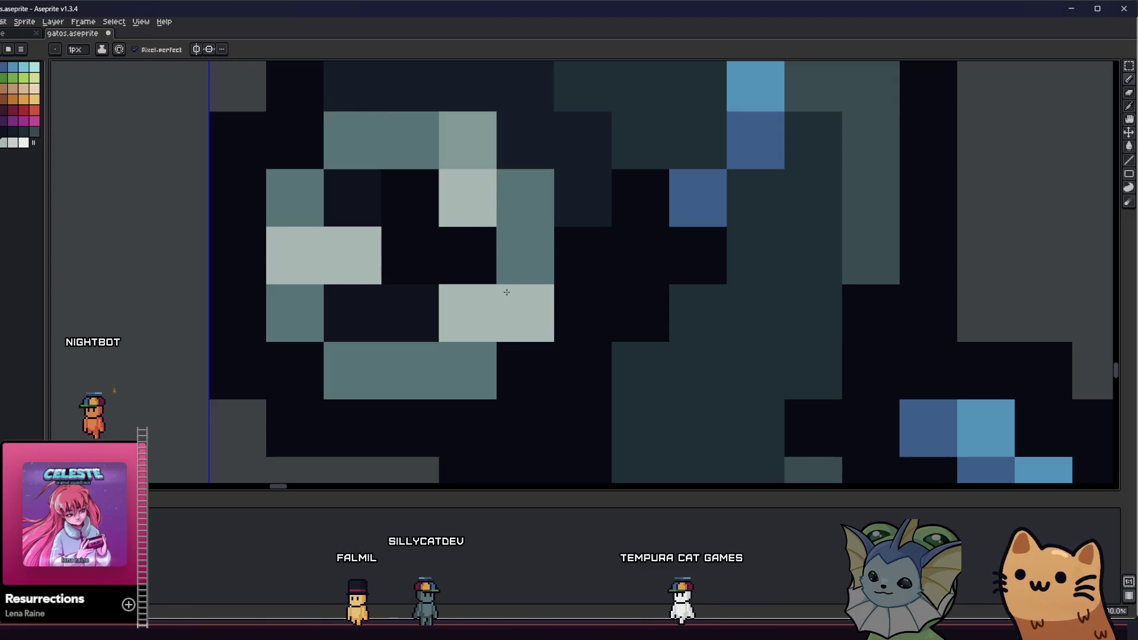
key("i")
key("b")
left_click(472, 167)
left_click(409, 198)
key("i")
scroll(399, 218, "down", 8)
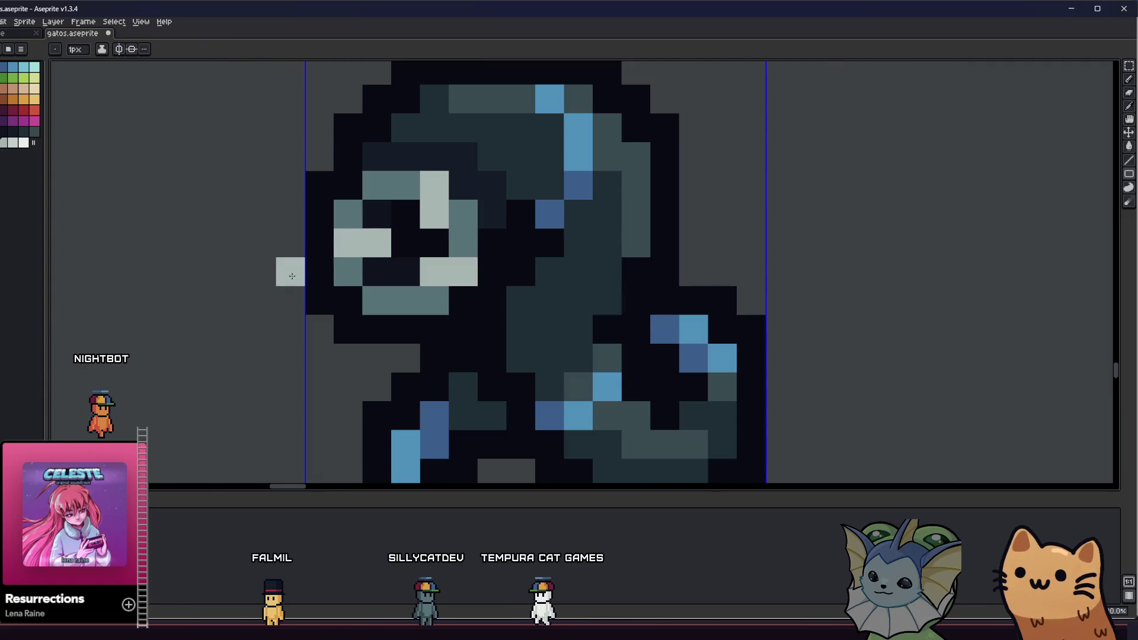
Step: Pick a darker palette colour and repaint pixels around the eye
scroll(341, 313, "down", 3)
scroll(347, 309, "up", 3)
scroll(352, 307, "down", 2)
scroll(358, 305, "up", 6)
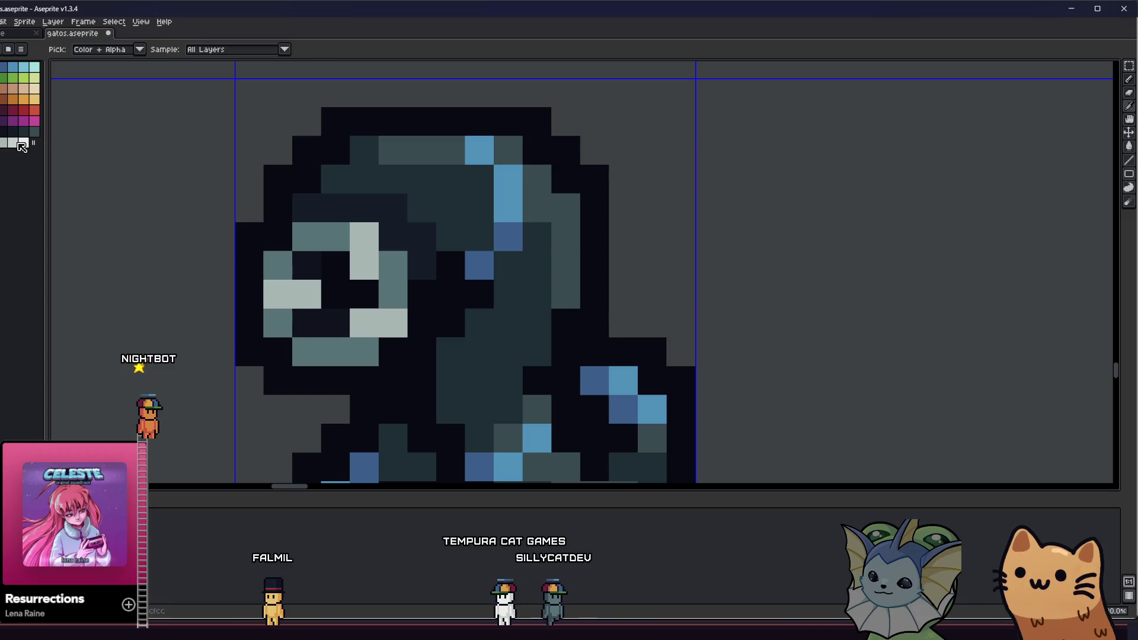
left_click(34, 130)
key("b")
left_click_drag(306, 237, 277, 265)
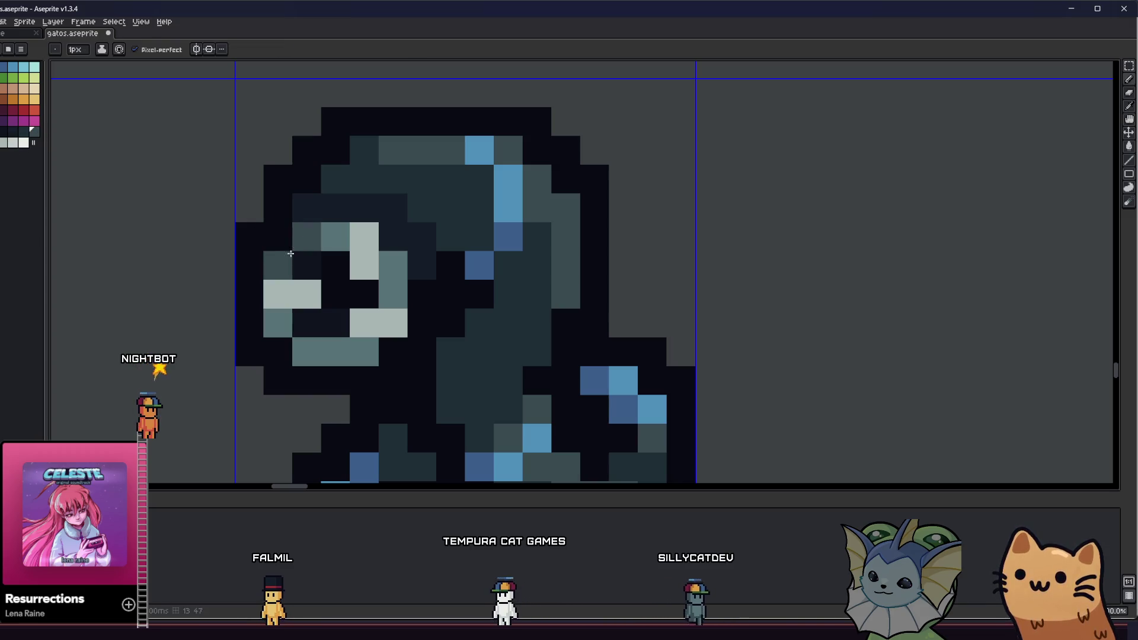
left_click_drag(318, 349, 306, 336)
Step: Sample dark teal and repaint face cells around the eye, undoing a stray mark
key("i")
left_click(26, 135)
key("b")
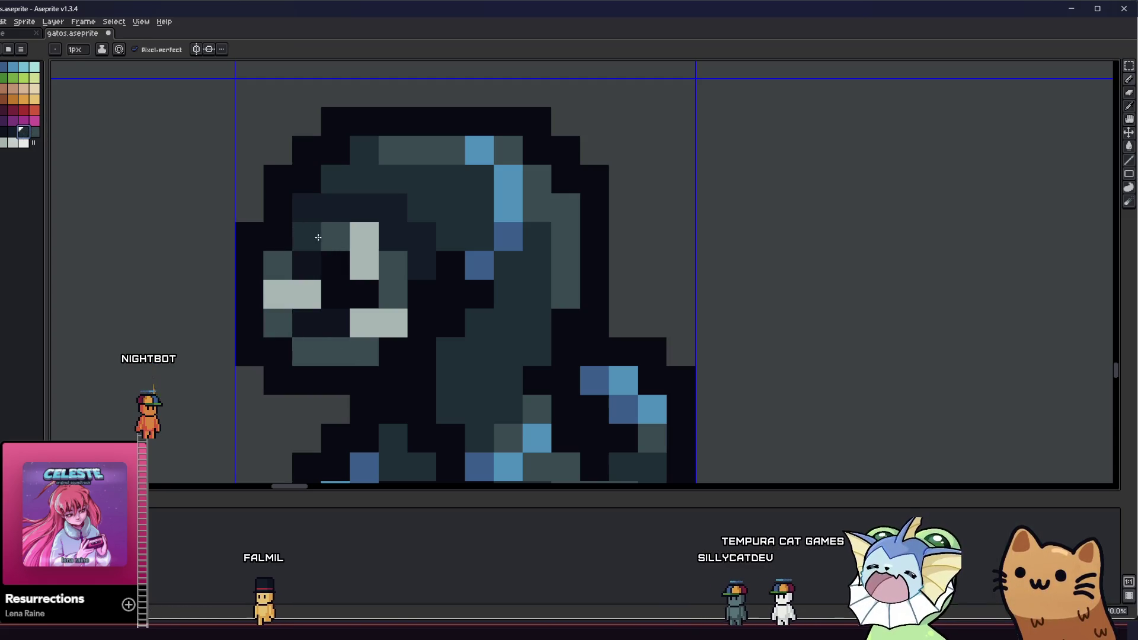
left_click(335, 237)
left_click_drag(396, 265, 370, 290)
left_click(369, 290)
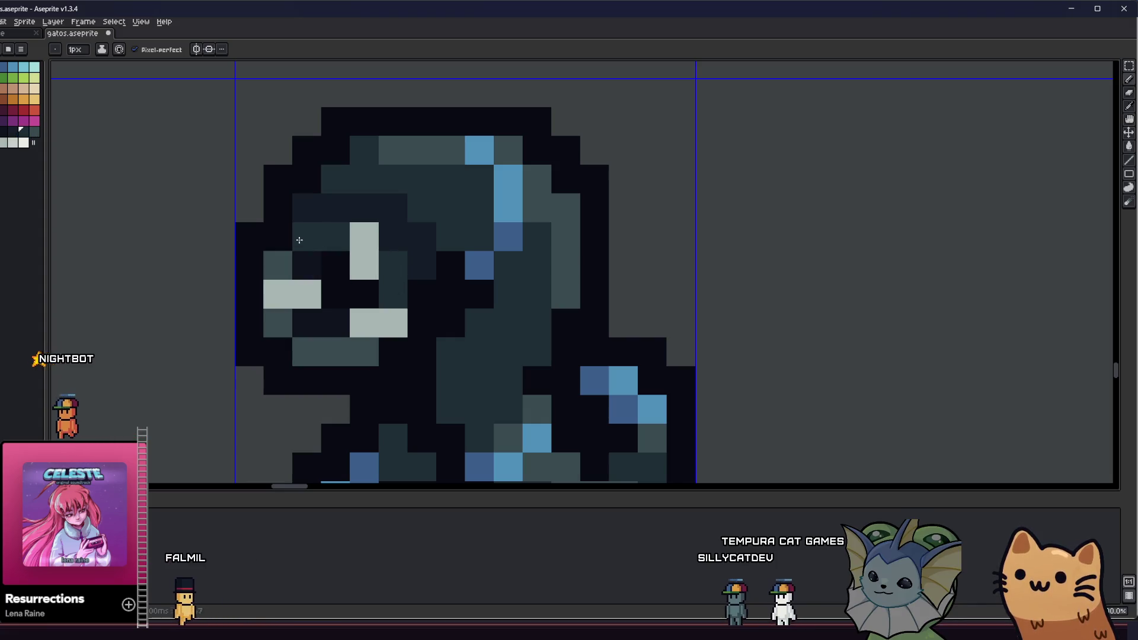
left_click(279, 294)
key("ctrl+z")
Step: Add a light grey face pixel and a medium grey row along the face's lower left
key("i")
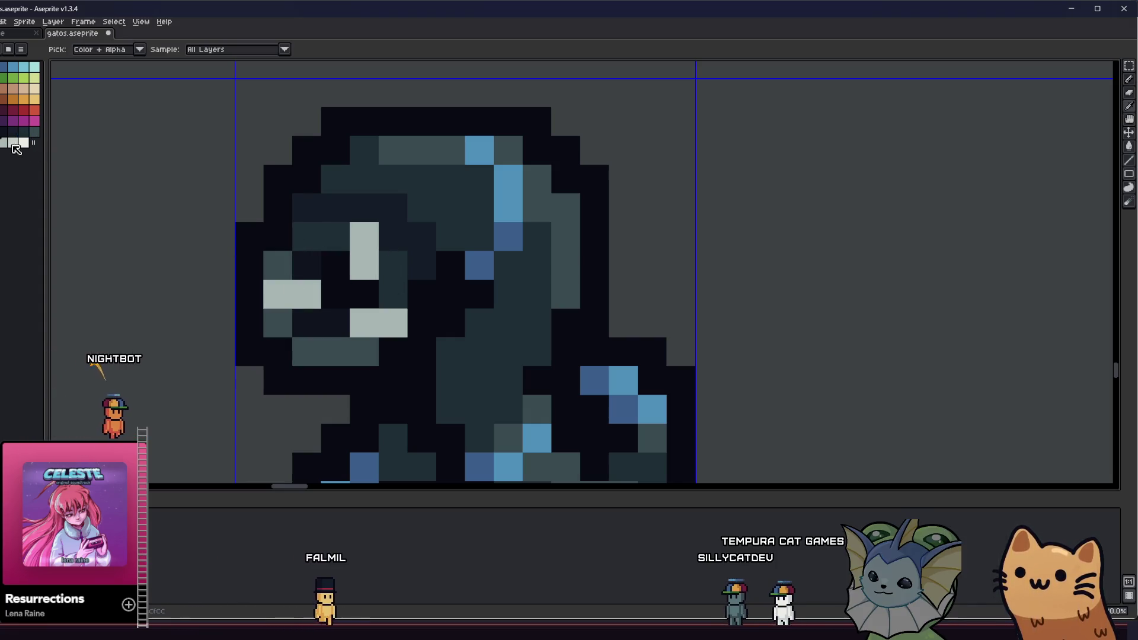
left_click(315, 302)
key("b")
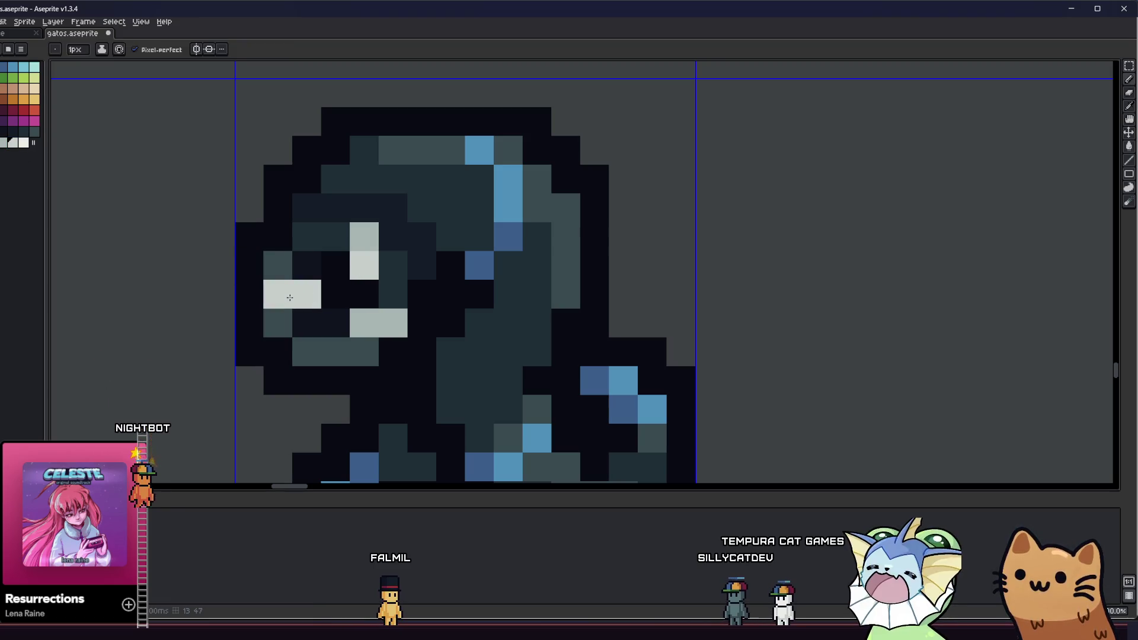
scroll(354, 329, "down", 4)
scroll(354, 329, "down", 1)
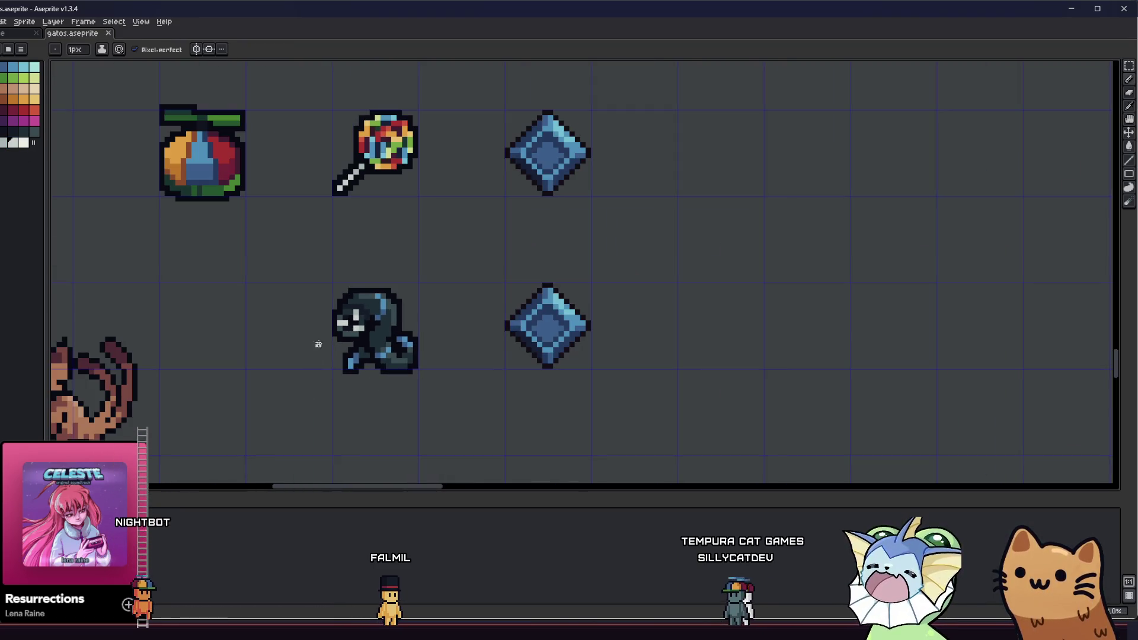
scroll(336, 322, "down", 1)
key("i")
scroll(320, 317, "up", 5)
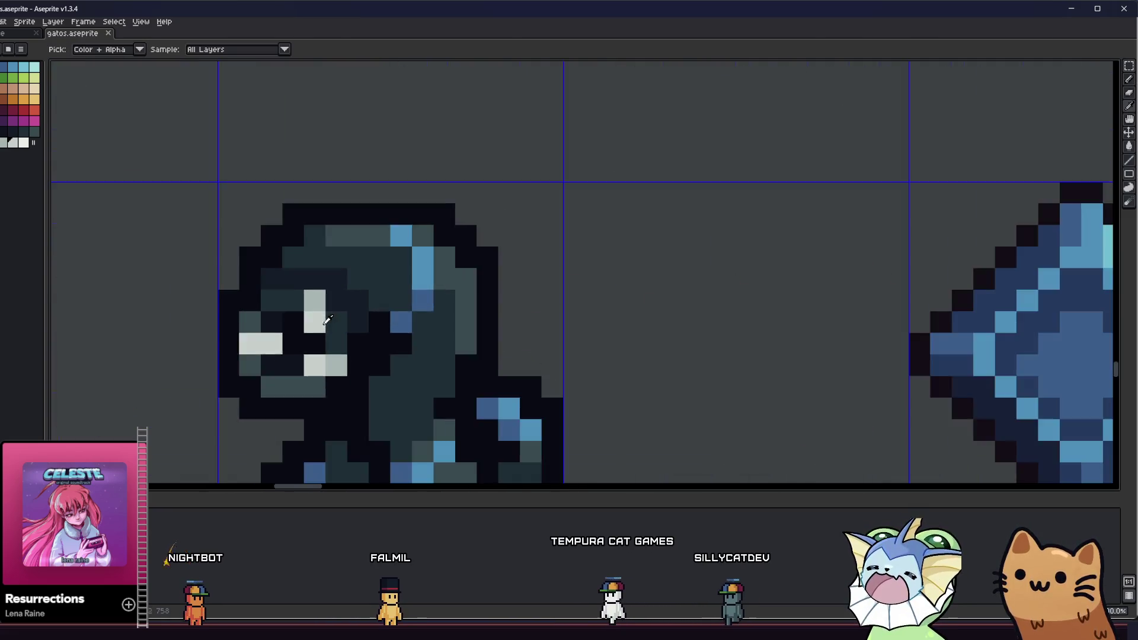
left_click(311, 276)
key("b")
left_click(225, 274)
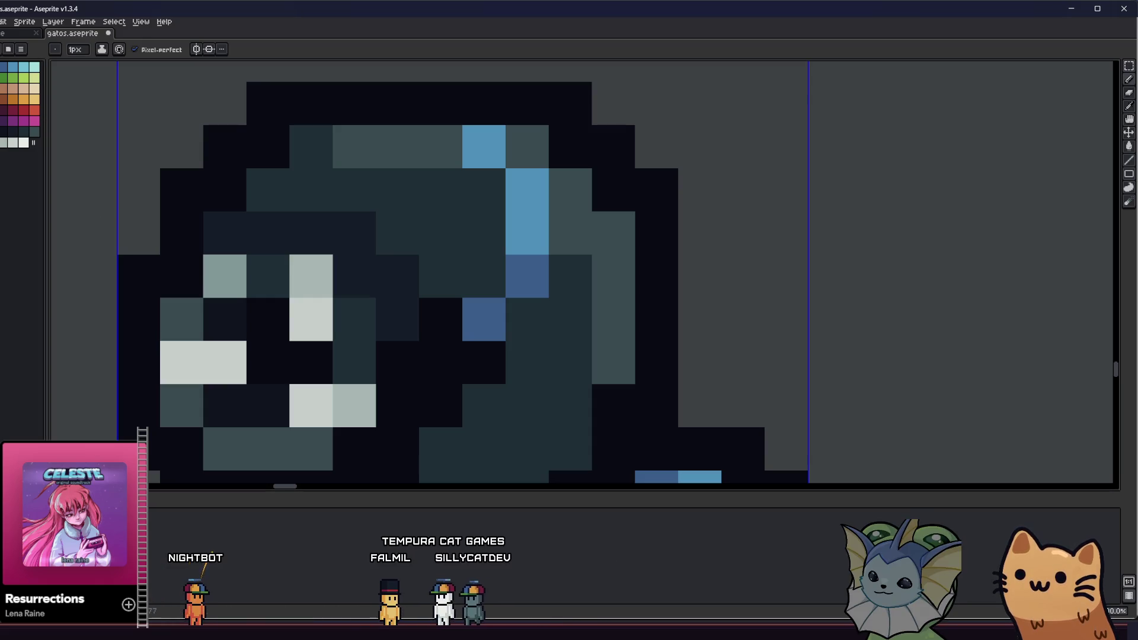
mouse_move(182, 406)
left_mouse_down()
mouse_move(228, 449)
mouse_move(314, 446)
left_mouse_up()
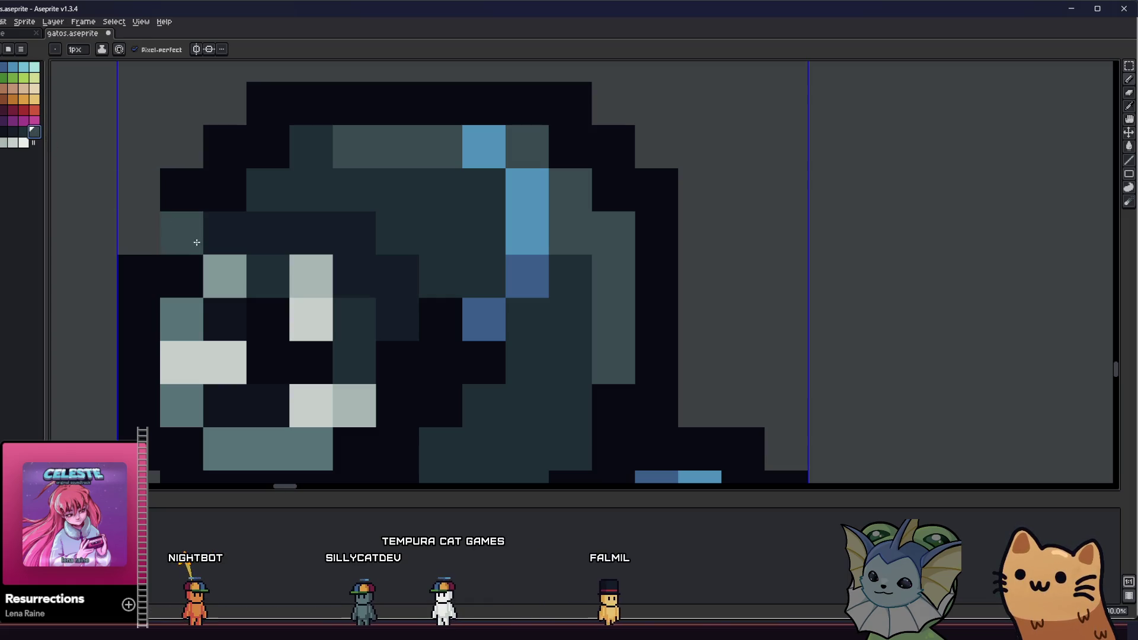
scroll(345, 363, "down", 6)
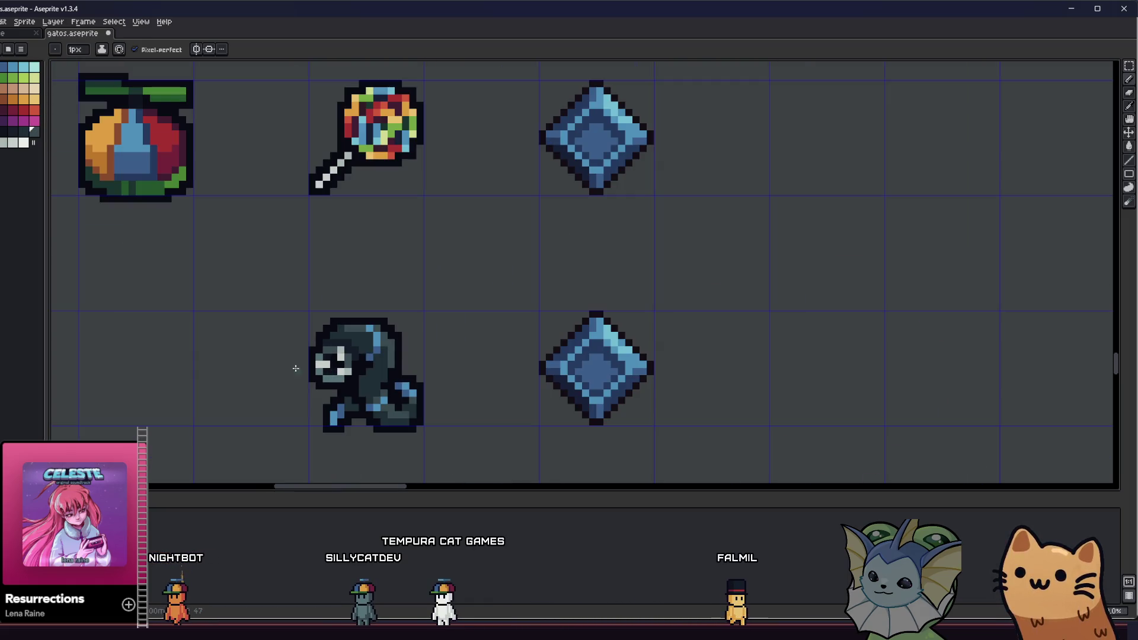
Step: Save the sheet and centre the zoomed view on the hooded creature's face
key("ctrl+s")
scroll(290, 371, "down", 2)
scroll(286, 375, "down", 2)
scroll(308, 377, "up", 6)
key("alt")
mouse_move(240, 332)
left_mouse_down()
mouse_move(386, 345)
mouse_move(315, 322)
mouse_move(319, 298)
left_mouse_up()
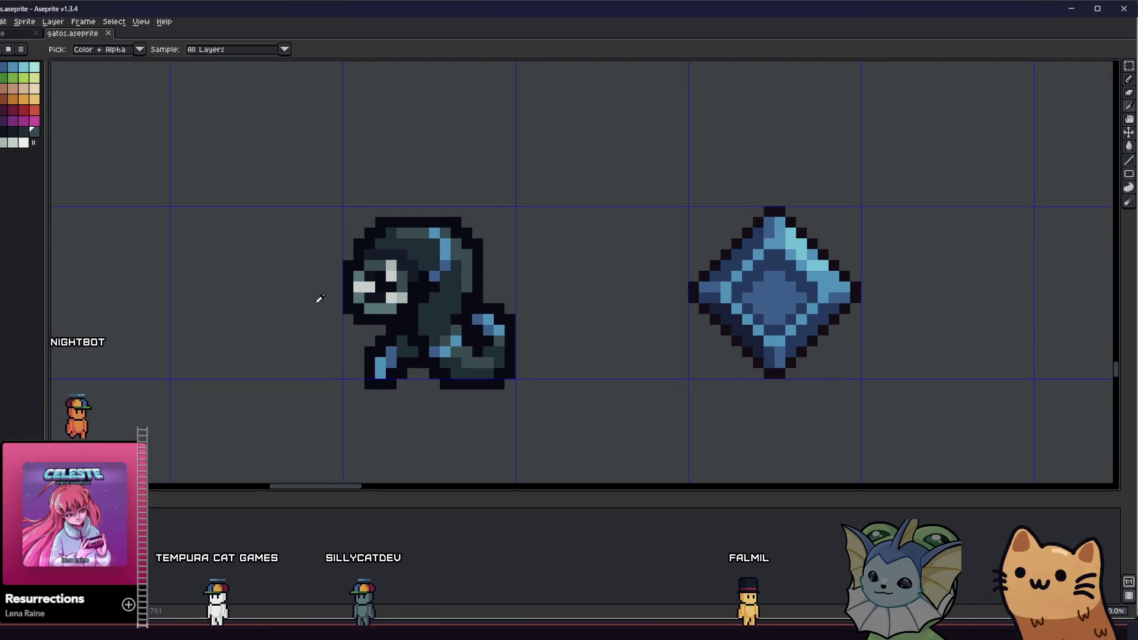
scroll(305, 314, "down", 3)
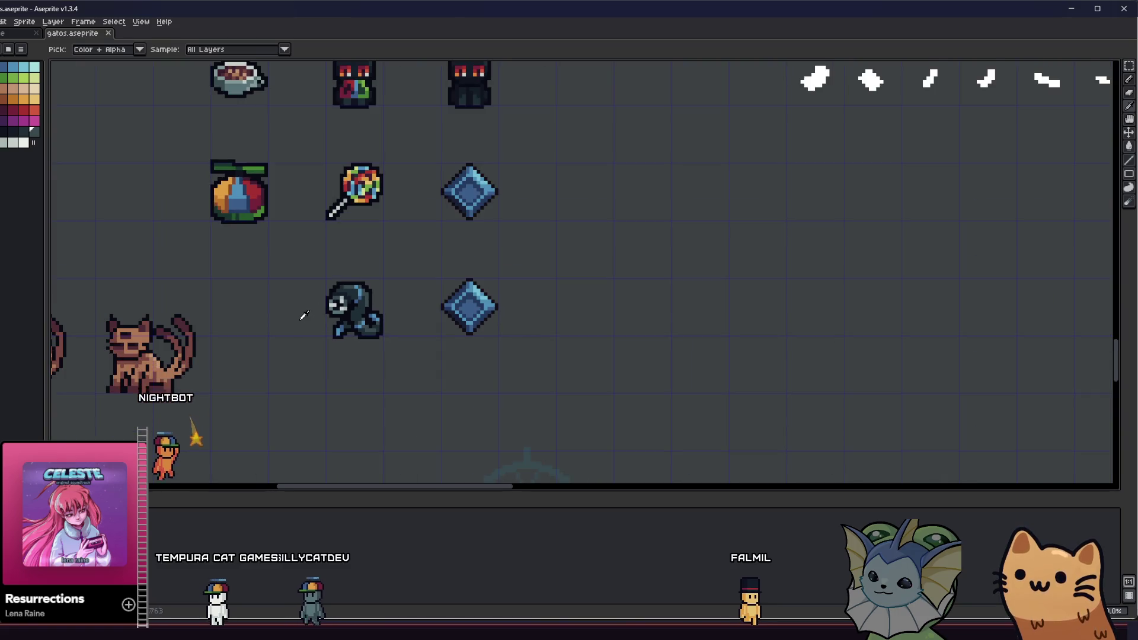
scroll(380, 278, "up", 3)
scroll(292, 287, "up", 2)
Step: Repaint the eye pixels, alternating pale light pixels and dark teal surrounding pixels
left_click_drag(185, 290, 186, 320)
mouse_move(265, 333)
left_mouse_down()
mouse_move(305, 328)
mouse_move(245, 373)
left_mouse_up()
right_click(308, 320)
right_click(244, 374)
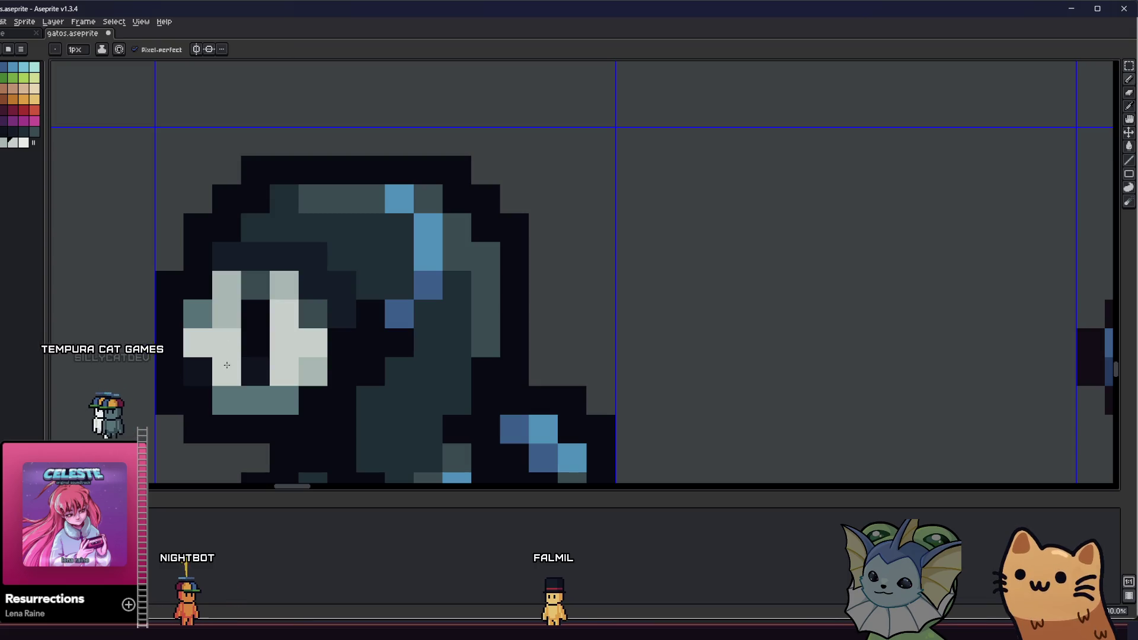
left_click_drag(198, 371, 226, 371)
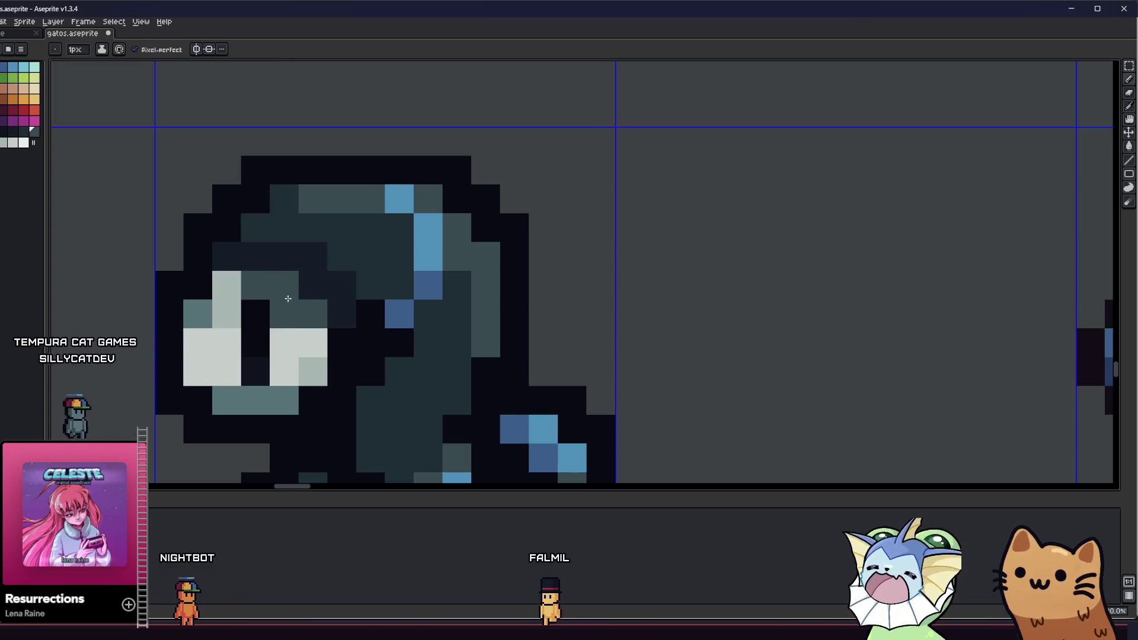
left_click(284, 285)
right_click(286, 320)
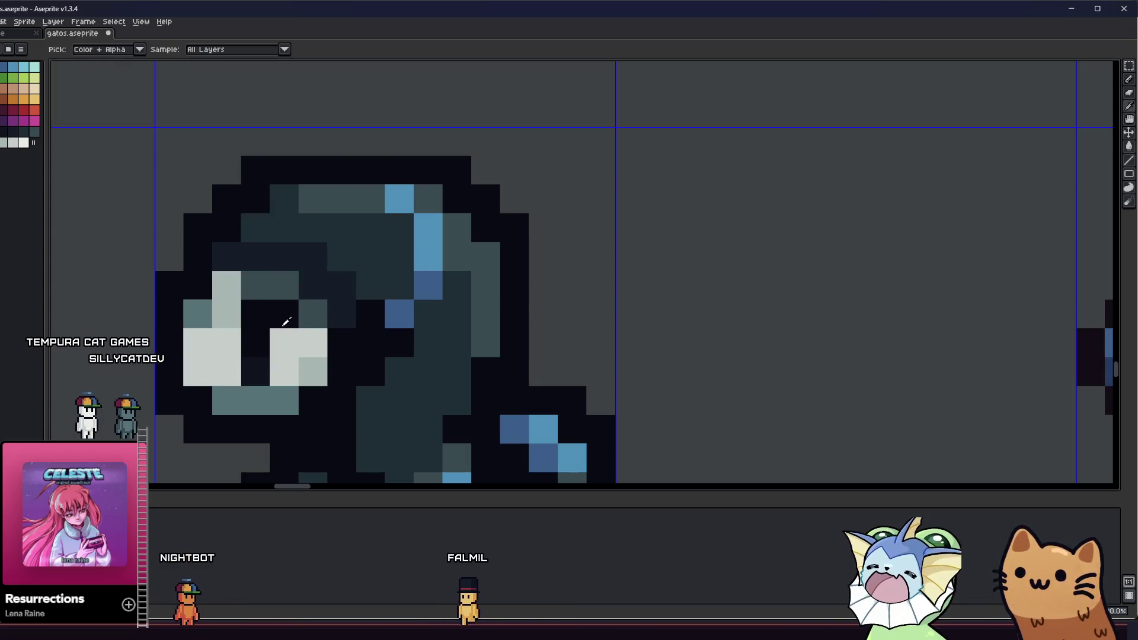
left_click(233, 334)
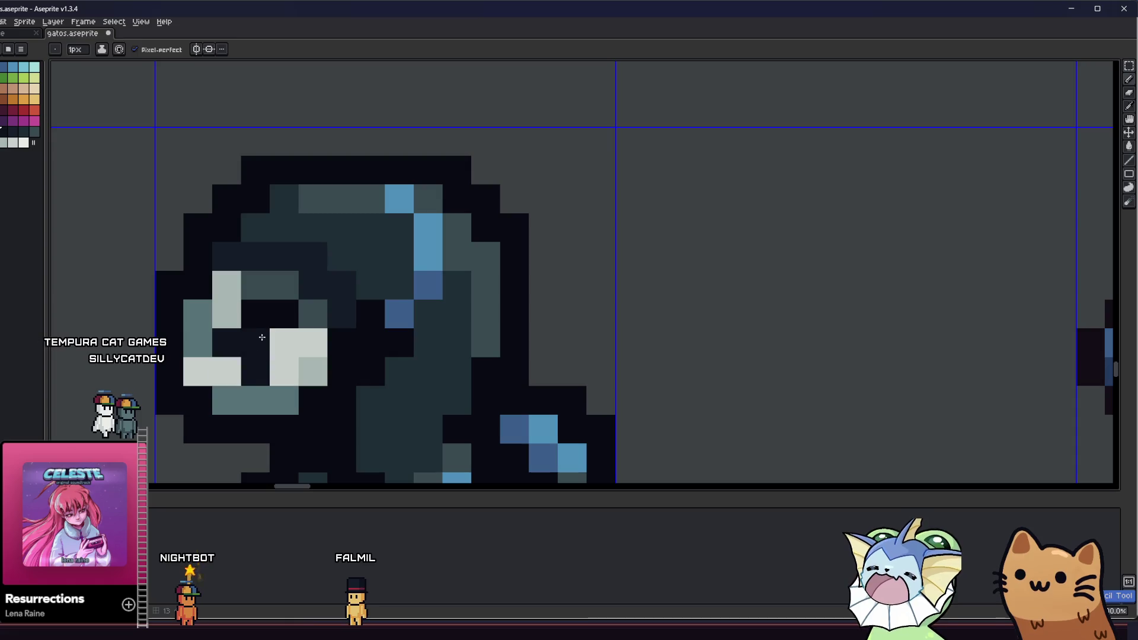
Step: Darken a light grey eye pixel, then undo that change
key("alt")
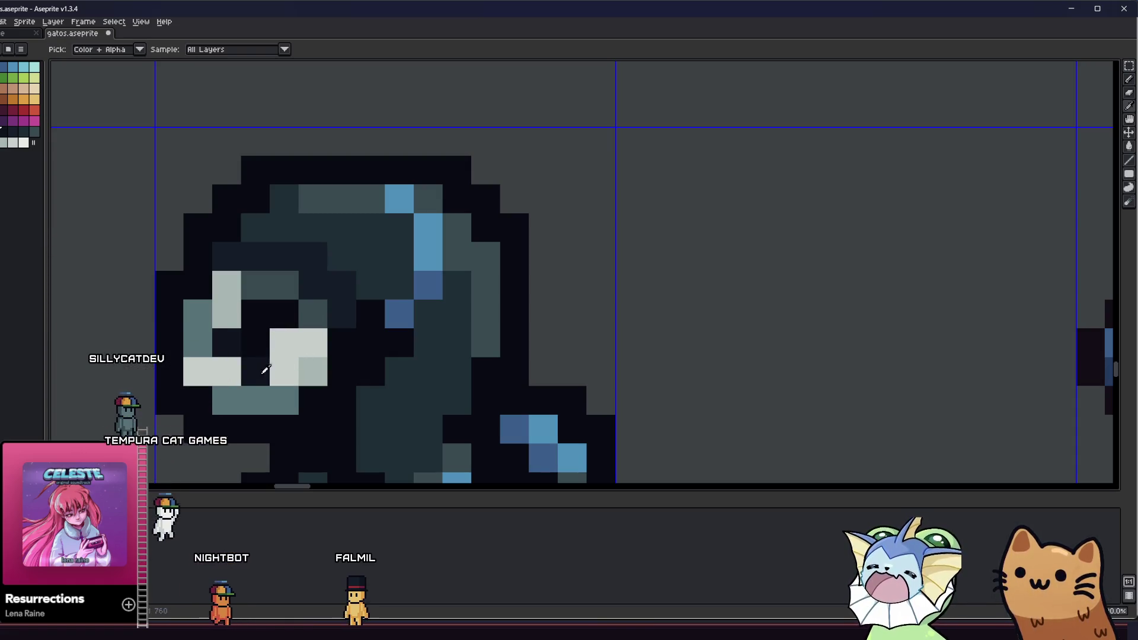
right_click(279, 373)
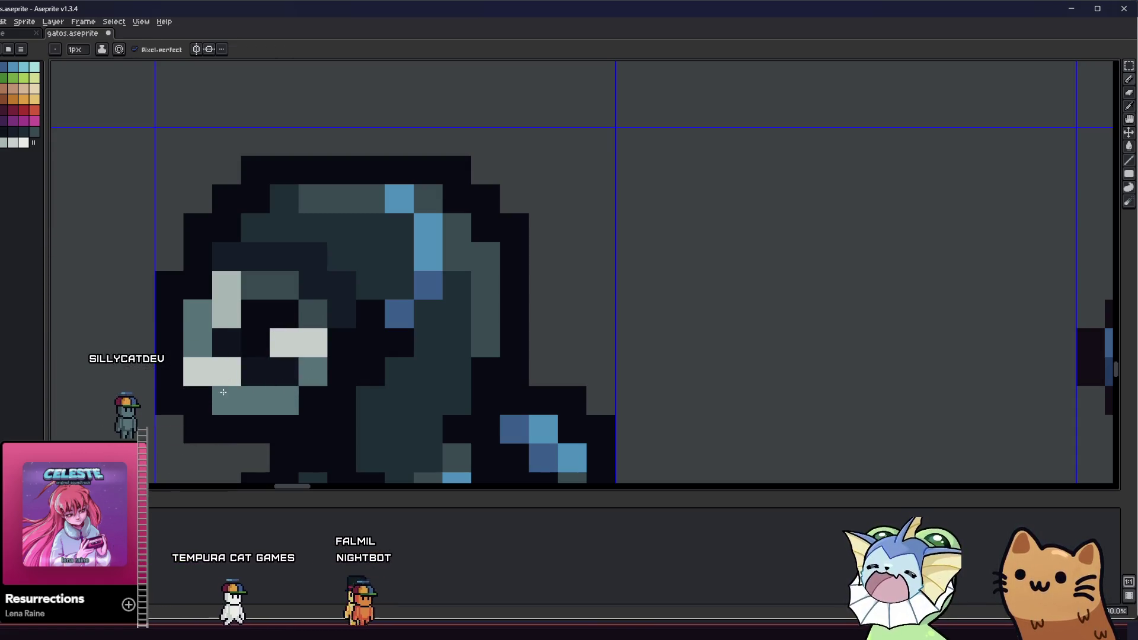
key("ctrl")
key("ctrl+z")
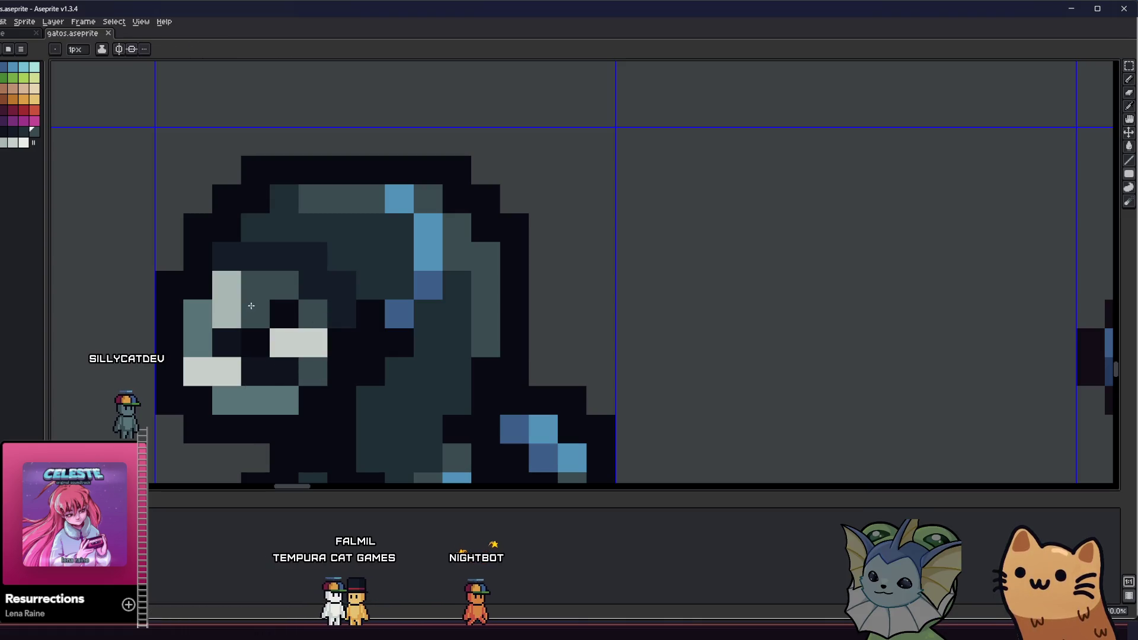
Step: Pan across the sprite sheet toward the cat sprites
key("alt")
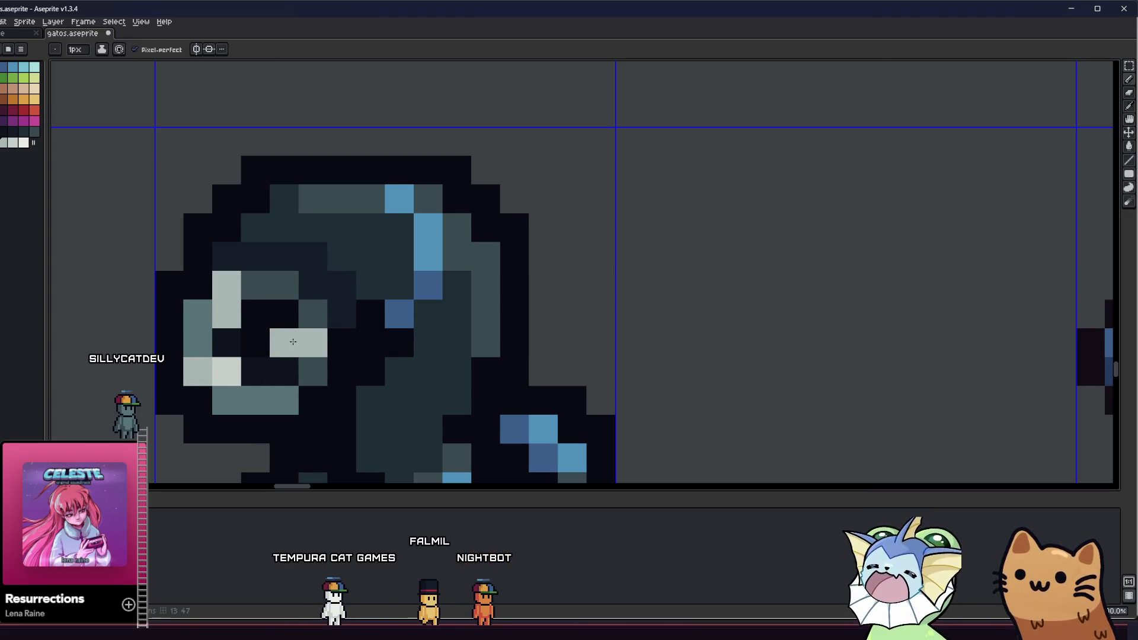
scroll(293, 342, "down", 6)
scroll(177, 376, "down", 1)
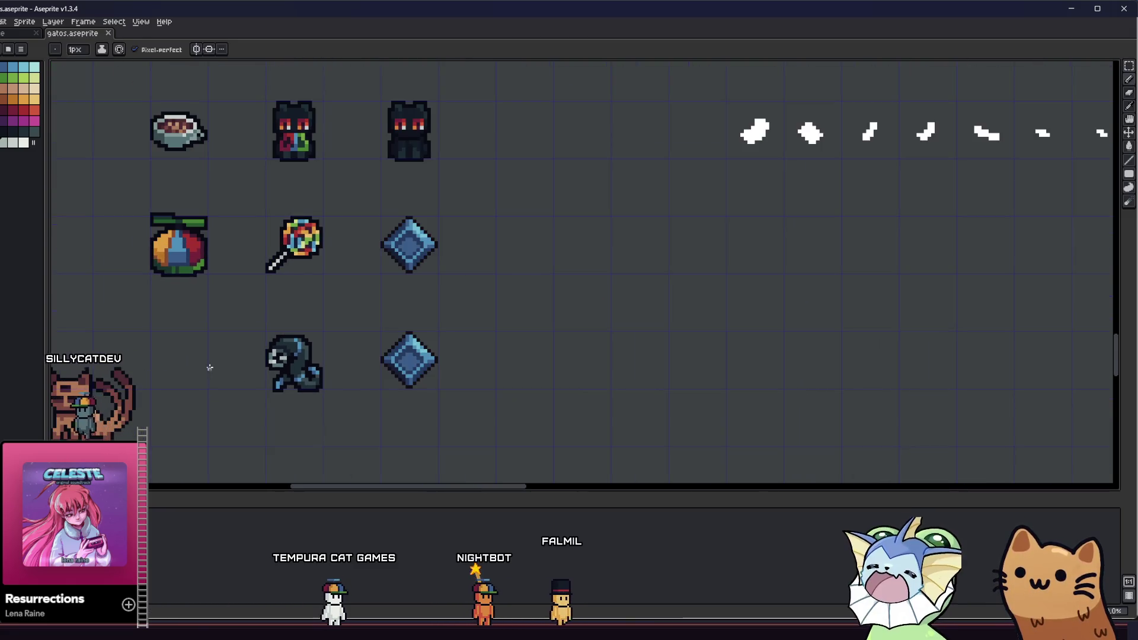
scroll(214, 355, "up", 2)
scroll(221, 362, "down", 3)
scroll(232, 367, "down", 4)
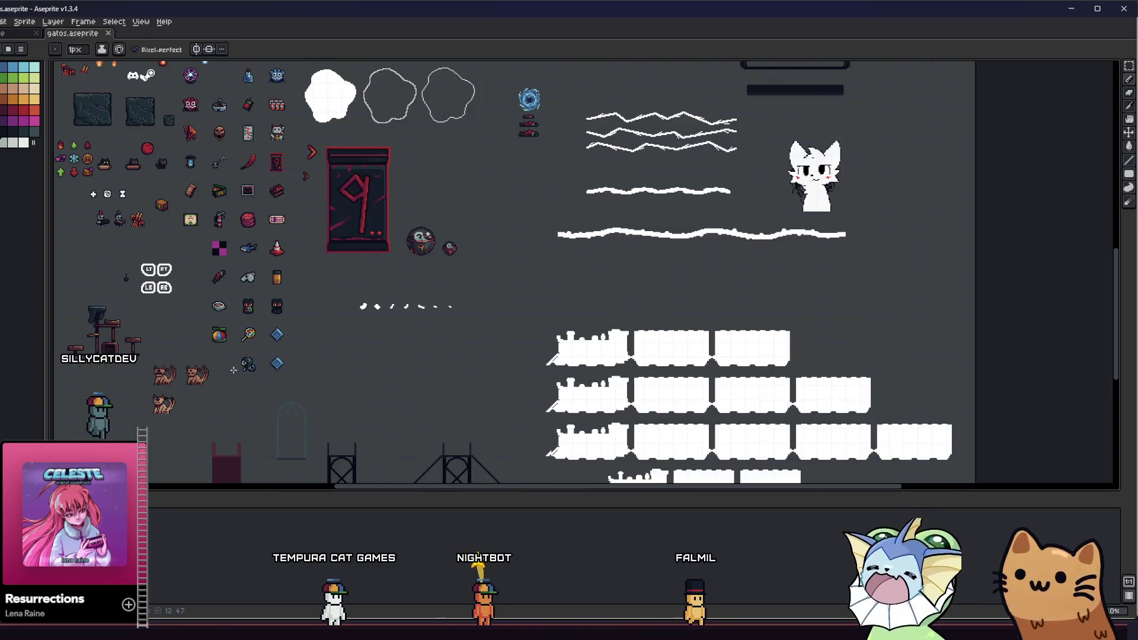
scroll(208, 379, "up", 3)
mouse_move(201, 381)
left_mouse_down()
mouse_move(254, 355)
mouse_move(353, 366)
left_mouse_up()
scroll(396, 362, "down", 1)
scroll(396, 363, "up", 5)
Step: Open frame properties, dismiss them unchanged, and bring the hooded creature back into view
key("i")
key("p")
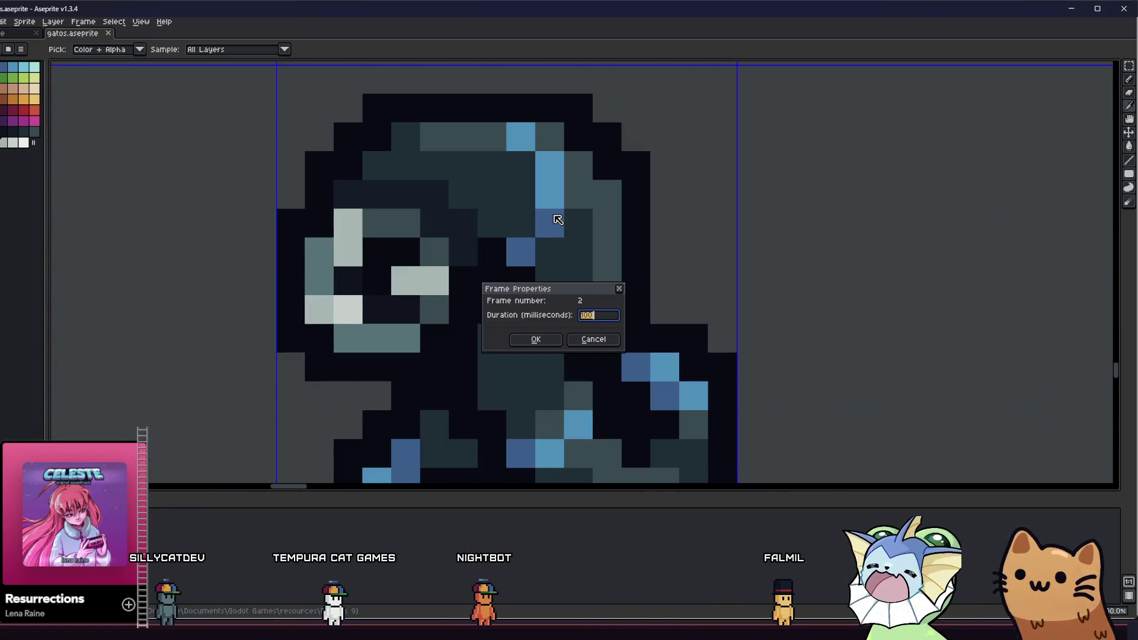
left_click(590, 335)
scroll(589, 330, "down", 3)
scroll(389, 322, "right", 2)
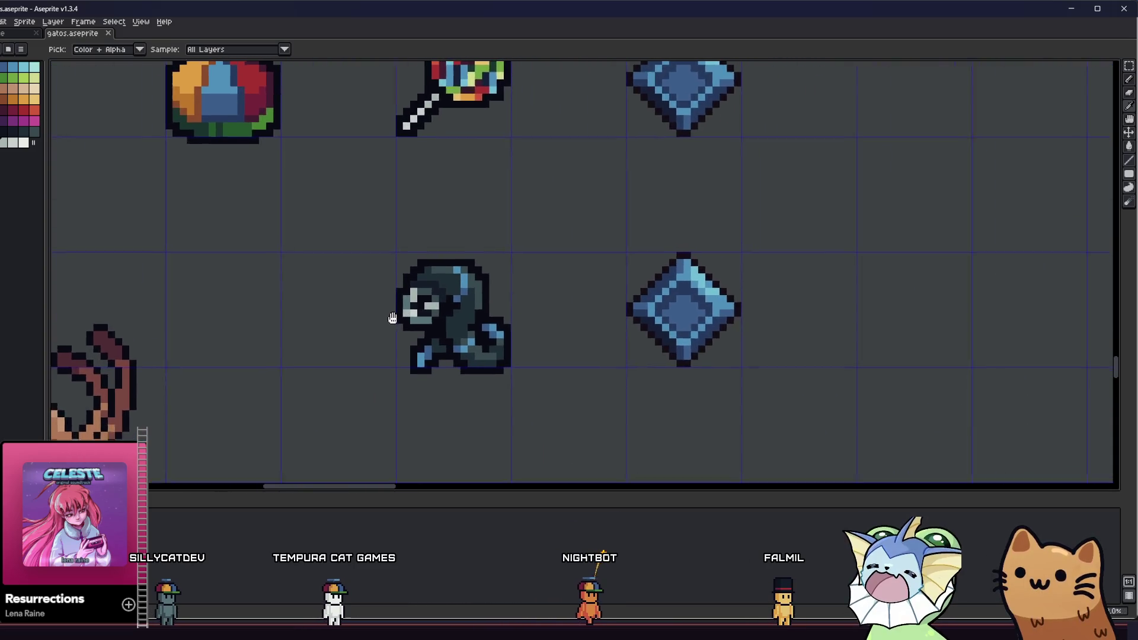
scroll(349, 300, "up", 5)
scroll(353, 284, "down", 2)
scroll(350, 285, "down", 3)
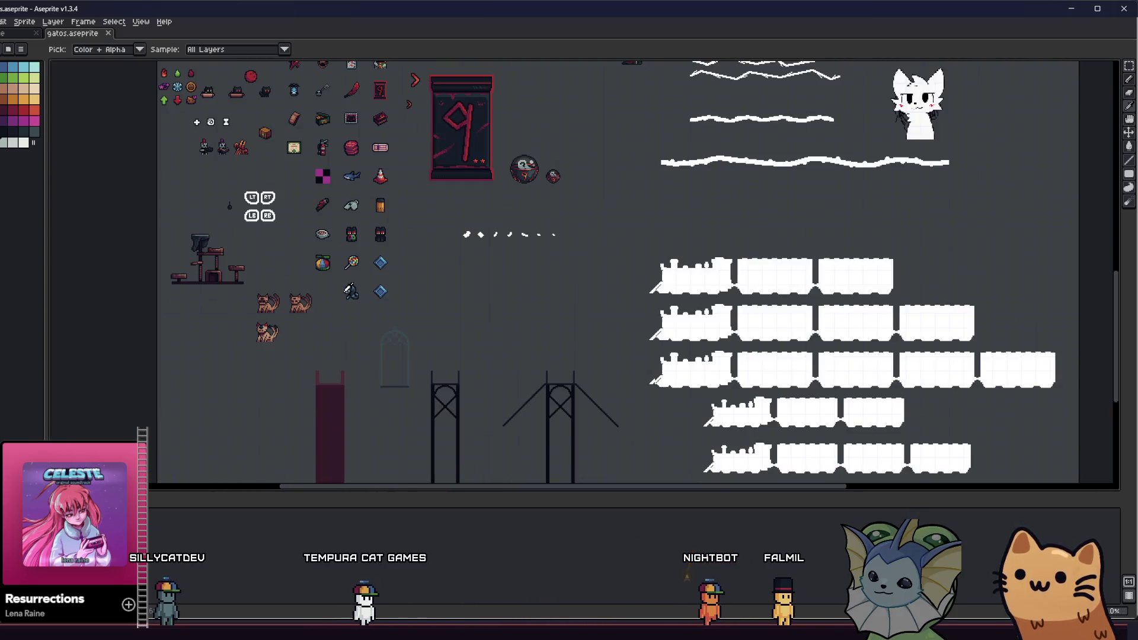
scroll(343, 287, "up", 3)
key("m")
mouse_move(305, 293)
left_mouse_down()
mouse_move(292, 285)
mouse_move(237, 304)
left_mouse_up()
Step: Box-select the hooded creature, lift it up level with the blue diamond gem, and deselect
scroll(264, 320, "up", 1)
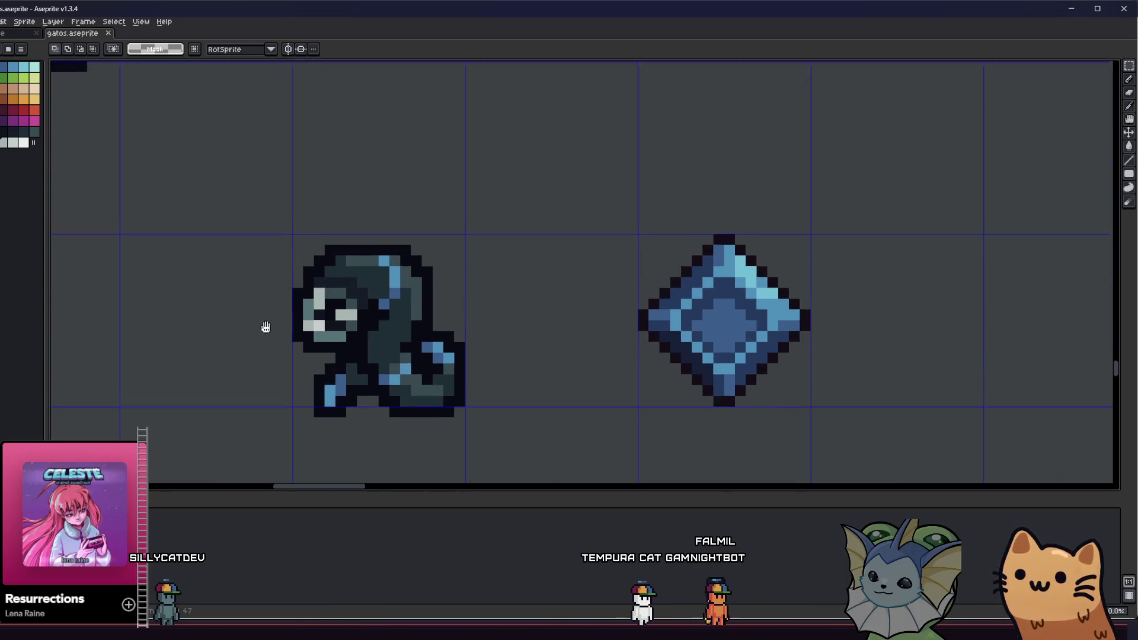
scroll(266, 328, "down", 1)
scroll(226, 315, "up", 1)
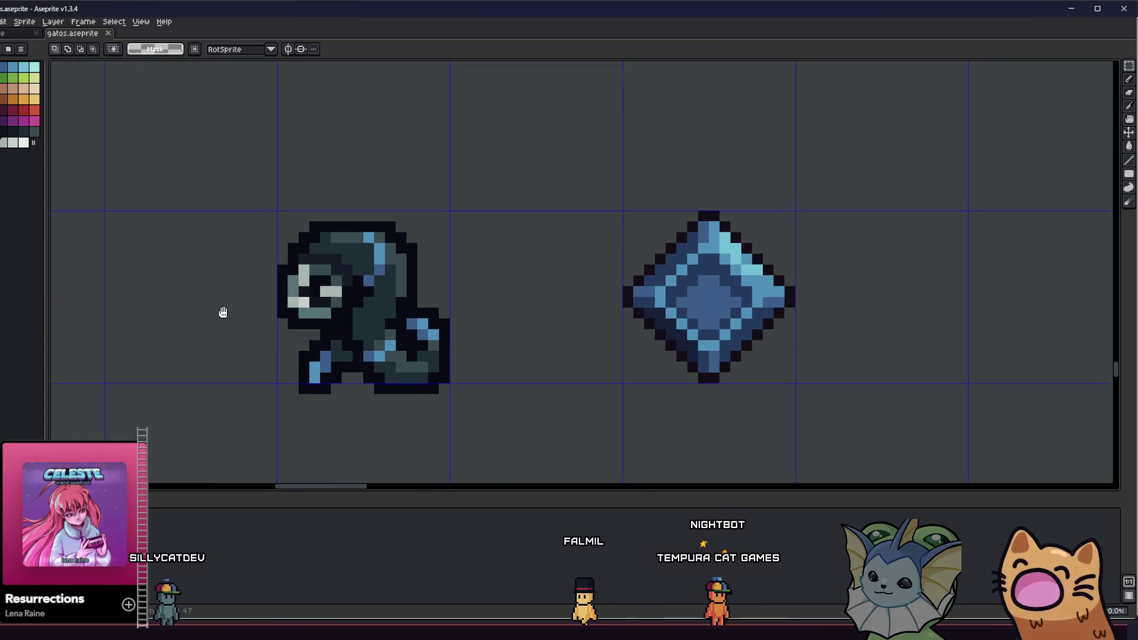
left_click_drag(223, 312, 228, 310)
left_click_drag(236, 211, 480, 454)
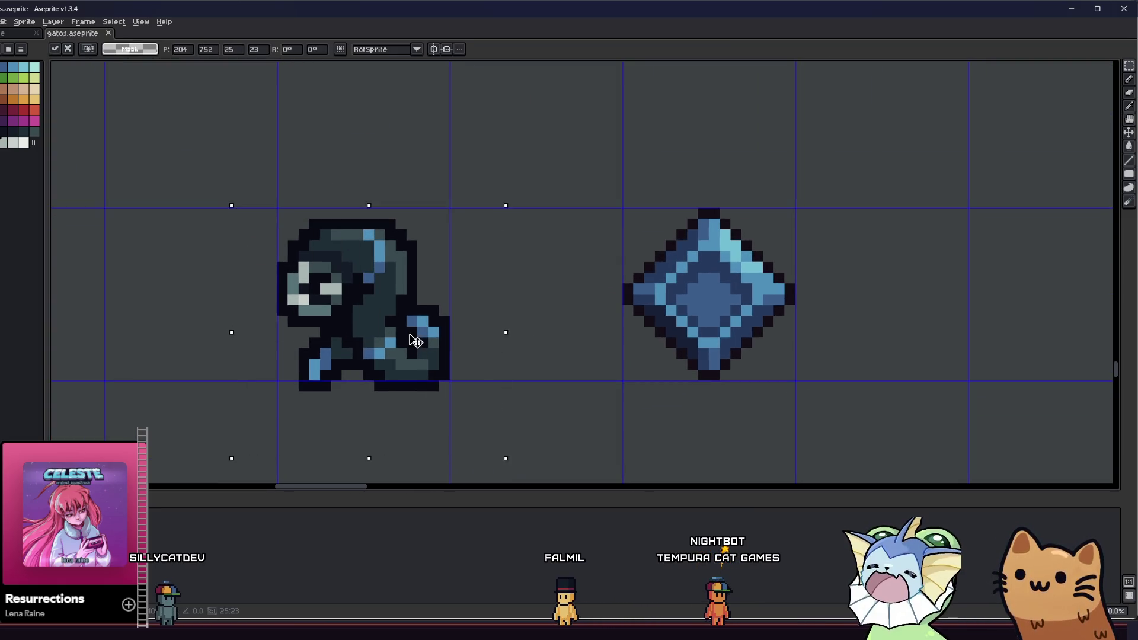
left_click_drag(411, 338, 411, 325)
left_click(131, 320)
left_click_drag(186, 346, 173, 350)
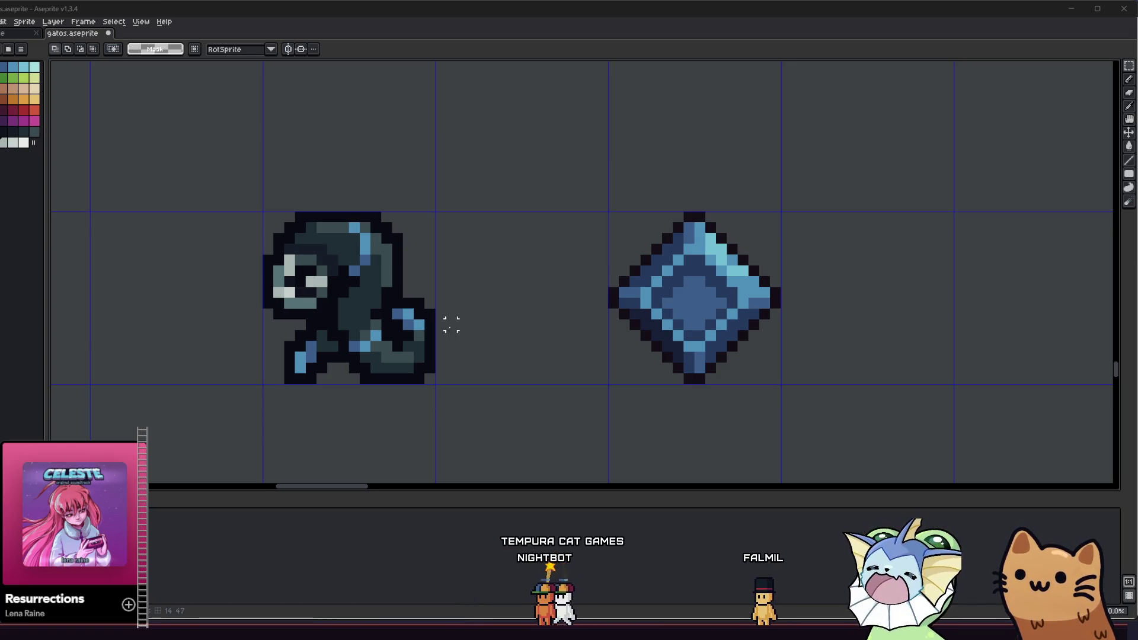
left_click_drag(452, 324, 499, 343)
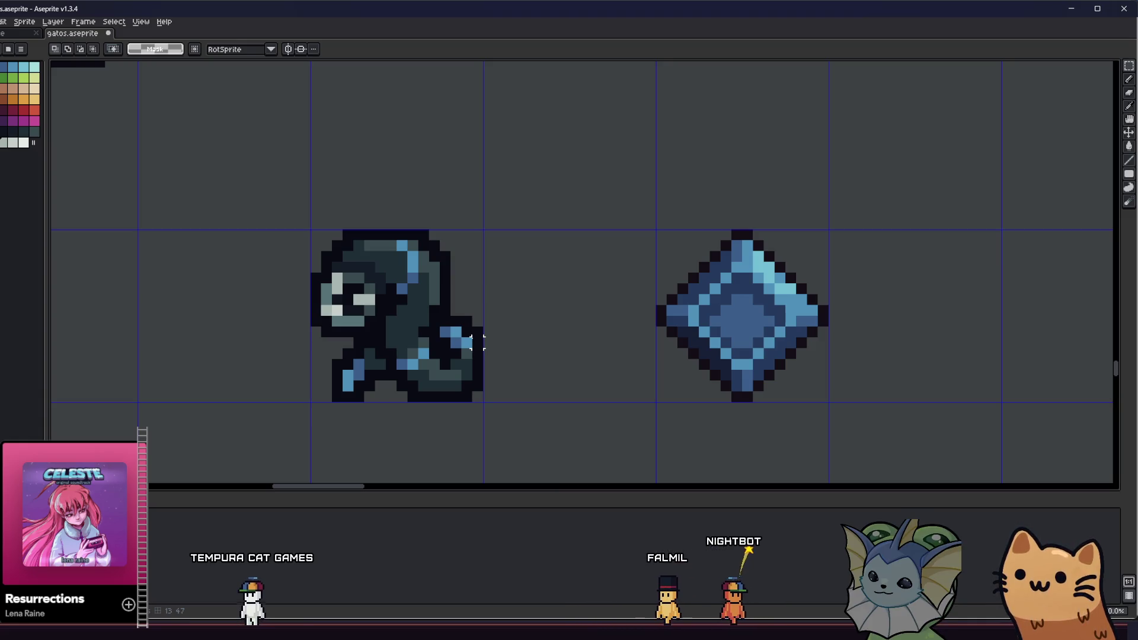
Step: Pan up to bring the dark hooded figure's lower body into view
key("i")
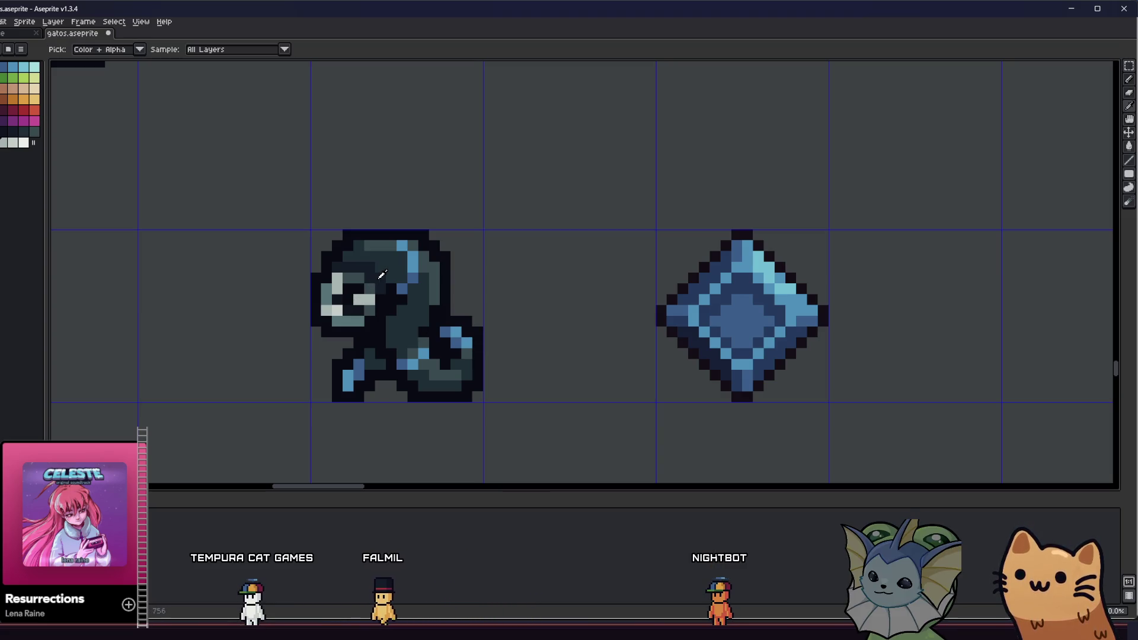
scroll(394, 340, "down", 4)
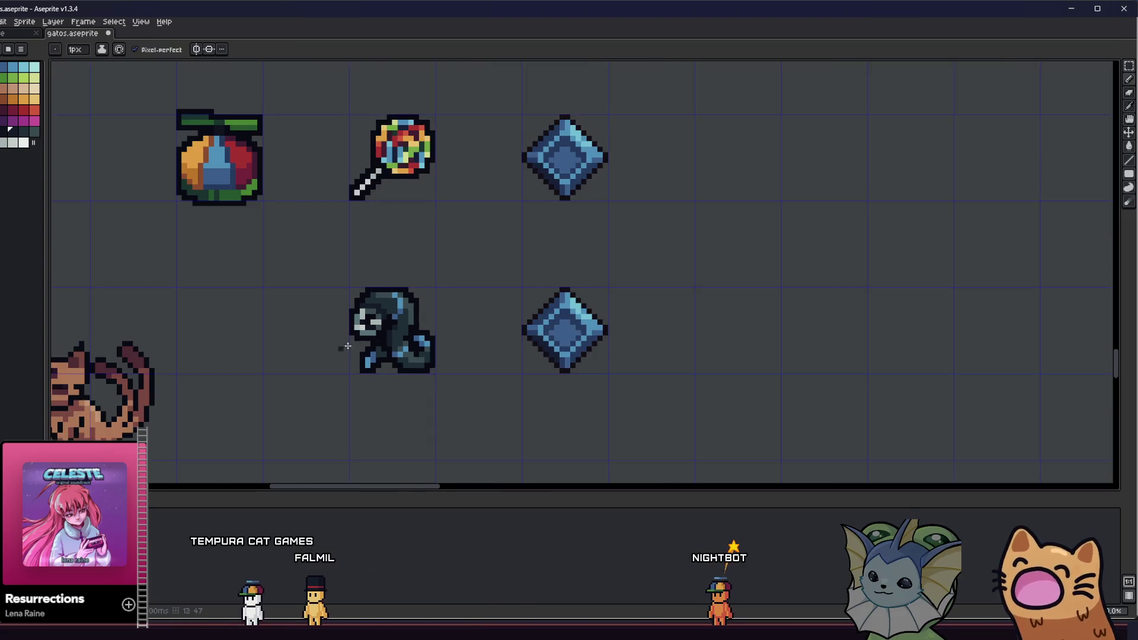
scroll(260, 362, "down", 1)
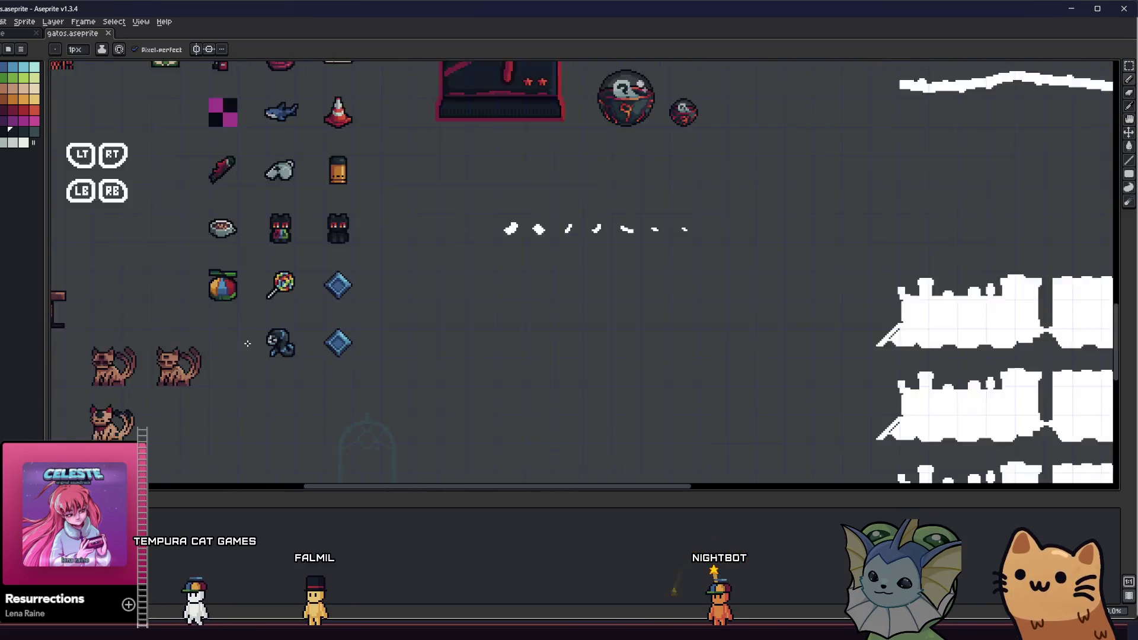
scroll(248, 344, "up", 1)
key("m")
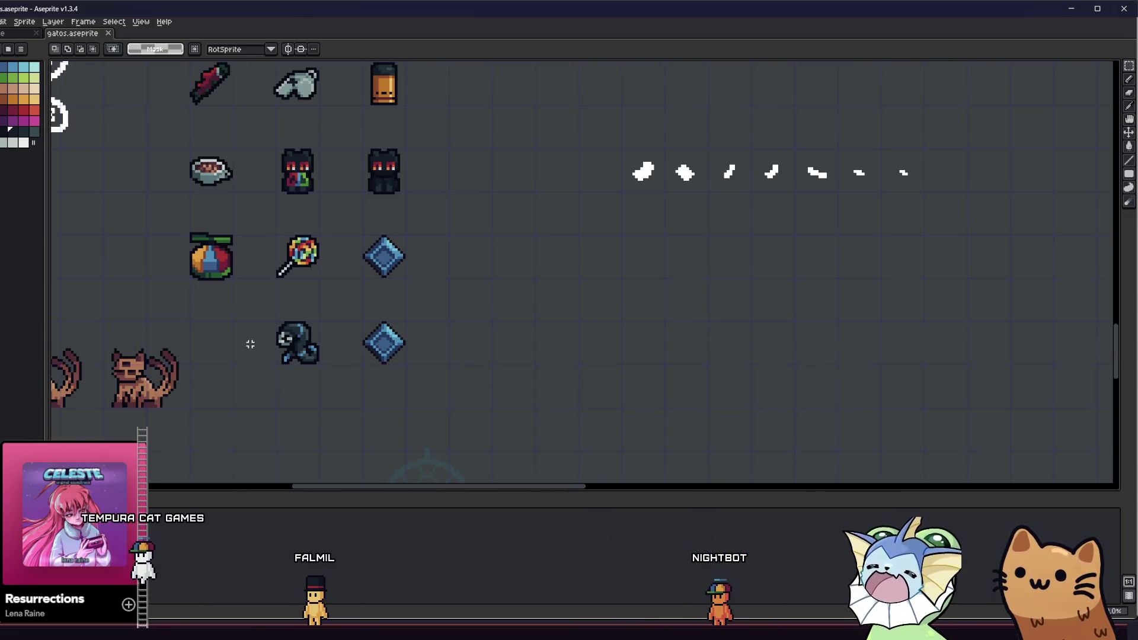
scroll(255, 349, "up", 1)
left_click_drag(253, 342, 237, 233)
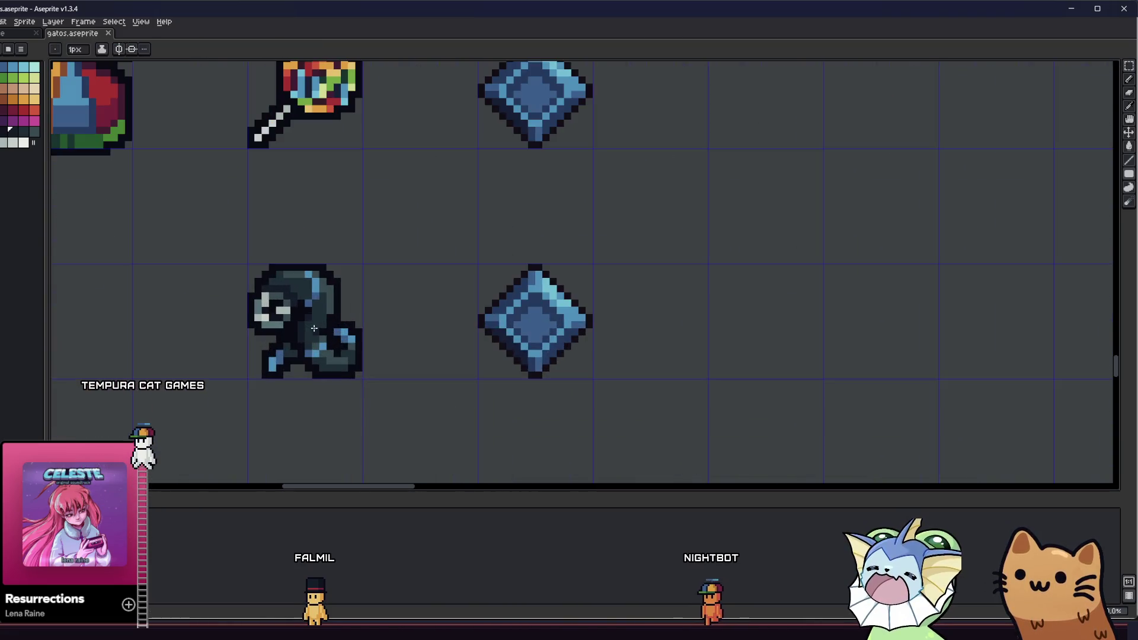
scroll(315, 307, "up", 4)
Step: Sample dark teal and repaint the stray light-blue pixel, undoing an extra blue stroke
key("b")
key("i")
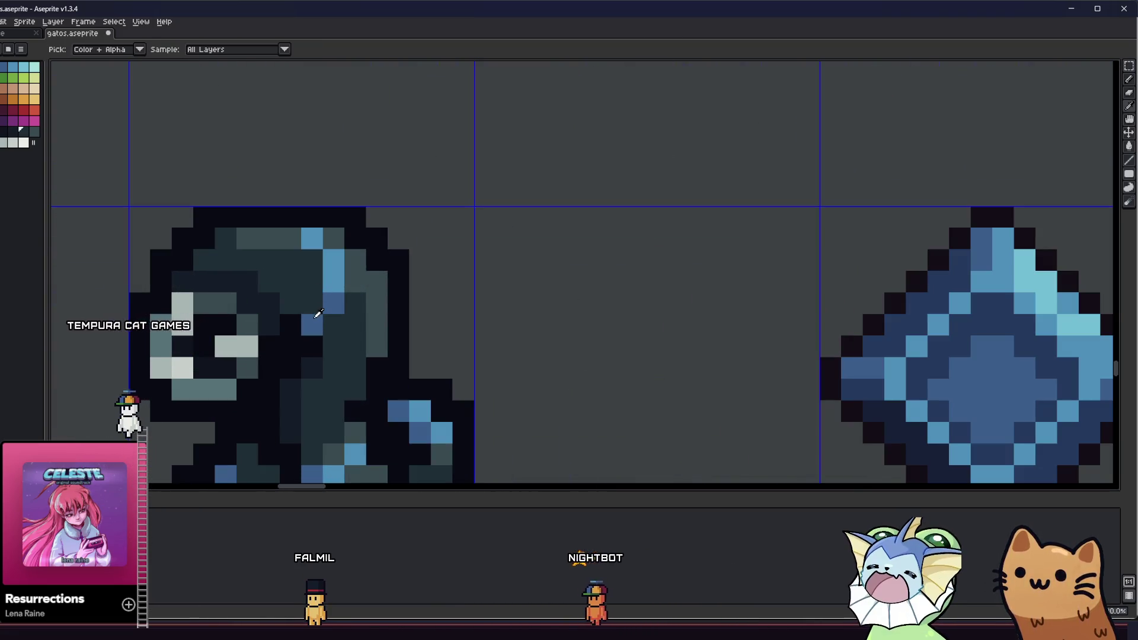
scroll(318, 282, "down", 3)
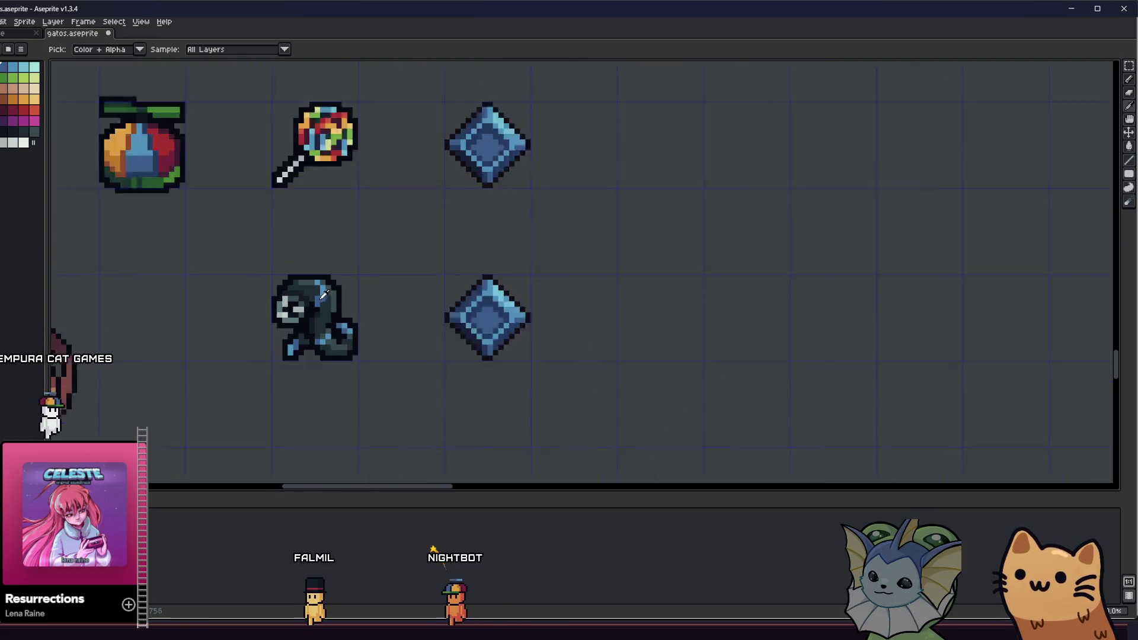
scroll(344, 325, "down", 1)
scroll(344, 325, "up", 3)
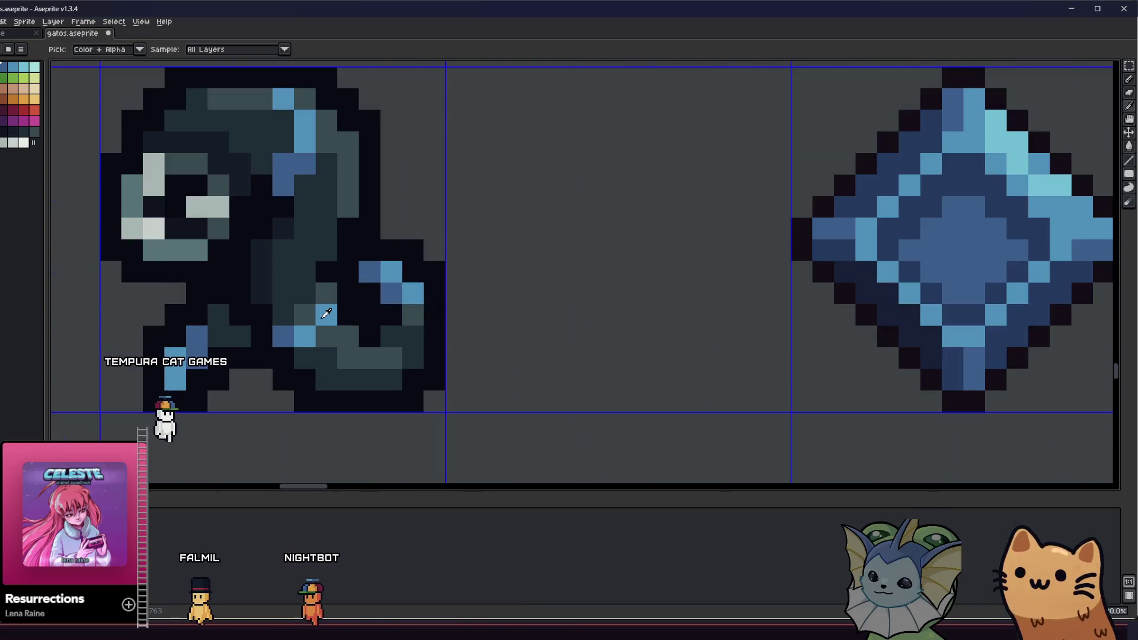
key("b")
left_click(303, 315)
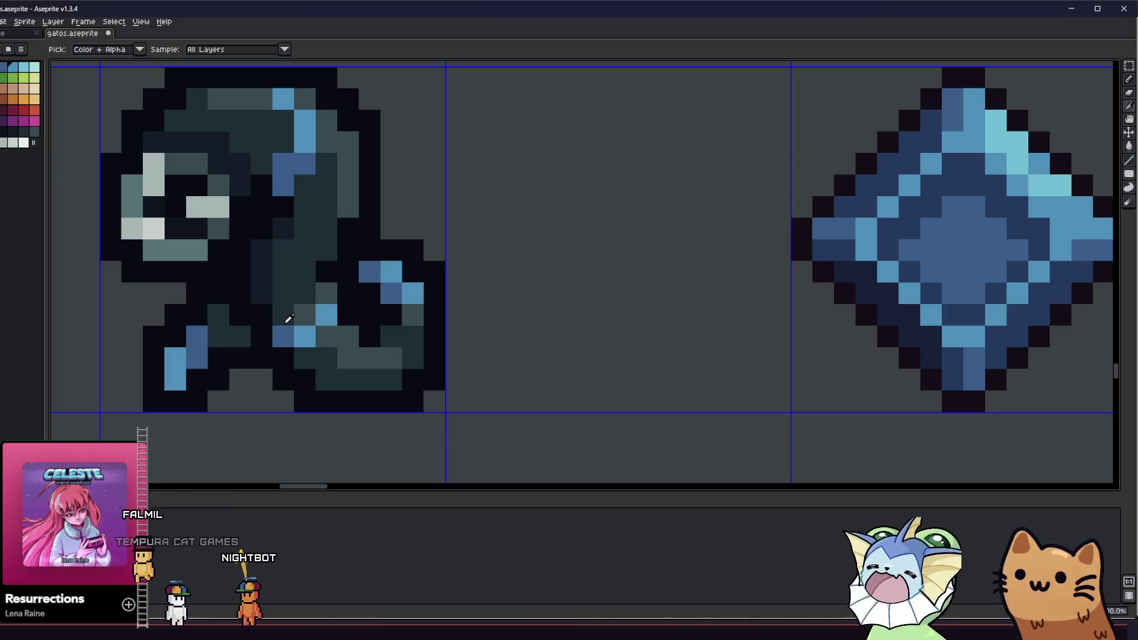
left_click(217, 338)
key("ctrl+z")
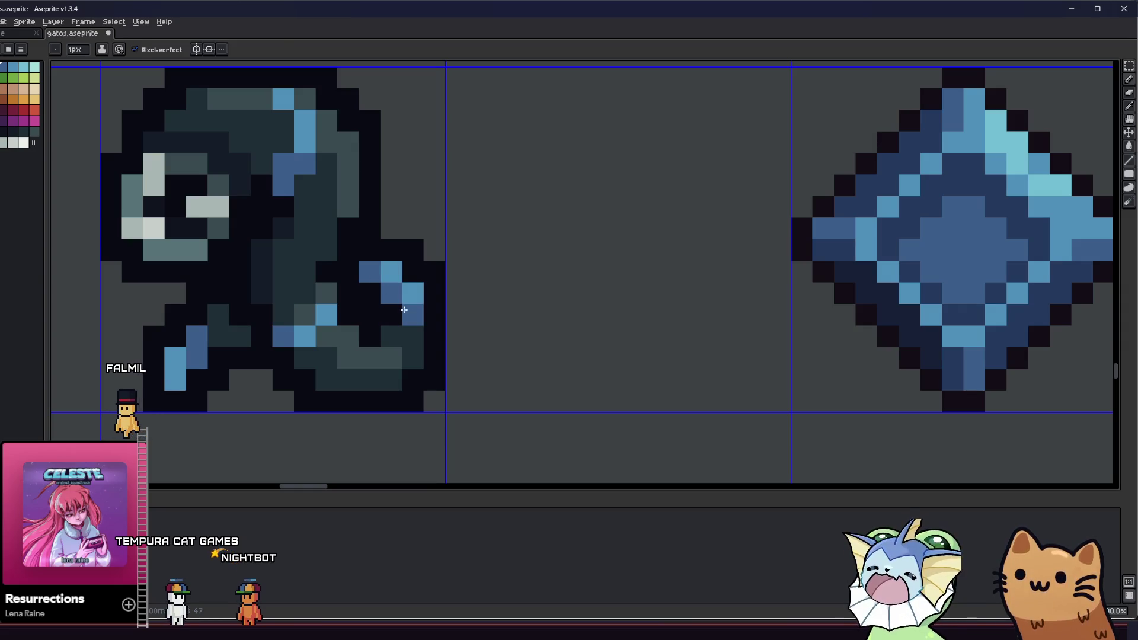
Step: Switch to the eyedropper and then the Move tool while adjusting the view
scroll(404, 310, "down", 5)
key("i")
scroll(310, 338, "down", 1)
scroll(332, 394, "down", 1)
key("v")
scroll(325, 388, "up", 4)
scroll(267, 381, "down", 3)
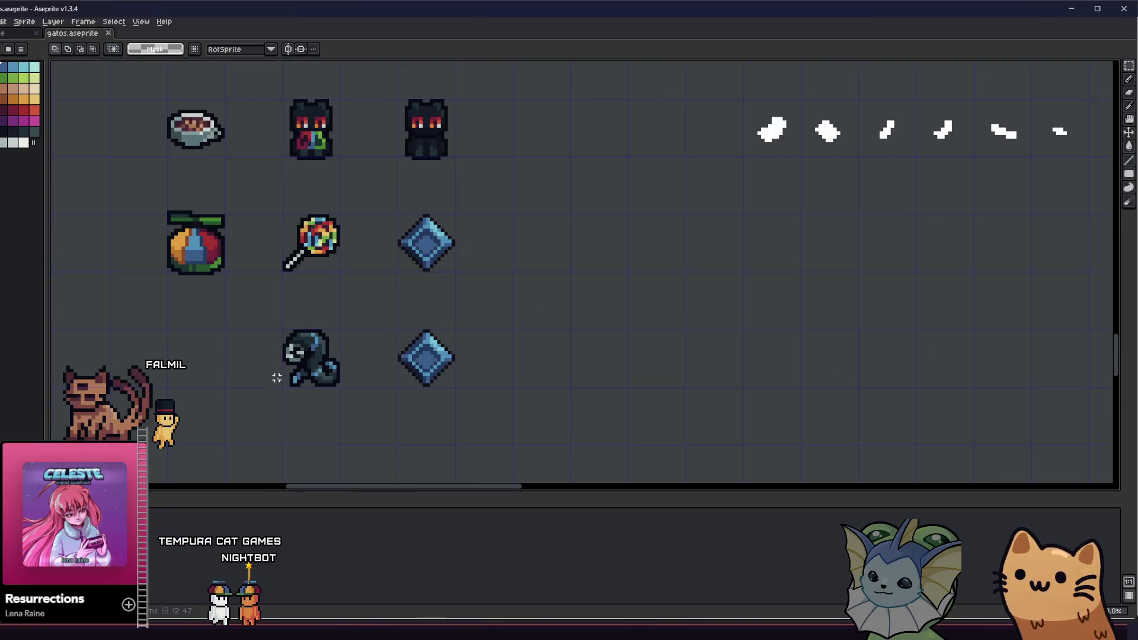
scroll(276, 378, "down", 2)
scroll(277, 377, "up", 2)
left_click_drag(263, 327, 358, 434)
scroll(330, 411, "up", 1)
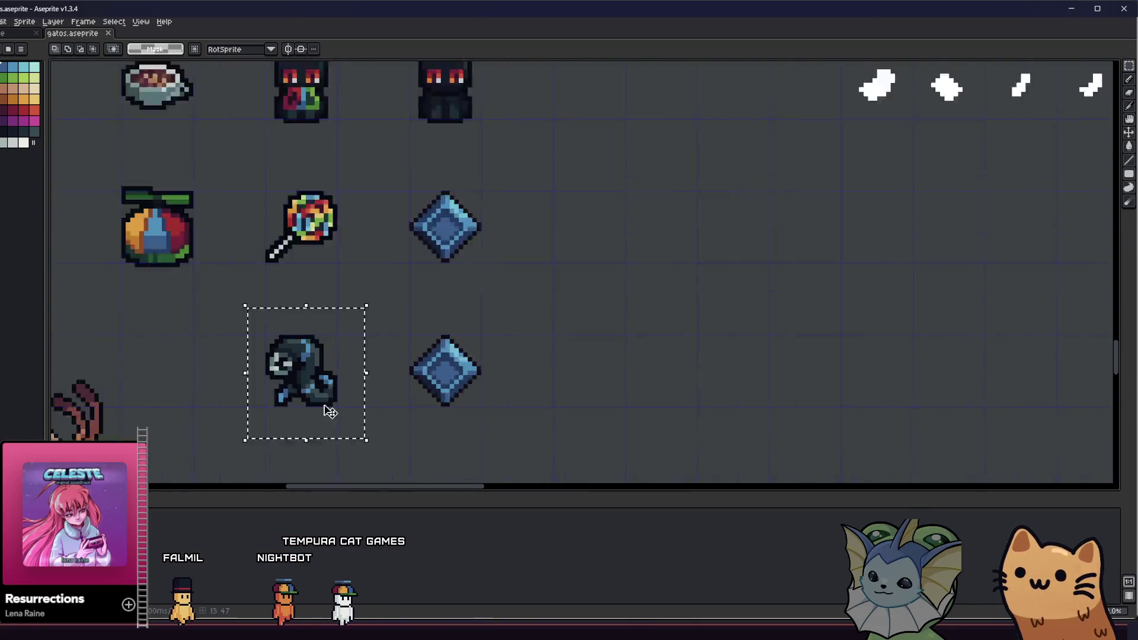
scroll(323, 408, "up", 2)
key("w")
scroll(246, 345, "down", 3)
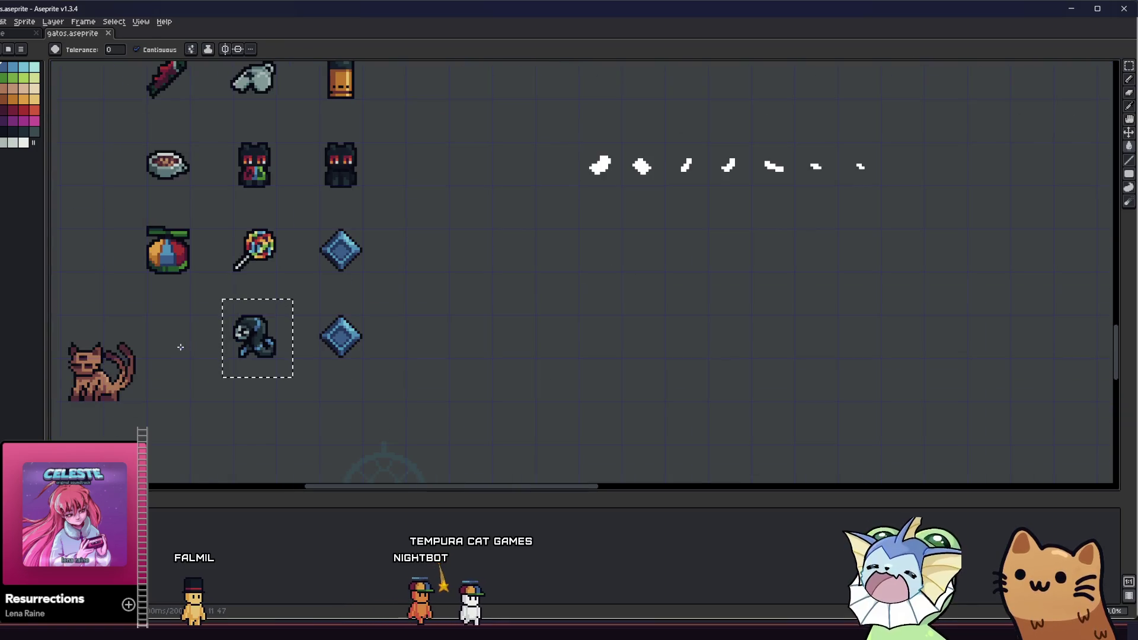
scroll(196, 348, "up", 5)
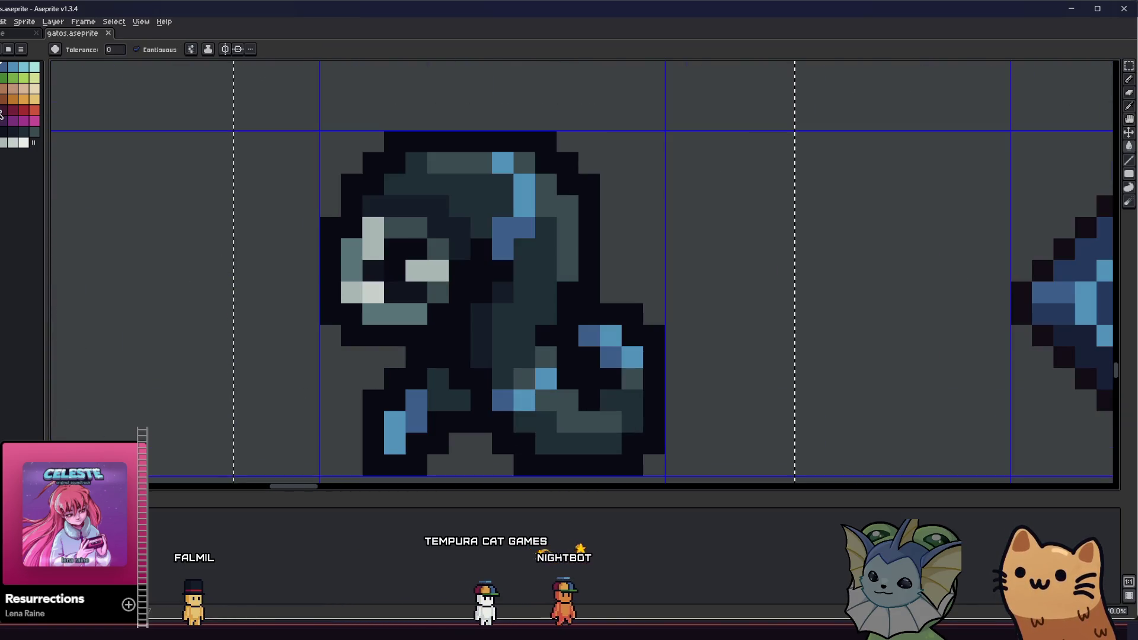
left_click(136, 49)
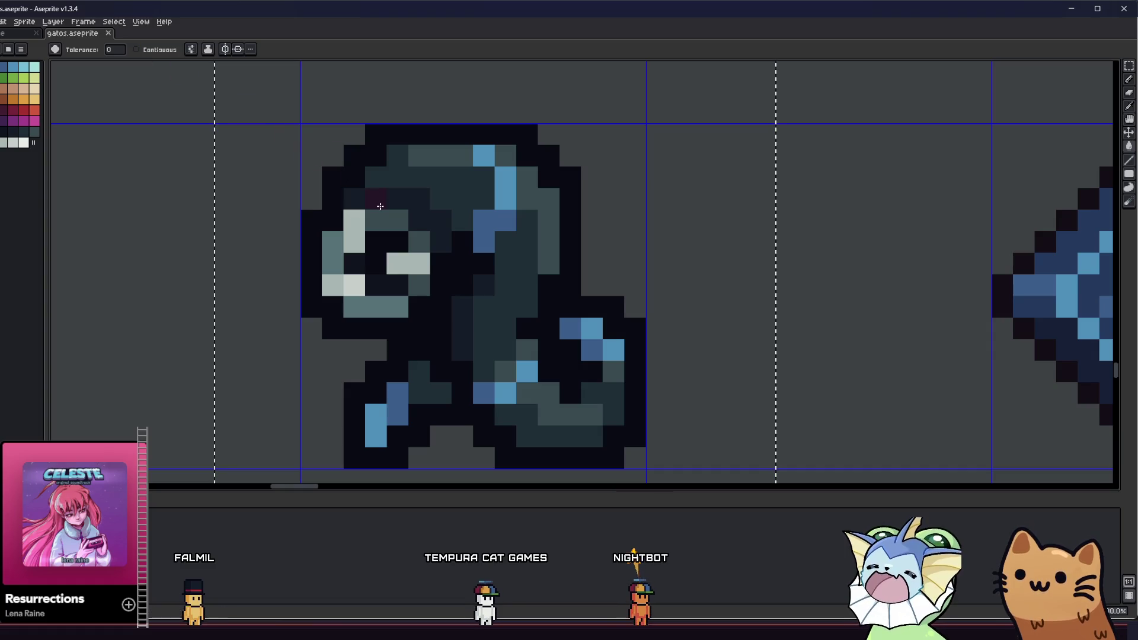
left_click(380, 206)
scroll(282, 218, "right", 3)
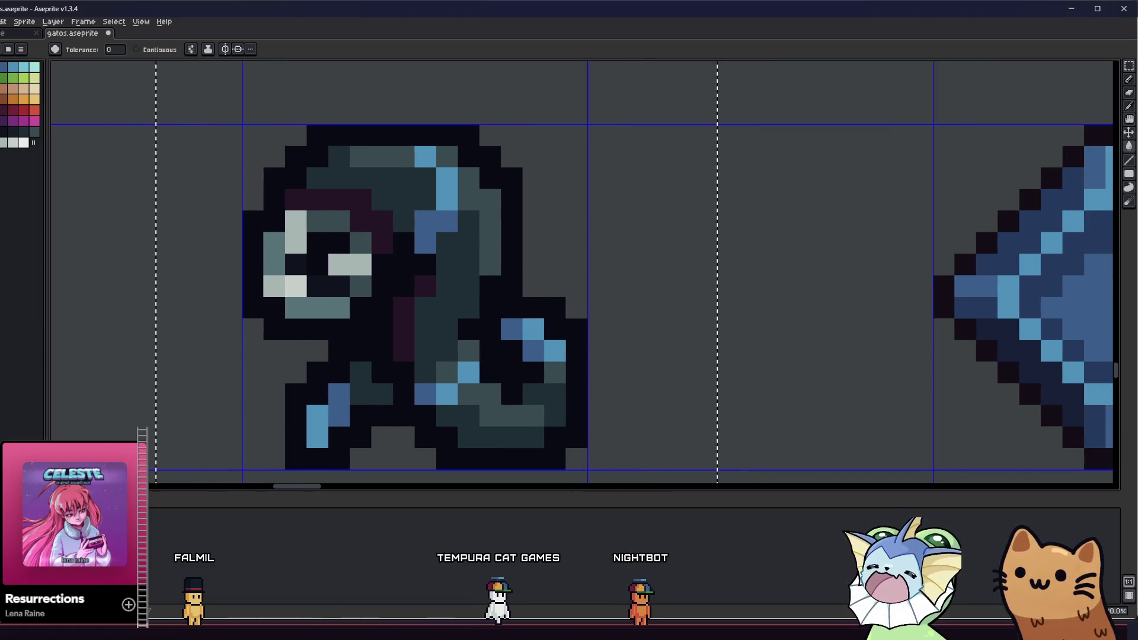
left_click(378, 186)
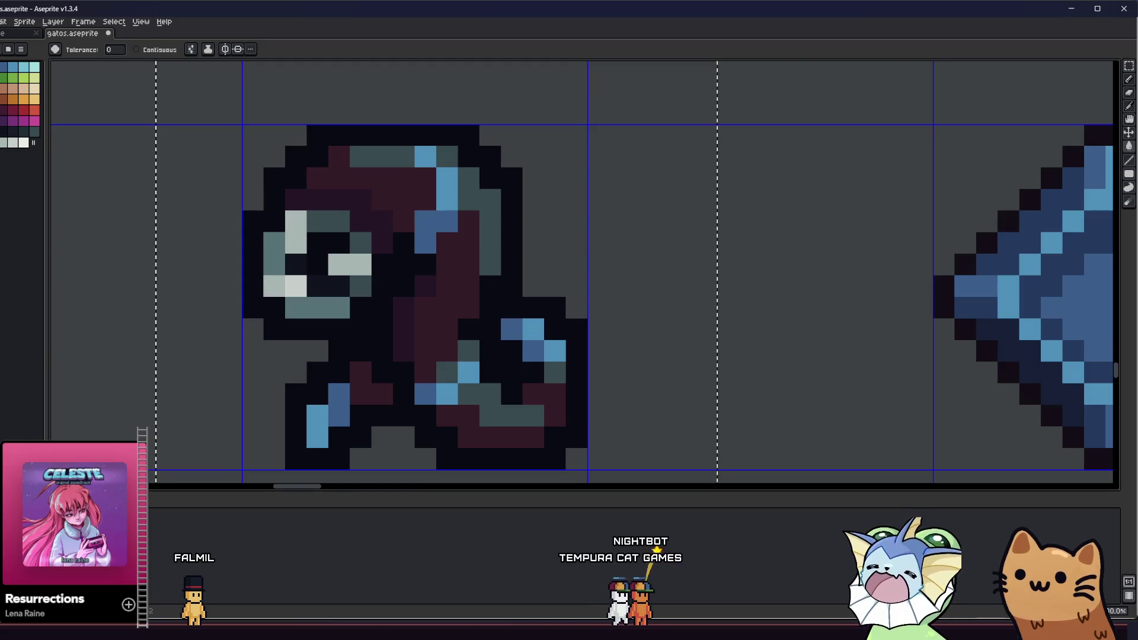
left_click(355, 149)
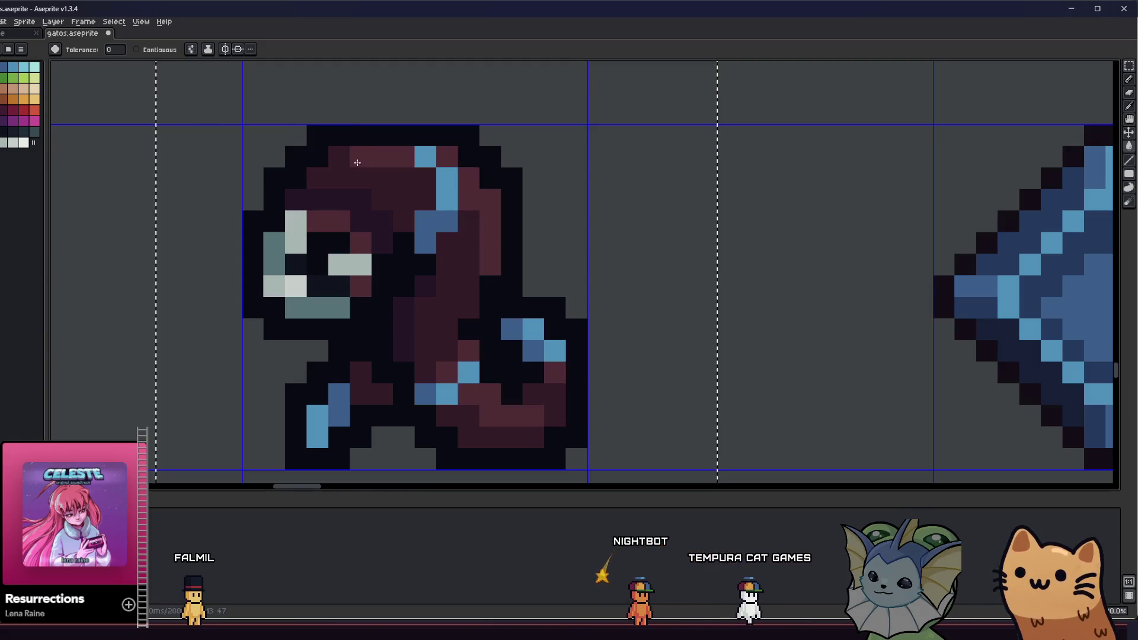
scroll(354, 148, "down", 3)
mouse_move(229, 229)
left_mouse_down()
mouse_move(213, 264)
mouse_move(225, 331)
mouse_move(170, 323)
left_mouse_up()
key("ctrl+z")
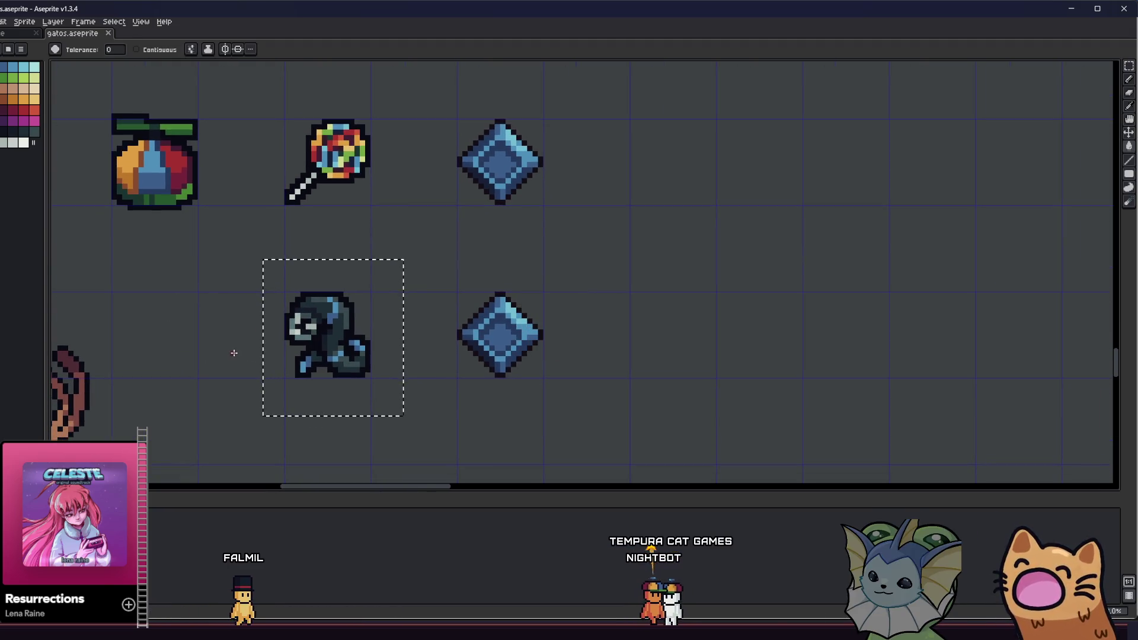
Step: Clear the old selection and draw a rectangle tightly around the hooded creature sprite
key("m")
left_click(249, 294)
mouse_move(257, 271)
left_mouse_down()
mouse_move(388, 413)
mouse_move(377, 397)
left_mouse_up()
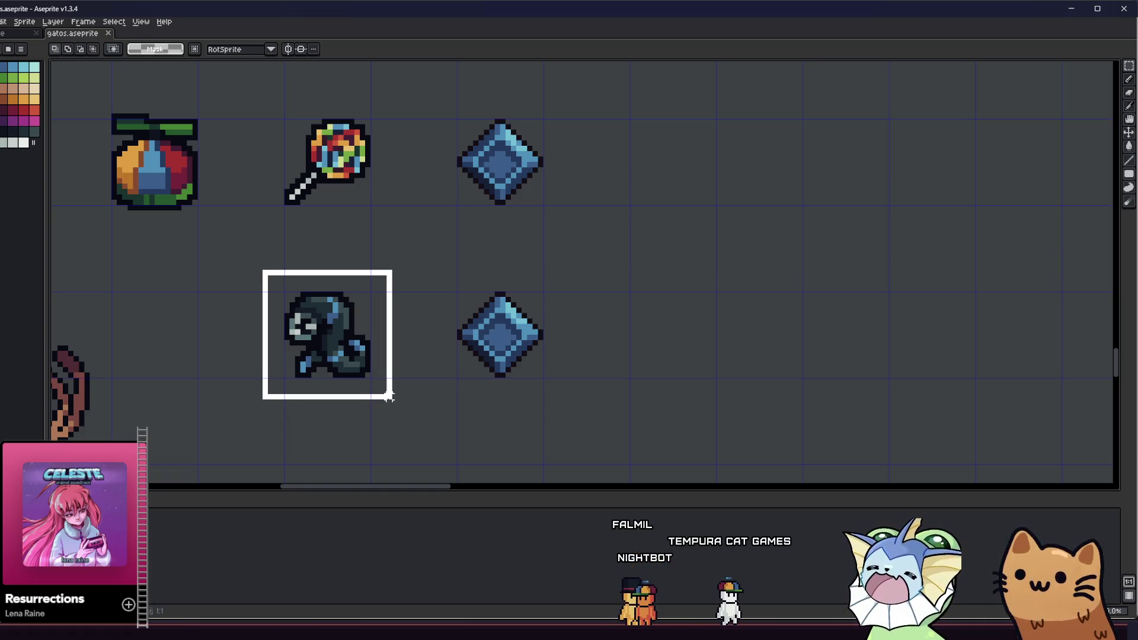
left_click_drag(388, 396, 386, 399)
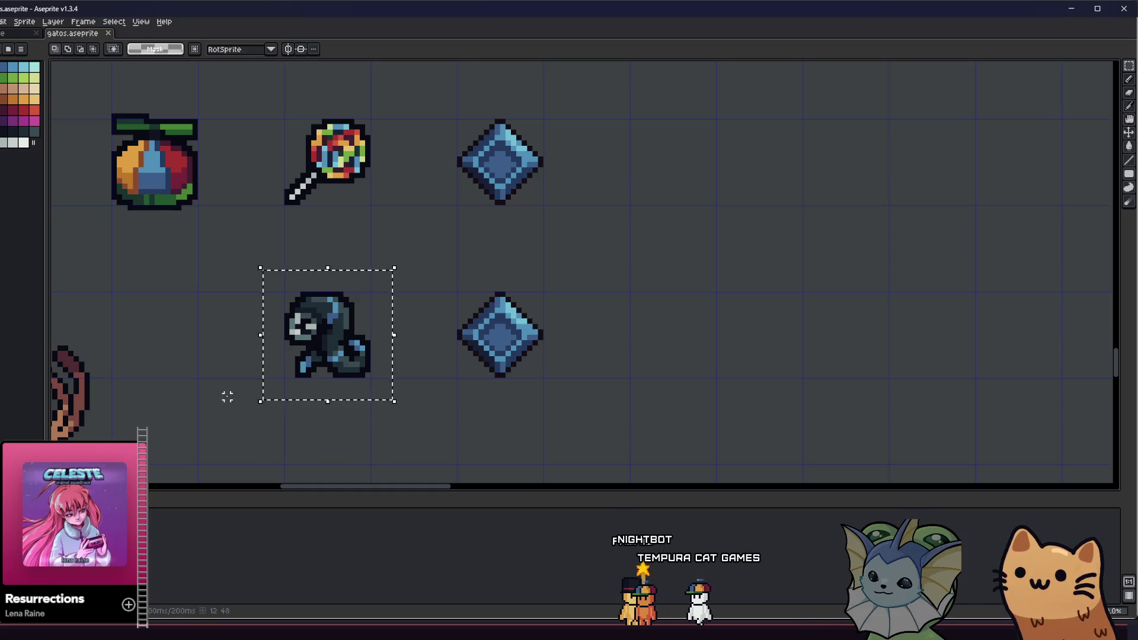
left_click_drag(226, 396, 243, 380)
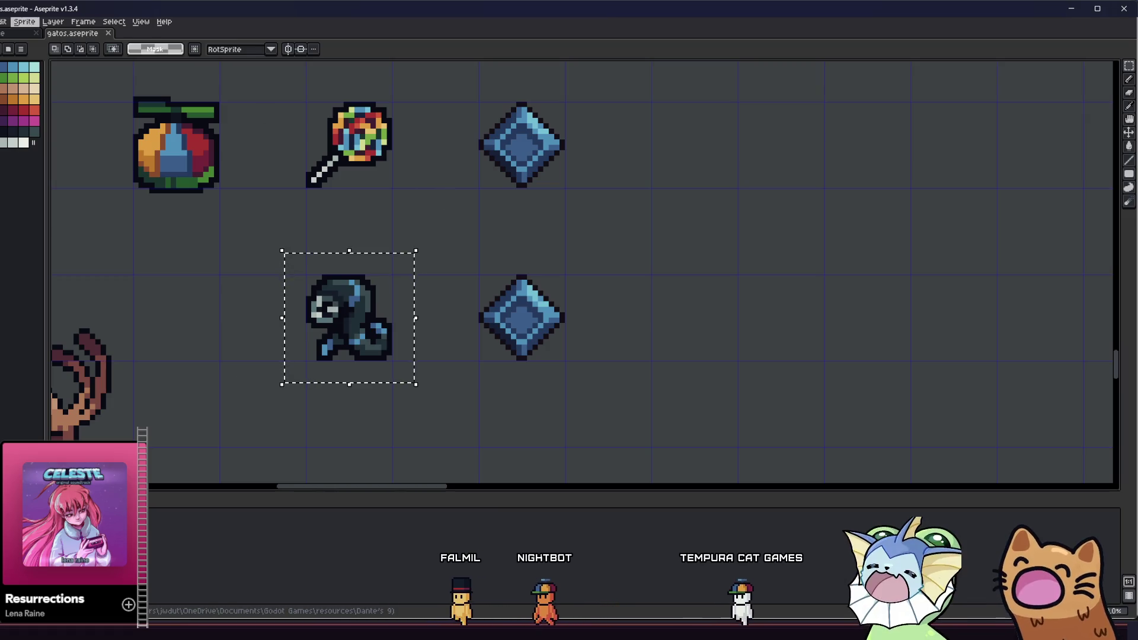
Step: Export the selected hooded creature as soul_leech.png in the relics folder
key("alt+f")
mouse_move(38, 113)
left_click(104, 111)
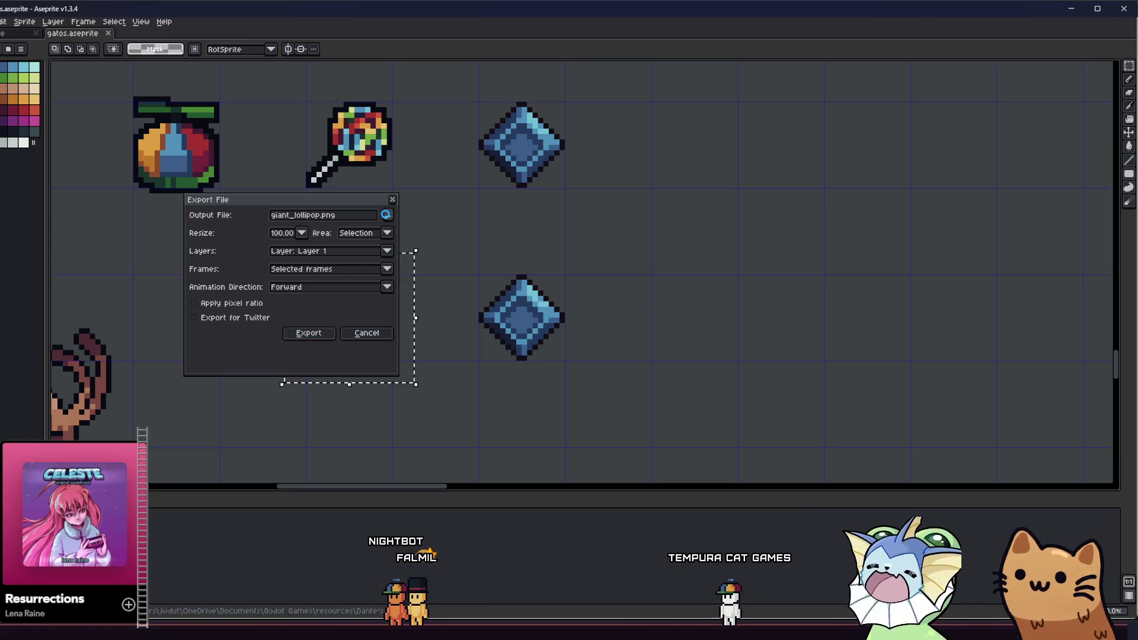
left_click(386, 215)
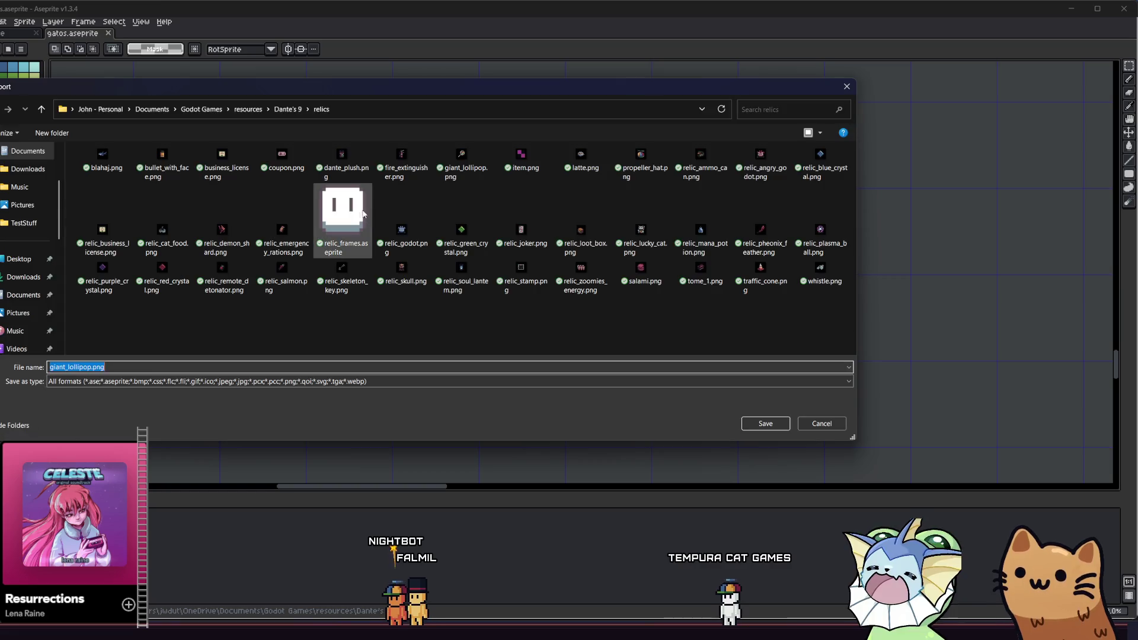
key("End")
key("Left")
key("Left")
key("Left")
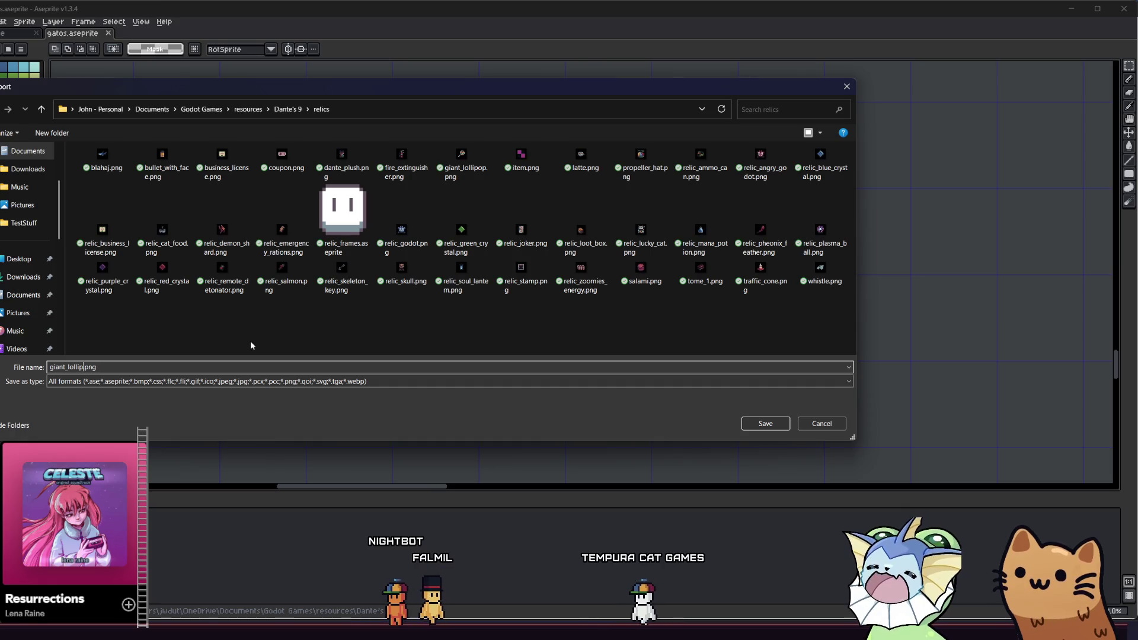
key("BackSpace")
key("BackSpace")
key("BackSpace")
type("soul_le")
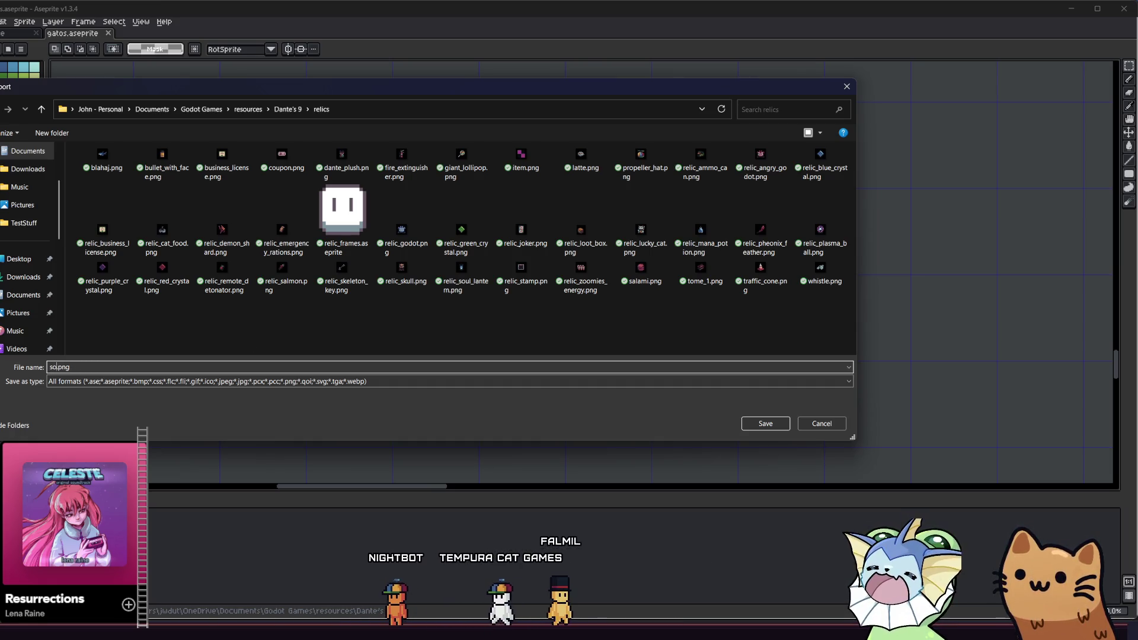
type("ech")
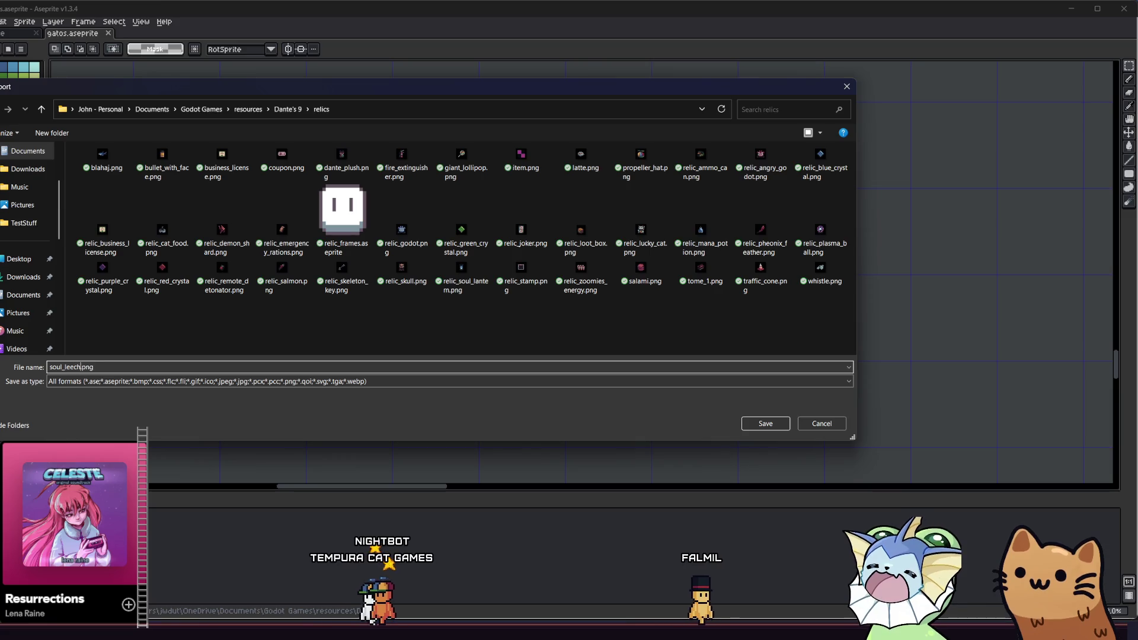
left_click(757, 424)
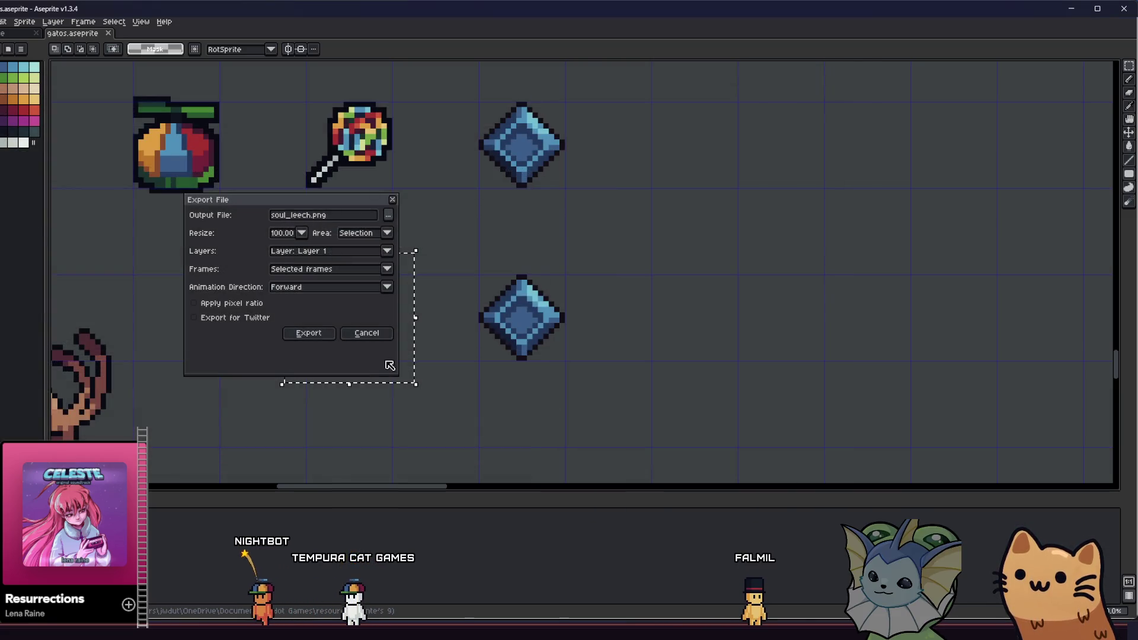
left_click(309, 334)
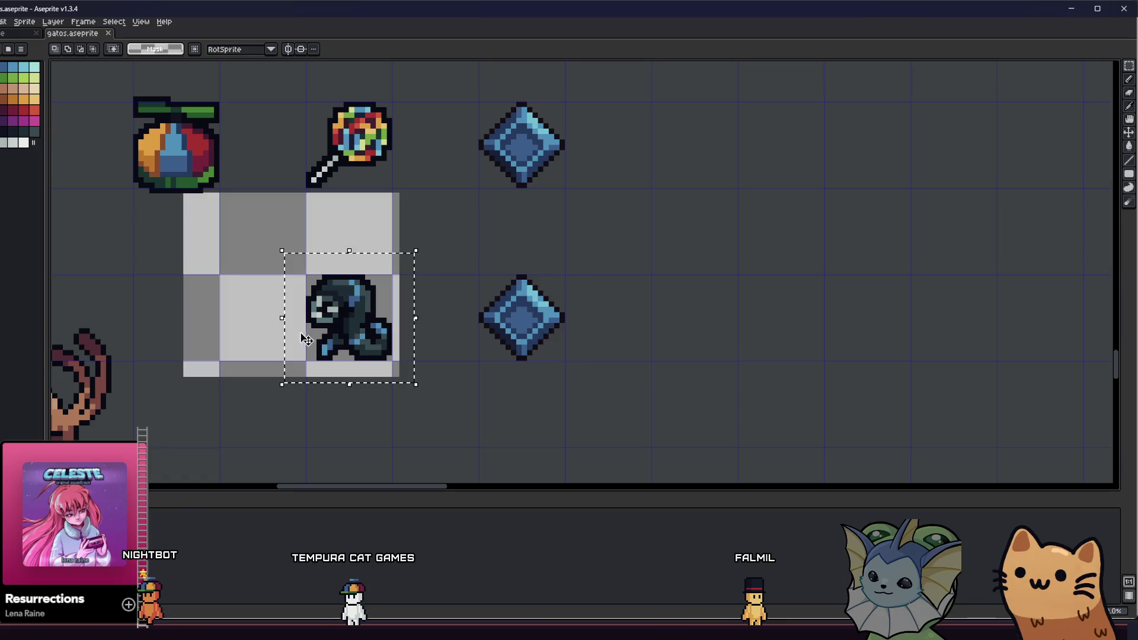
Step: Glance across the sprite sheet, then switch over to the Godot Engine window
scroll(221, 340, "down", 2)
scroll(232, 398, "down", 1)
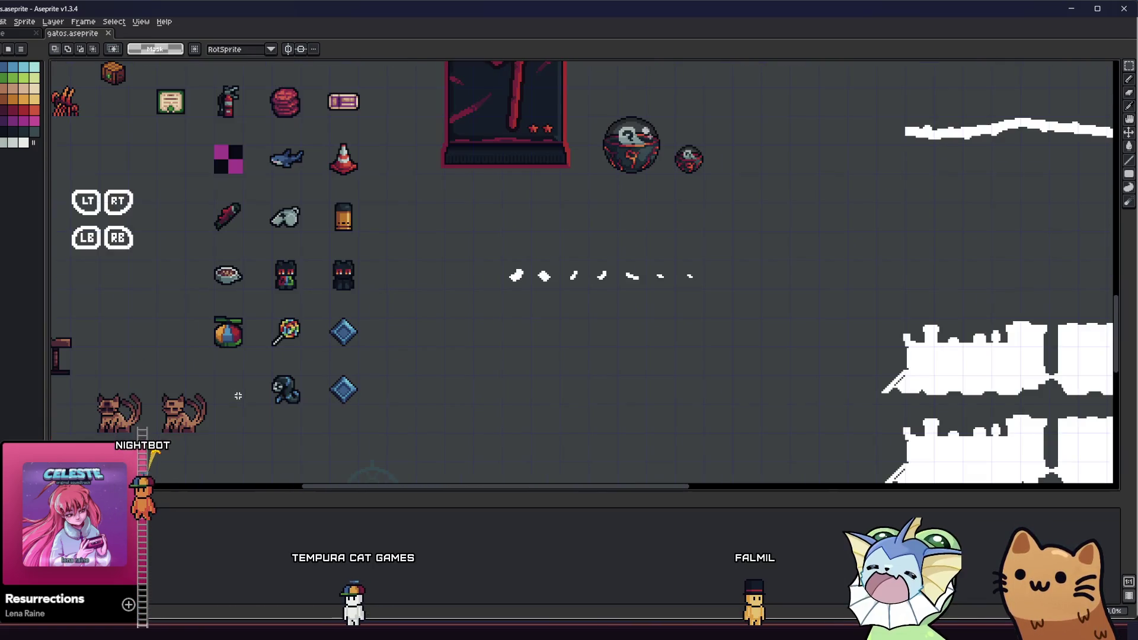
mouse_move(225, 385)
left_mouse_down()
mouse_move(243, 403)
mouse_move(477, 409)
mouse_move(432, 415)
left_mouse_up()
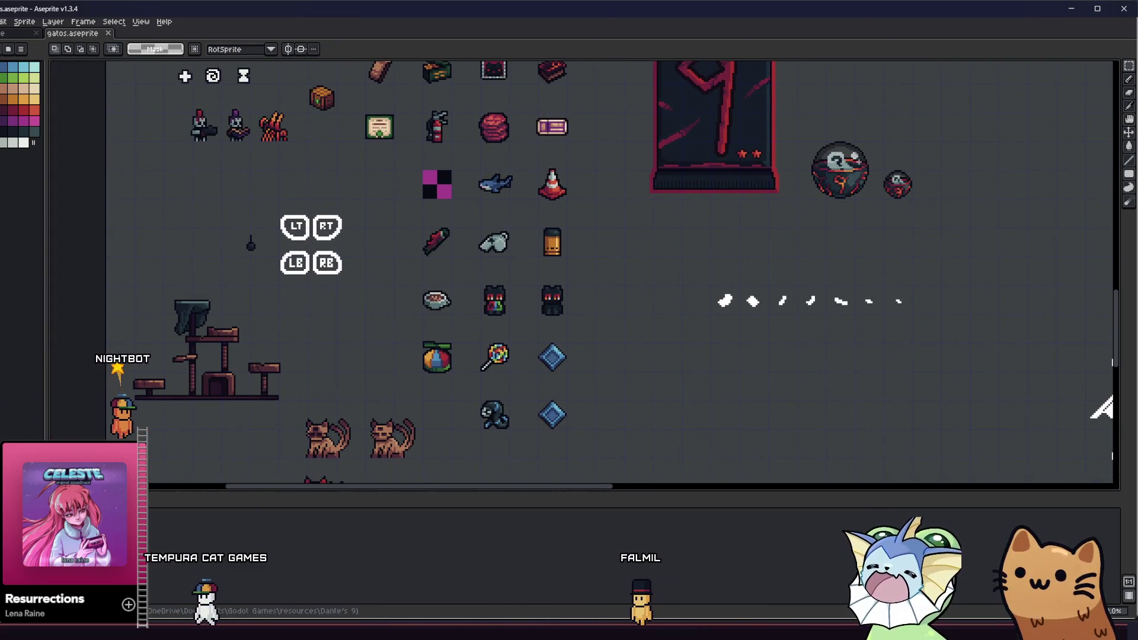
mouse_move(216, 632)
left_click(216, 571)
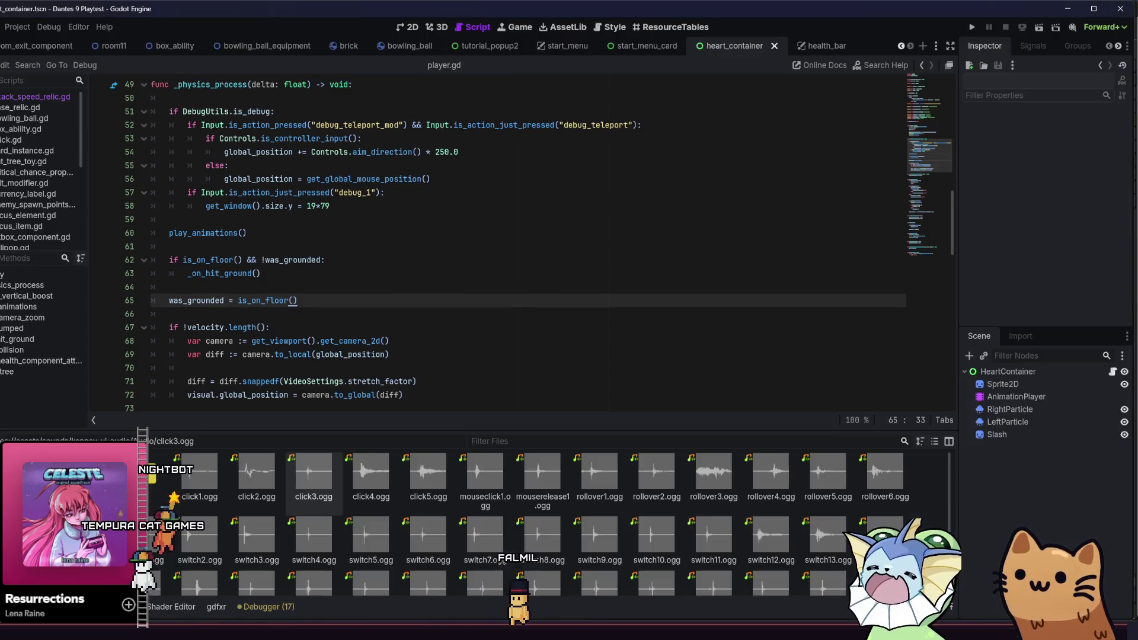
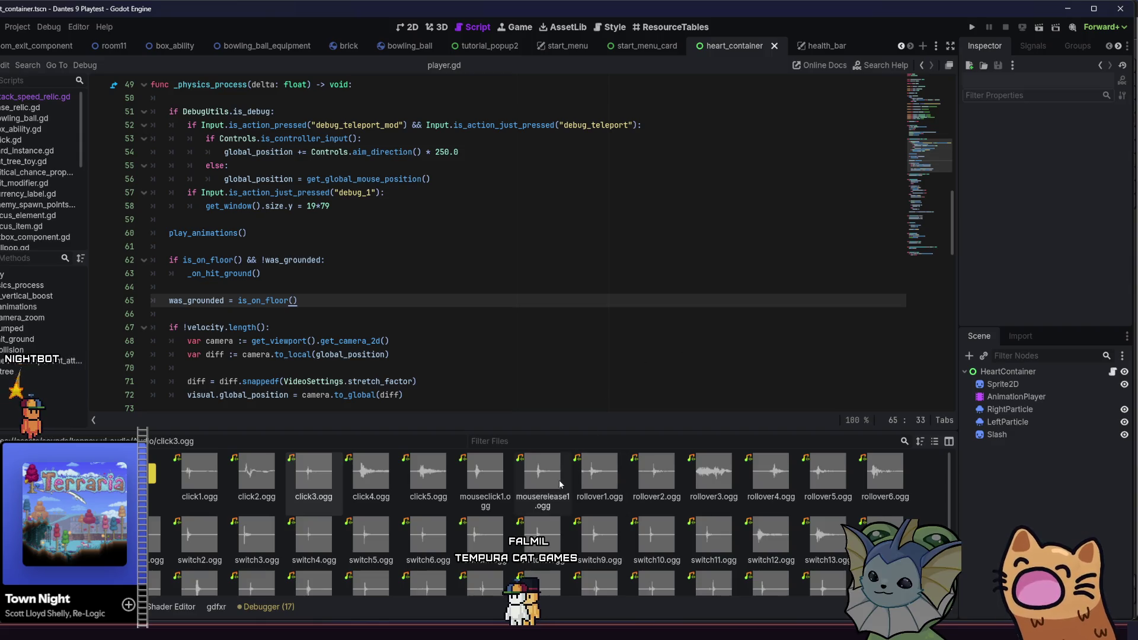
Step: Switch from Godot's player.gd script to the gatos.aseprite sprite sheet in Aseprite
key("alt+Tab")
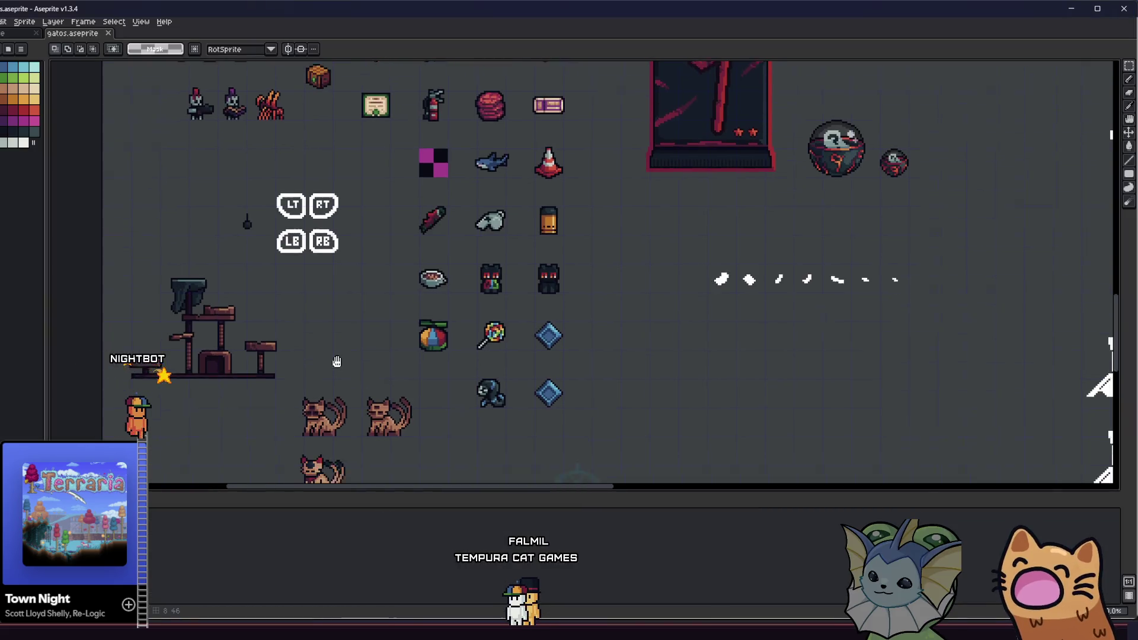
left_click_drag(325, 343, 254, 325)
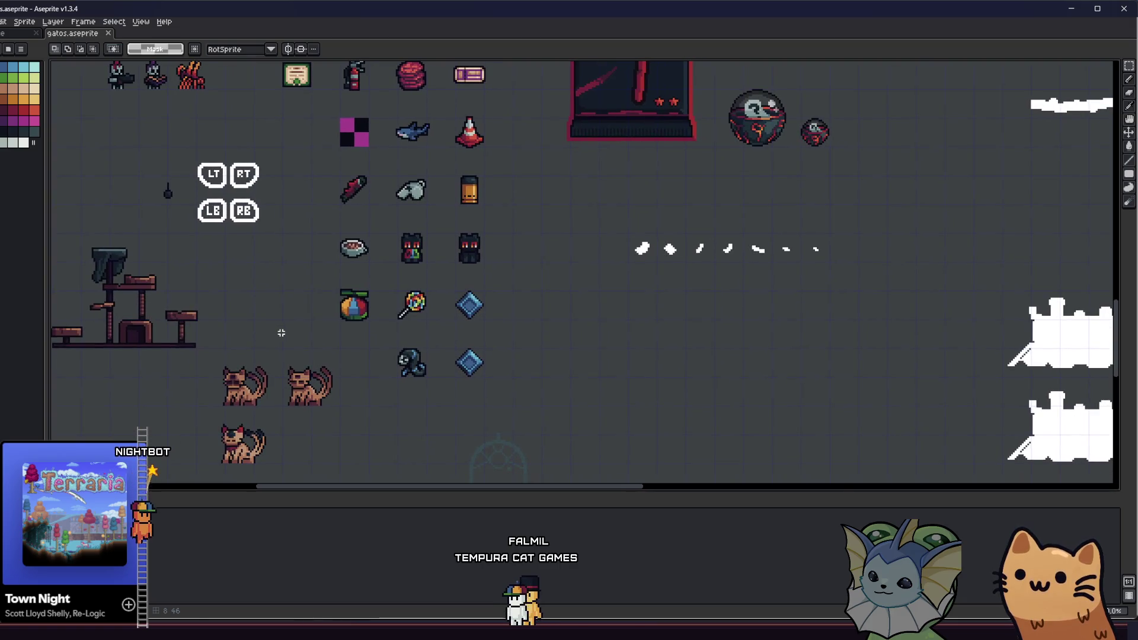
scroll(280, 333, "down", 2)
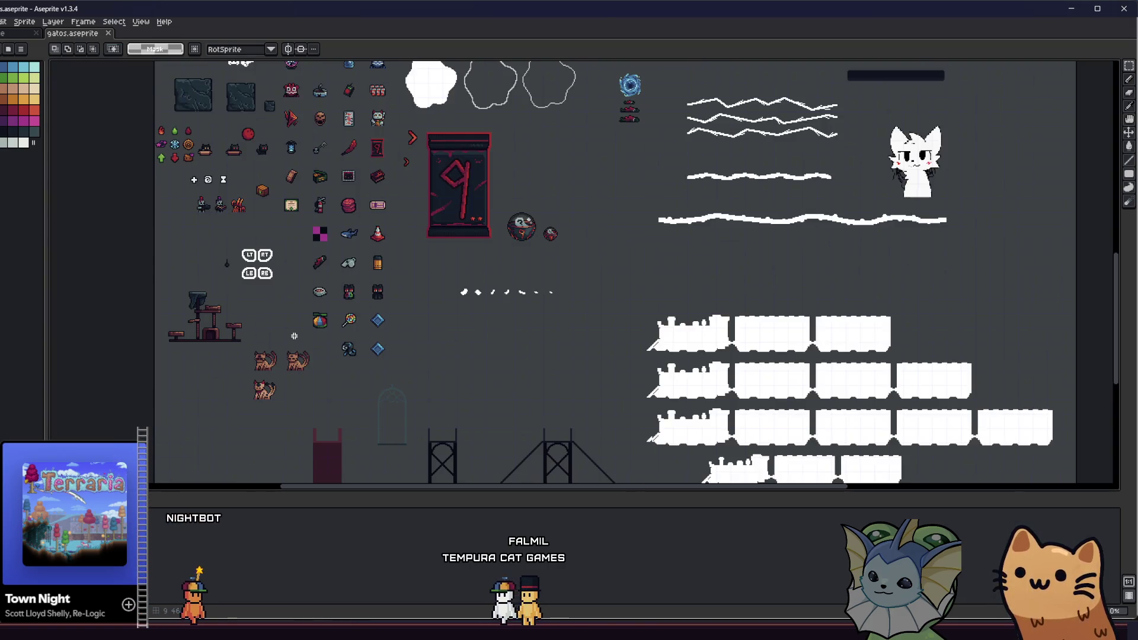
scroll(324, 351, "up", 2)
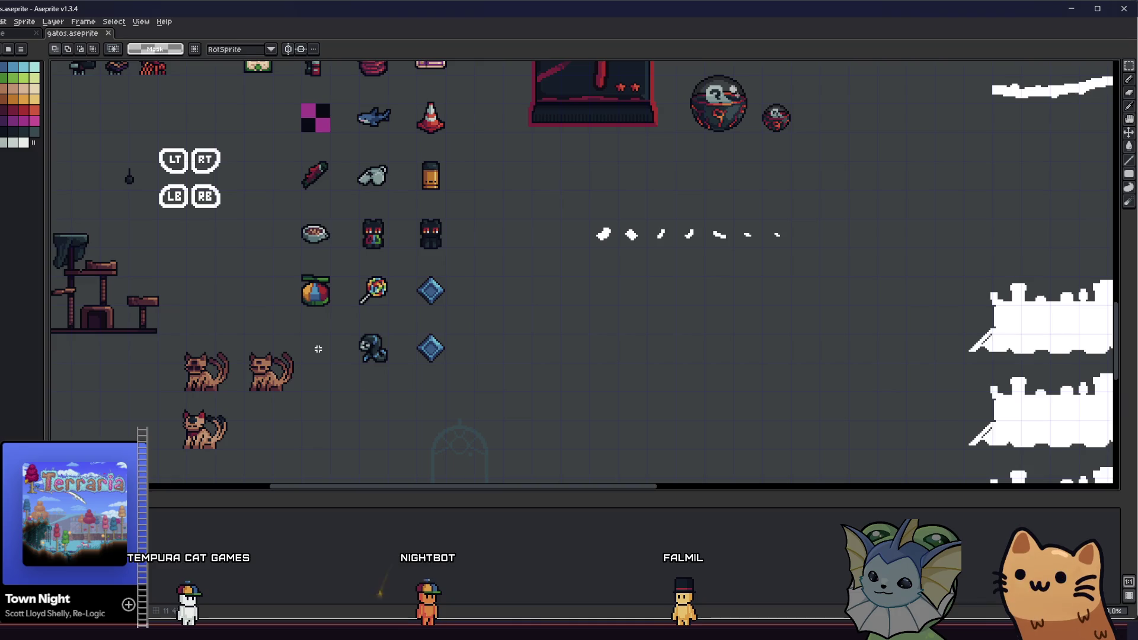
left_click_drag(308, 326, 332, 388)
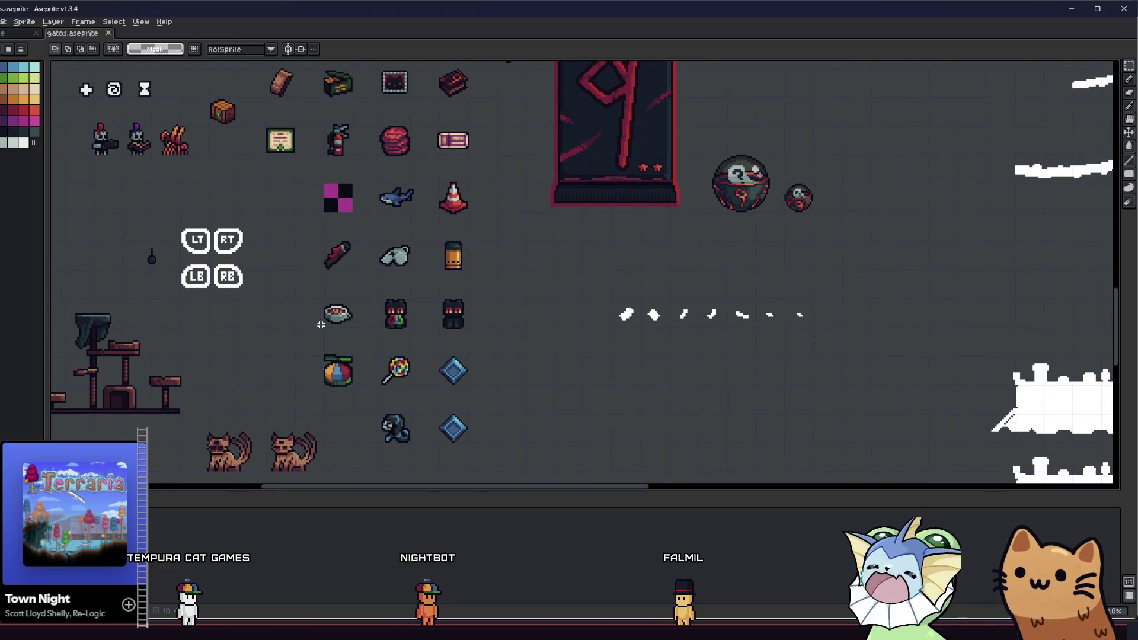
scroll(349, 449, "up", 3)
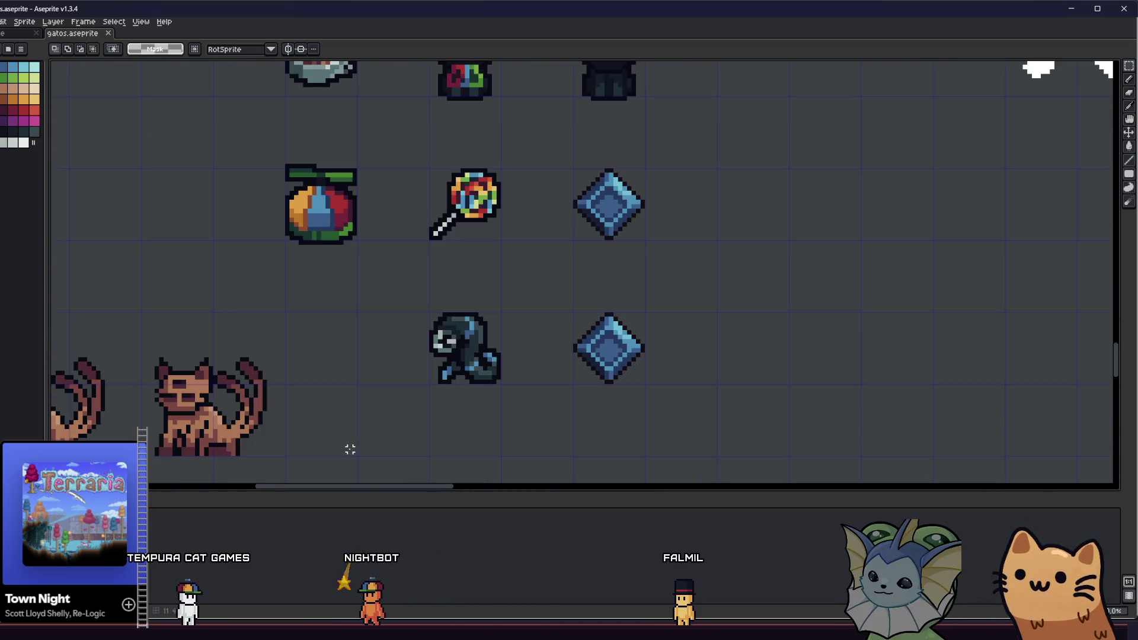
key("alt+Tab")
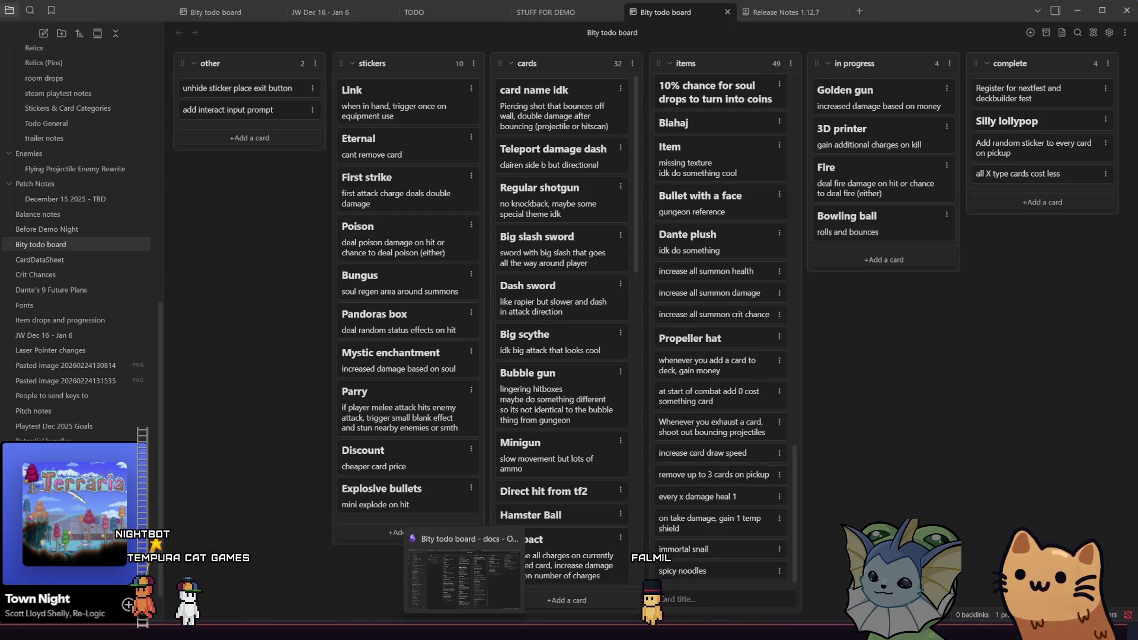
left_click(464, 630)
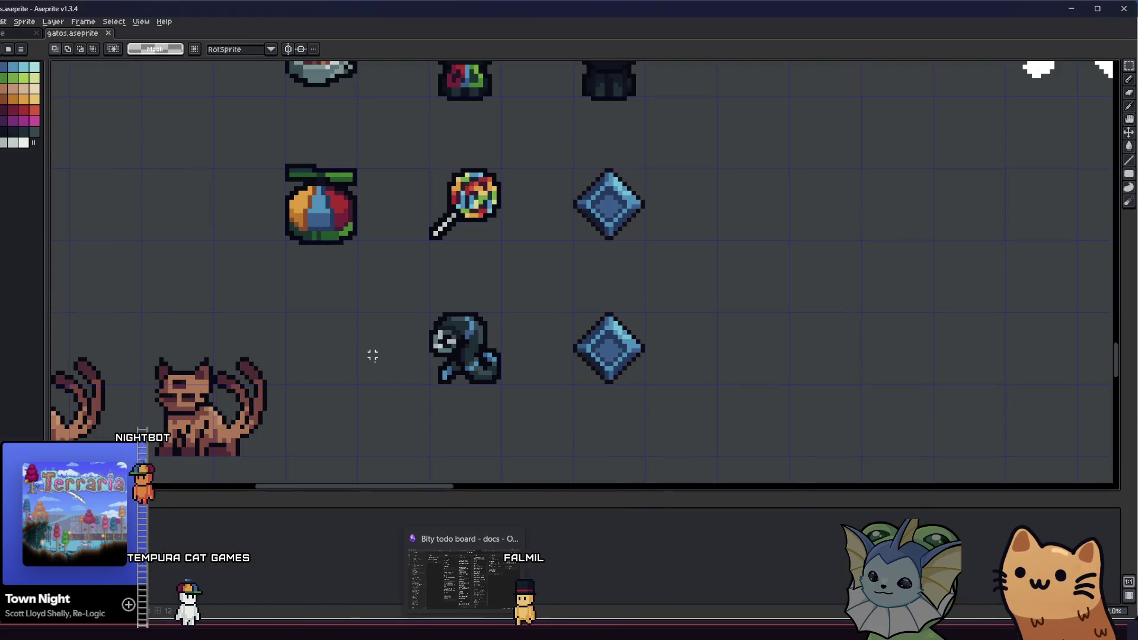
scroll(297, 303, "up", 1)
scroll(332, 308, "down", 2)
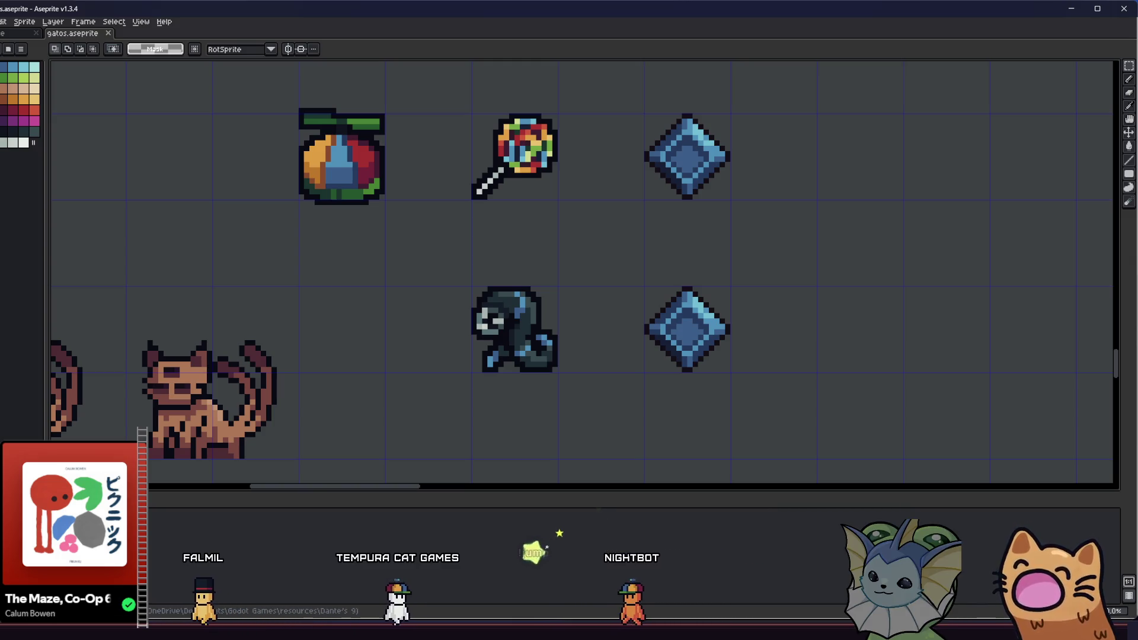
left_click_drag(414, 348, 333, 308)
scroll(517, 333, "down", 1)
scroll(454, 277, "up", 1)
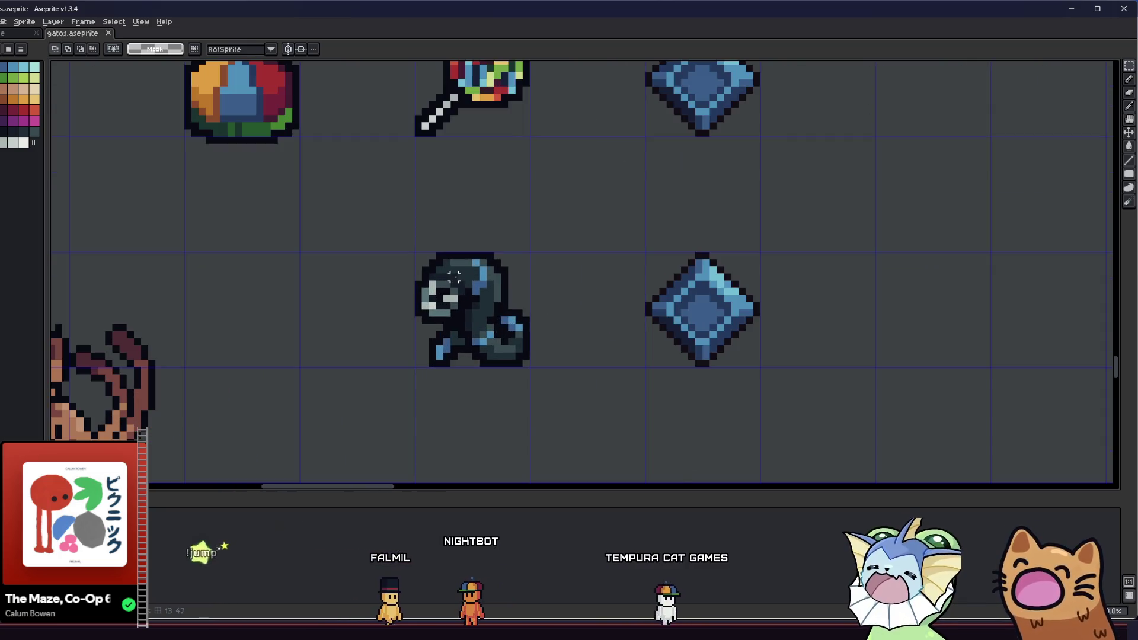
scroll(454, 277, "down", 1)
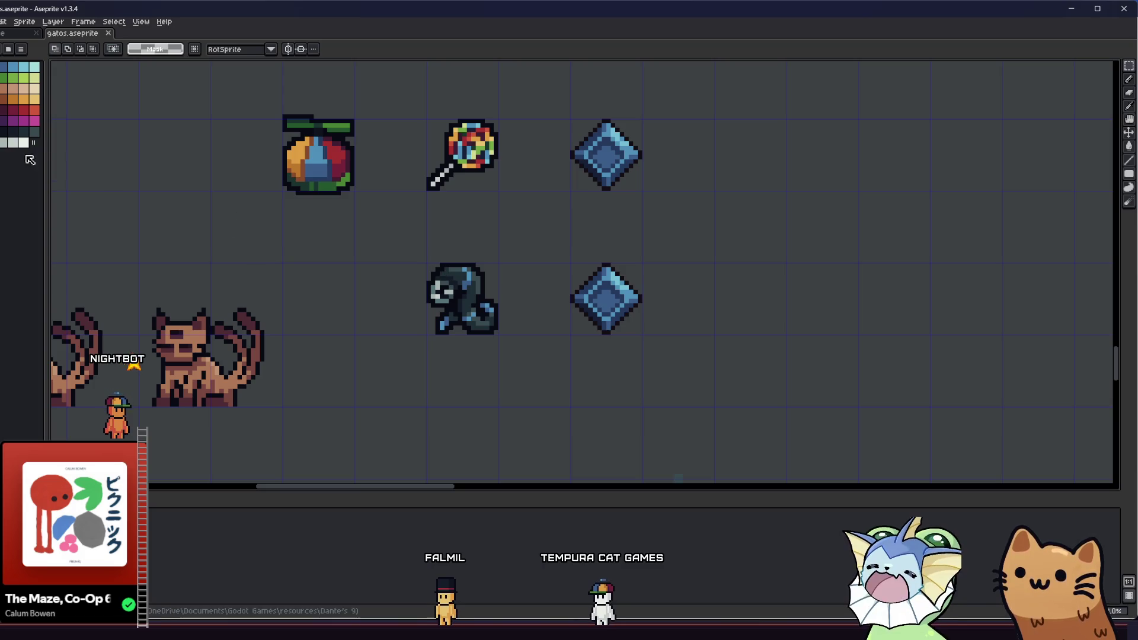
key("b")
scroll(284, 332, "up", 3)
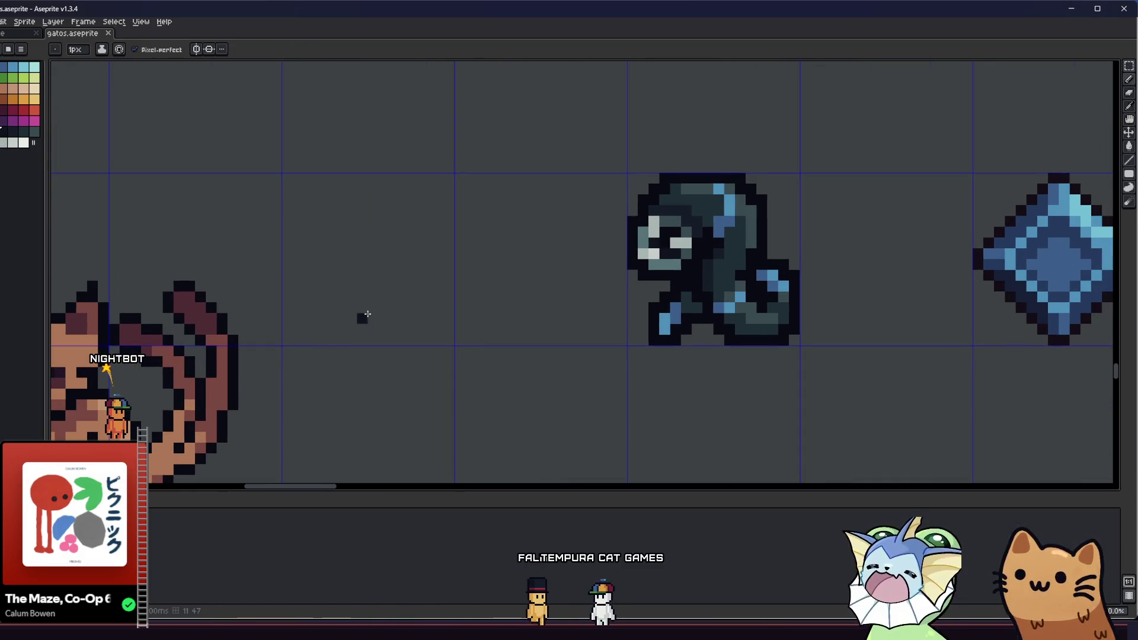
Step: Draw a flat ellipse left of the ghost sprite and move it up slightly
key("shift+u")
mouse_move(308, 296)
left_mouse_down()
mouse_move(452, 323)
mouse_move(451, 376)
left_mouse_up()
key("m")
left_click_drag(309, 275, 480, 393)
left_click_drag(403, 346, 386, 285)
key("g")
left_click(351, 290)
Step: Bucket-fill the oval dark, then refill it with a slightly lighter navy
key("ctrl+z")
left_click(354, 298)
scroll(326, 290, "up", 2)
key("b")
left_click(13, 136)
key("g")
left_click(350, 266)
Step: Try a lower bowl curve beneath the oval, undo it, and save gatos.aseprite
key("b")
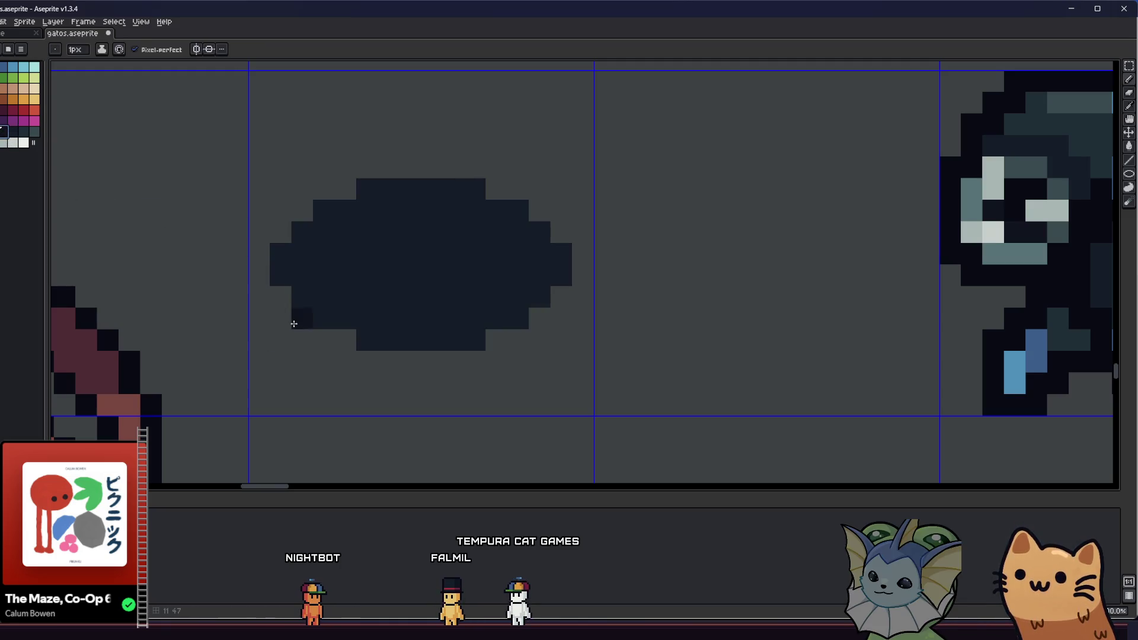
mouse_move(310, 389)
left_mouse_down()
mouse_move(323, 405)
mouse_move(533, 402)
mouse_move(559, 368)
mouse_move(577, 301)
left_mouse_up()
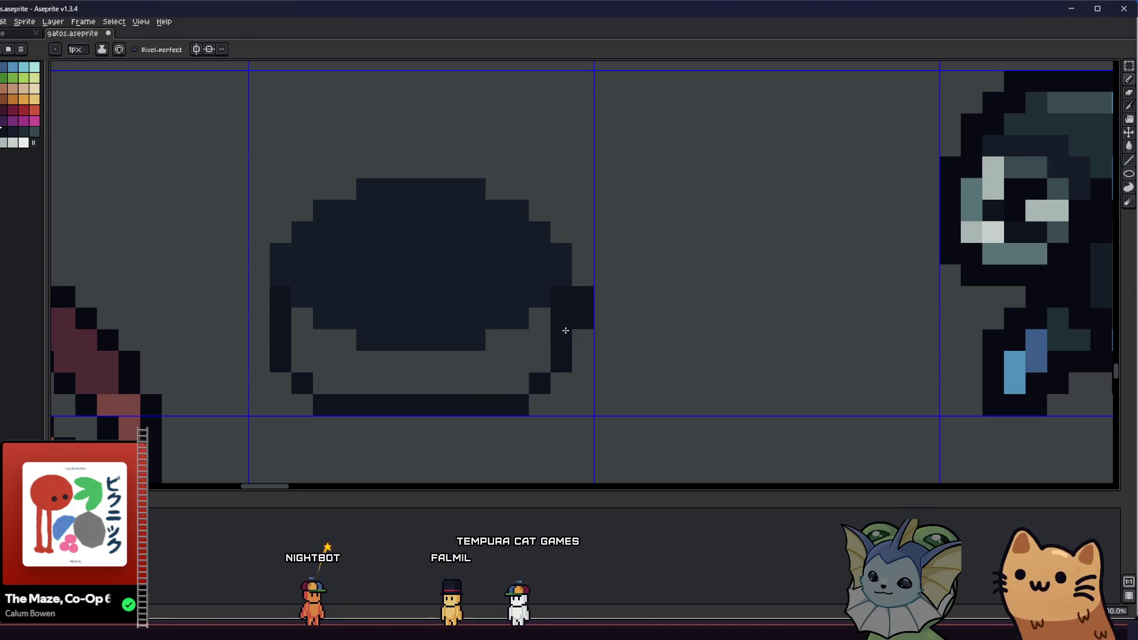
key("ctrl+z")
key("ctrl+z")
key("ctrl+z")
scroll(561, 337, "down", 3)
scroll(402, 364, "right", 2)
scroll(402, 364, "down", 1)
key("ctrl+s")
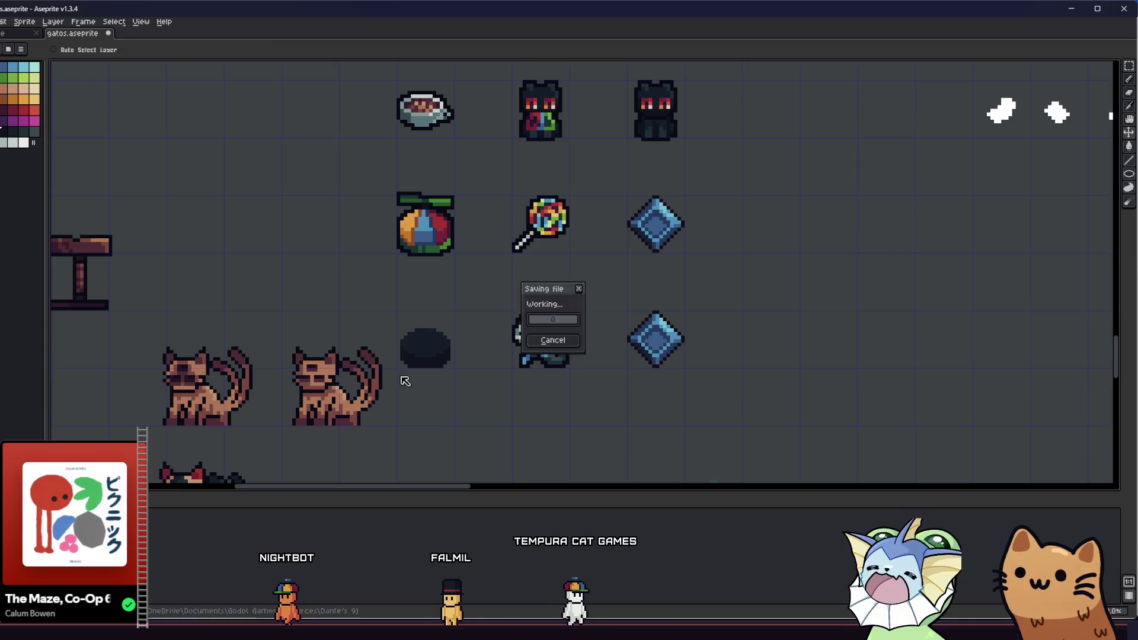
Step: Erase the stray edge pixels on the oval's left and right sides
key("g")
scroll(405, 381, "right", 2)
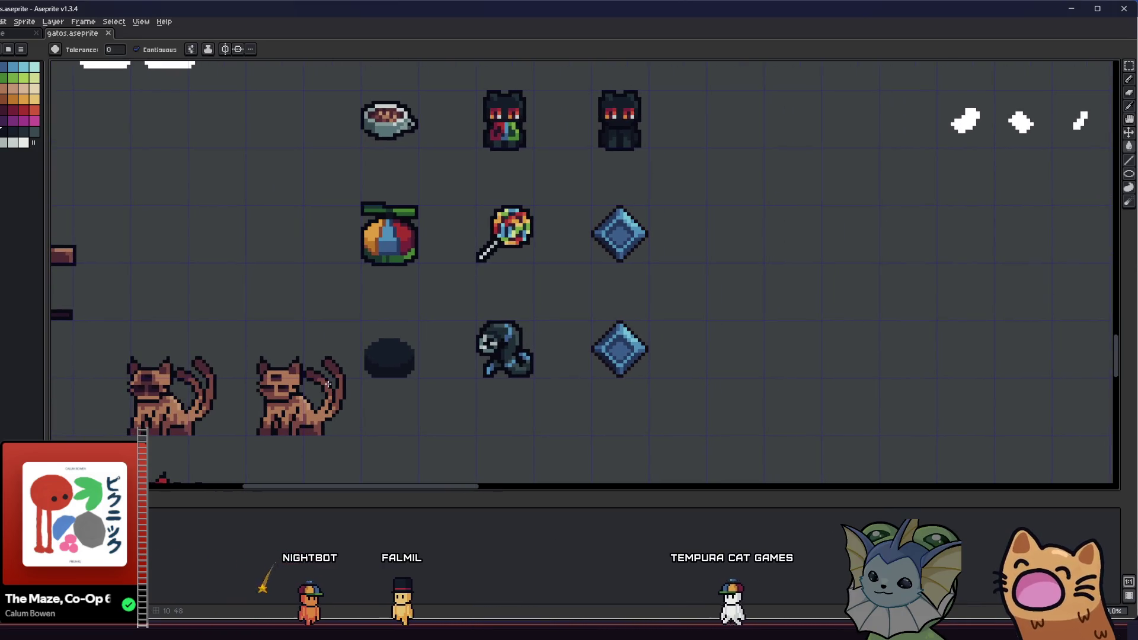
scroll(382, 371, "up", 1)
key("u")
scroll(382, 371, "down", 1)
scroll(379, 371, "up", 3)
key("b")
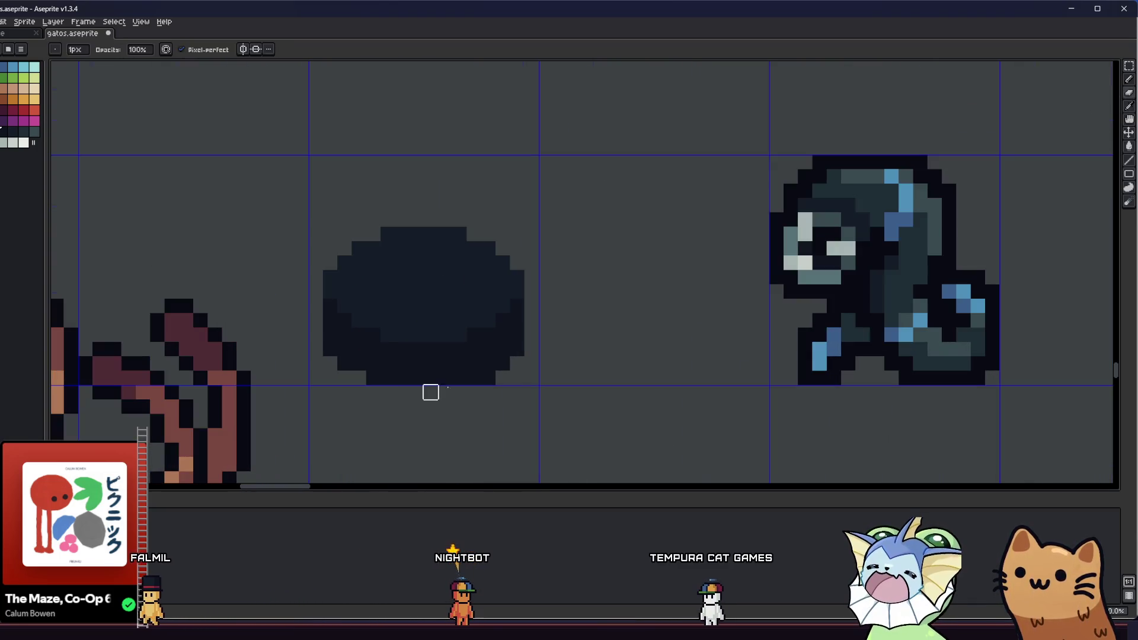
scroll(330, 406, "down", 4)
scroll(317, 410, "up", 3)
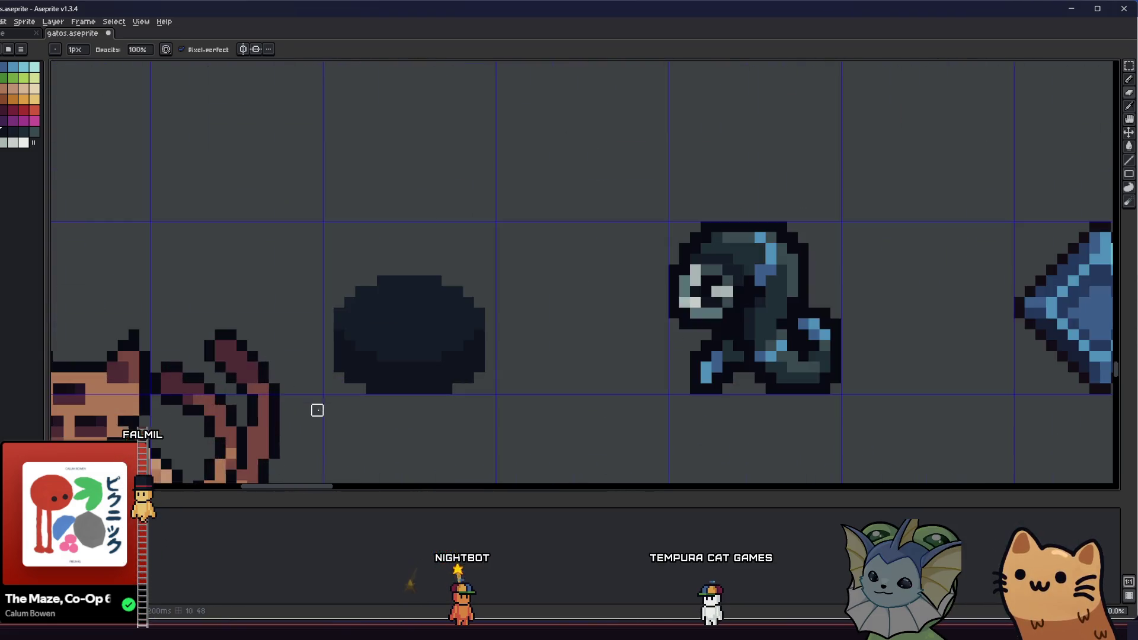
scroll(317, 410, "up", 1)
key("e")
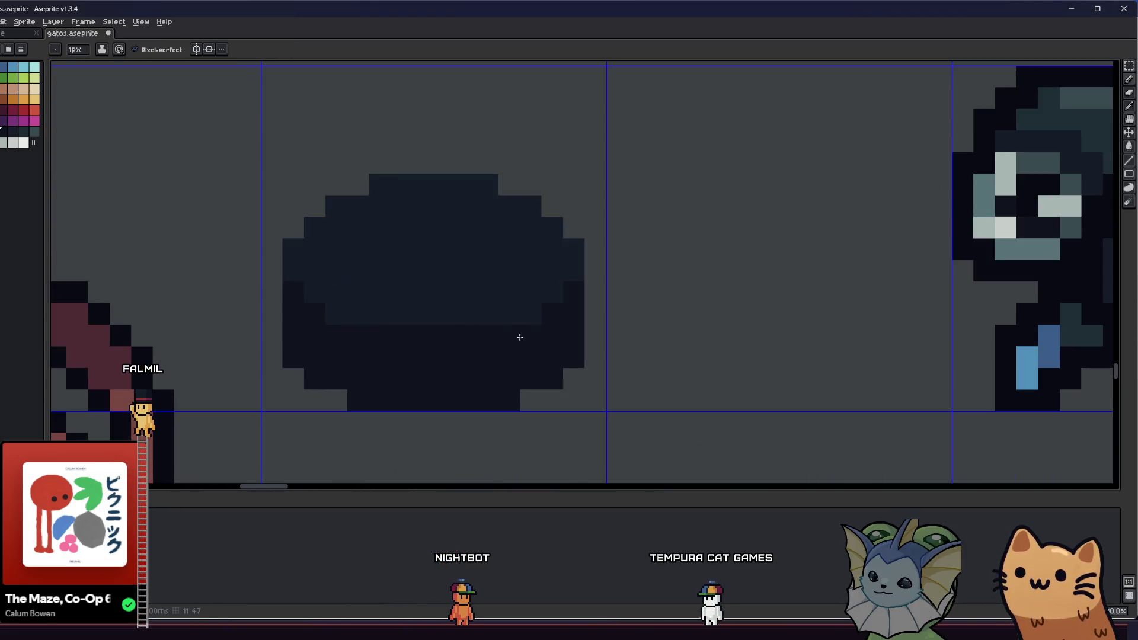
left_click(529, 314)
left_click(329, 316)
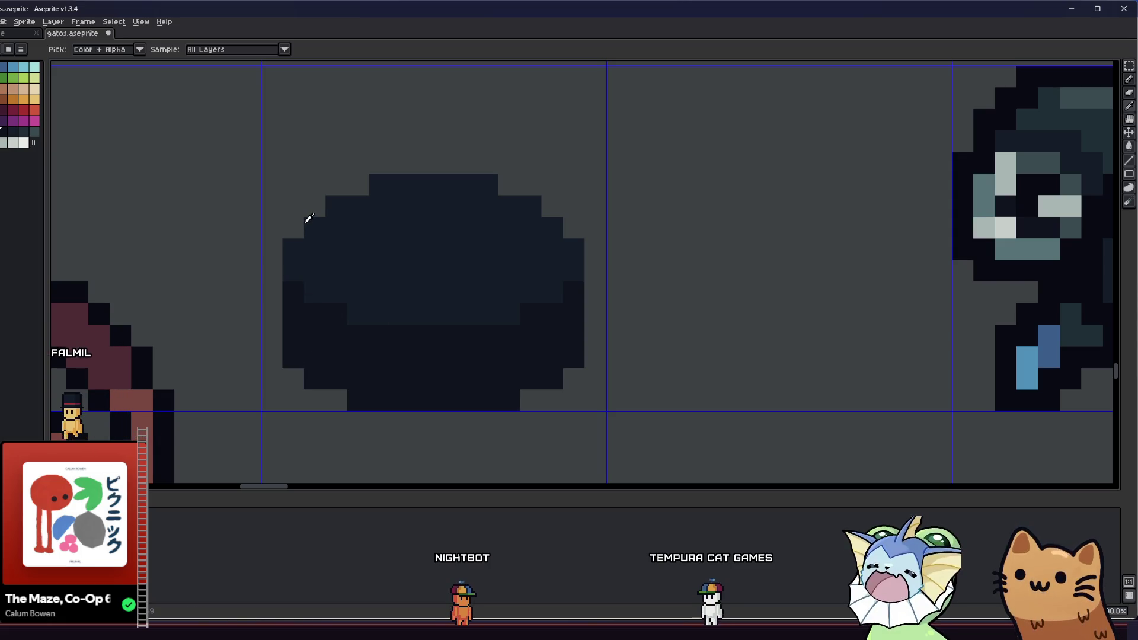
Step: Paint a beige stripe across the oval and bucket-fill its top part beige
scroll(374, 404, "down", 5)
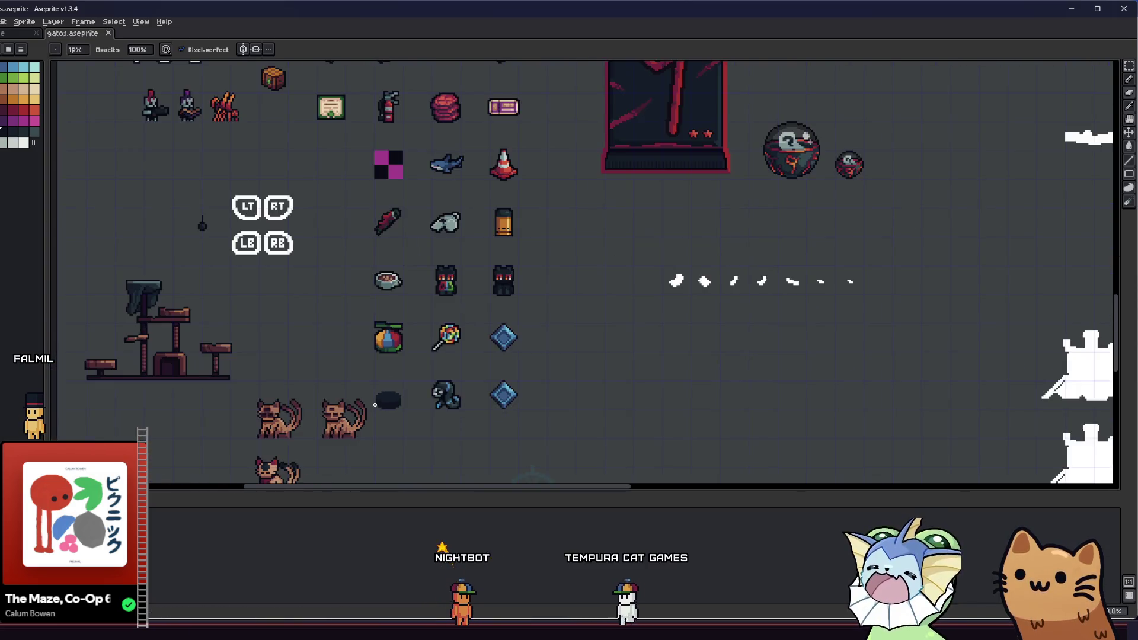
scroll(375, 405, "up", 5)
left_click(322, 322, "alt")
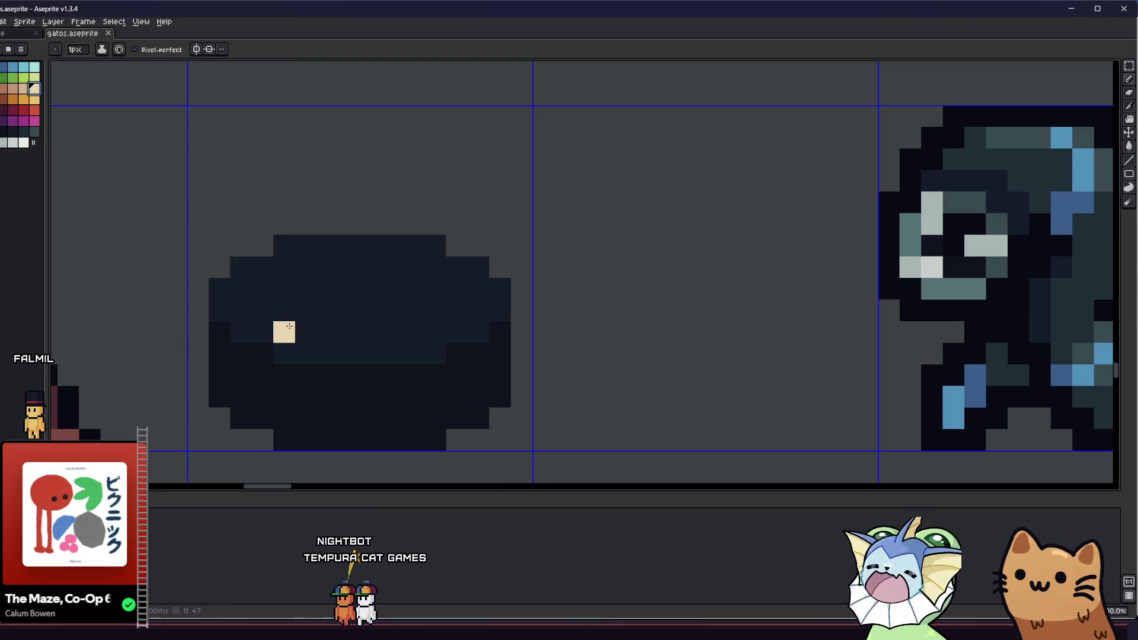
left_click_drag(289, 326, 420, 331)
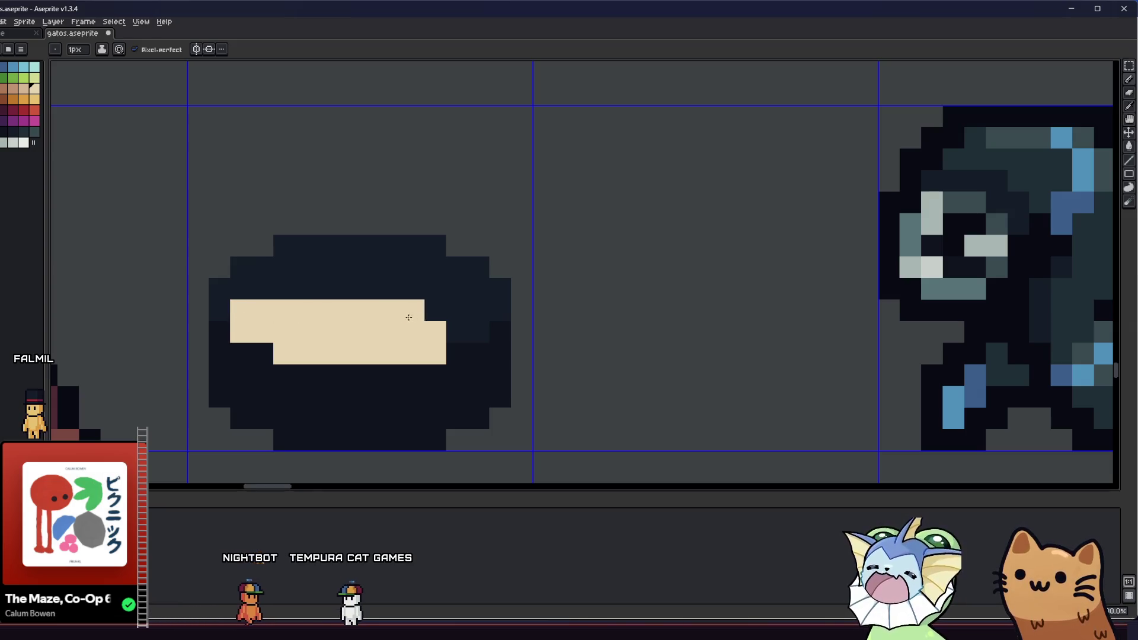
key("g")
left_click(353, 277)
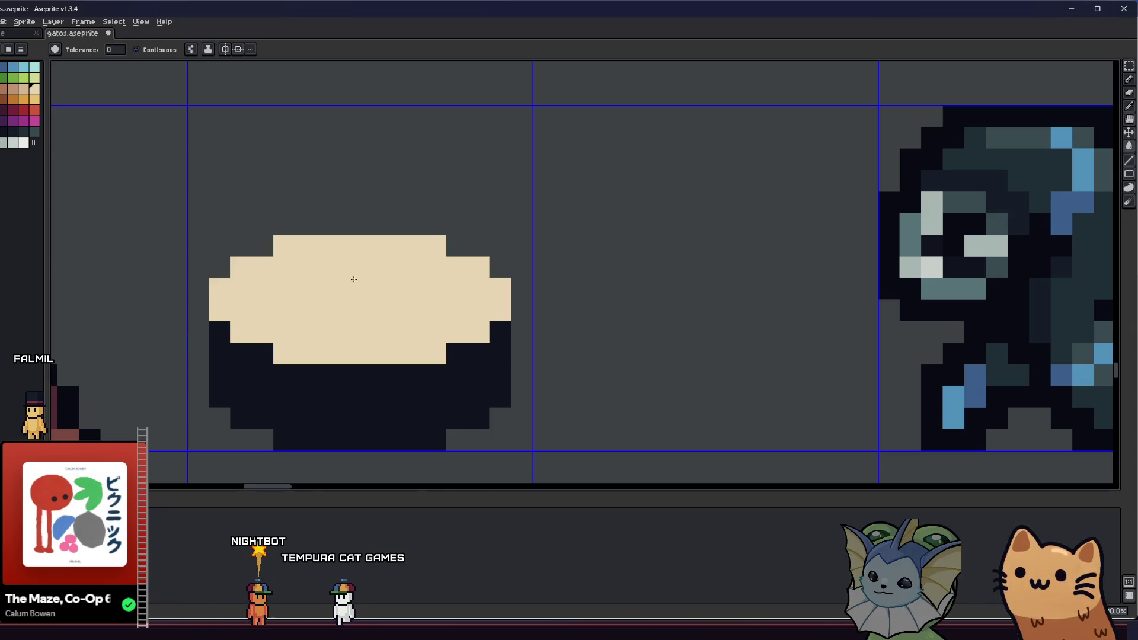
scroll(326, 355, "down", 5)
scroll(322, 363, "down", 2)
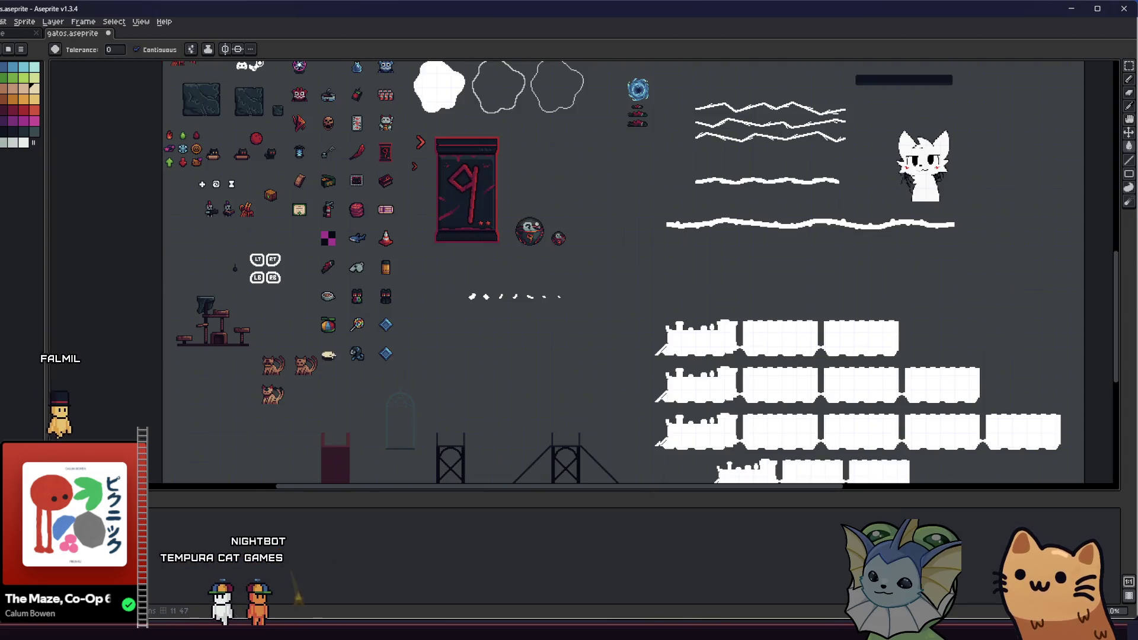
scroll(322, 363, "up", 6)
Step: Select the whole bowl and apply a dark outline around it
key("m")
left_click_drag(300, 237, 511, 416)
key("shift+o")
left_click(687, 228)
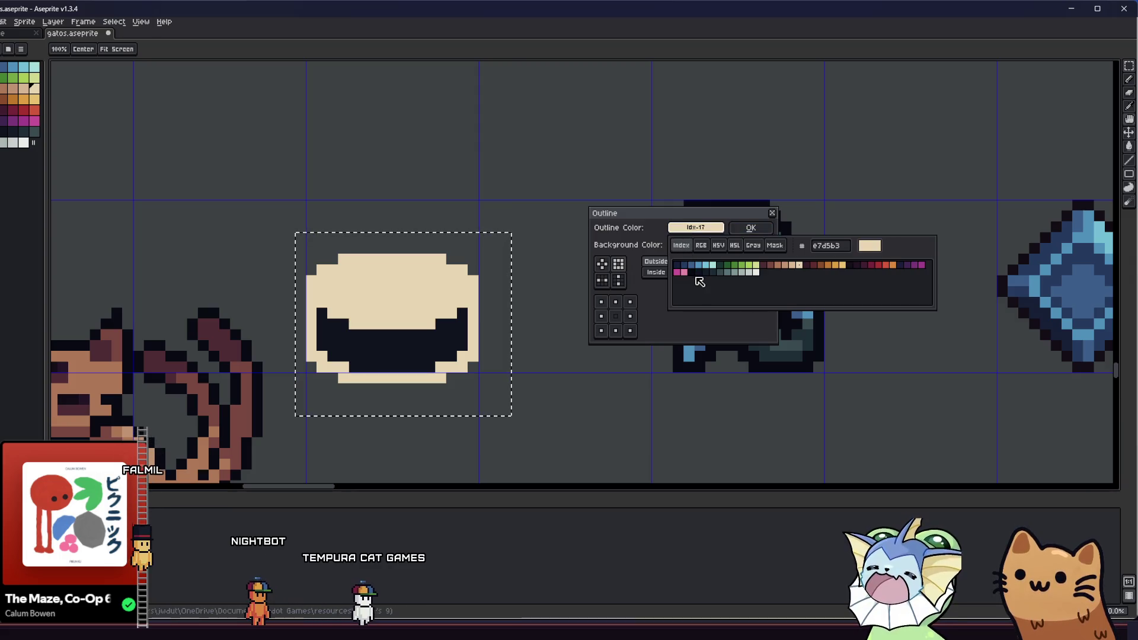
left_click(678, 267)
key("Return")
Step: Reselect the outlined bowl and nudge it up one pixel
left_click(559, 334)
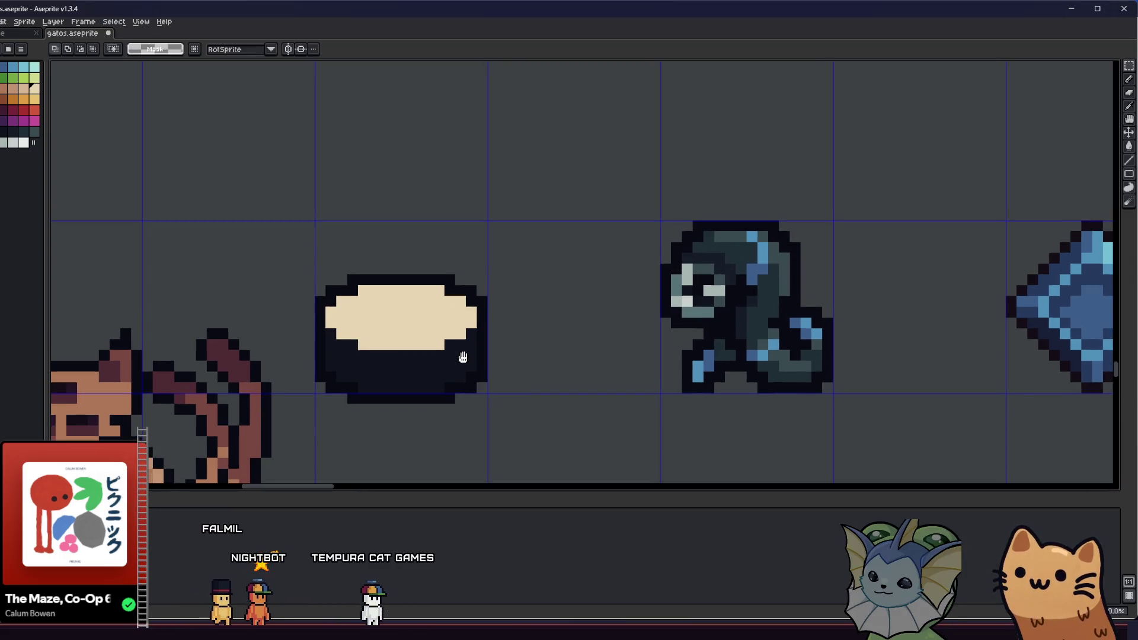
left_click_drag(301, 231, 508, 442)
left_click_drag(453, 377, 453, 365)
left_click(533, 323)
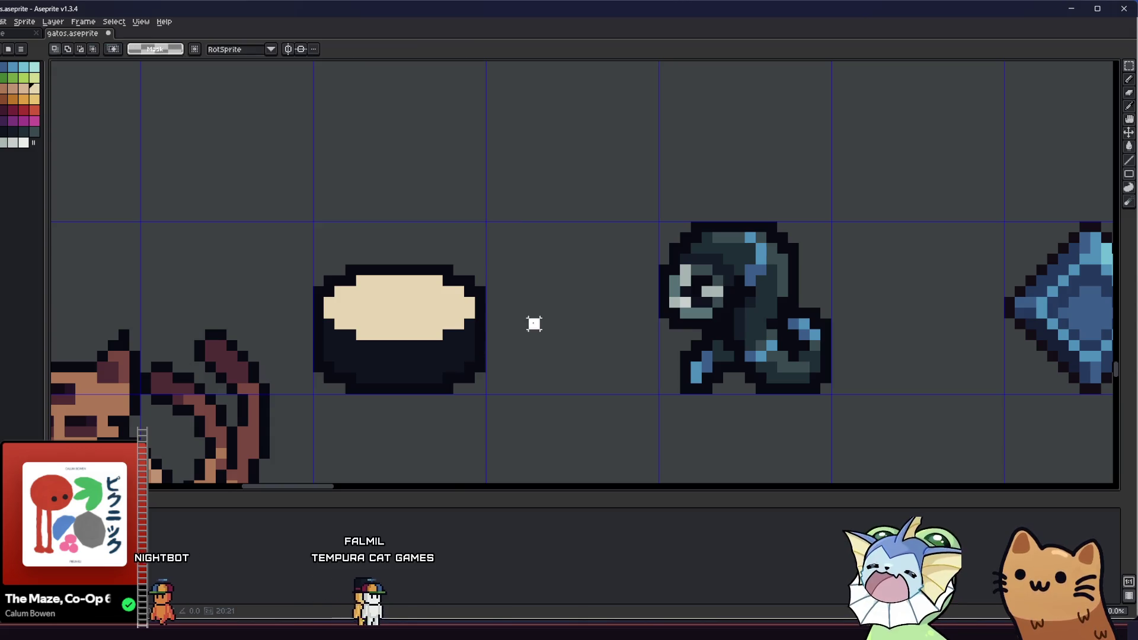
Step: Paint dark pixels along the bowl's upper-left rim edge
scroll(533, 322, "down", 5)
scroll(433, 367, "up", 5)
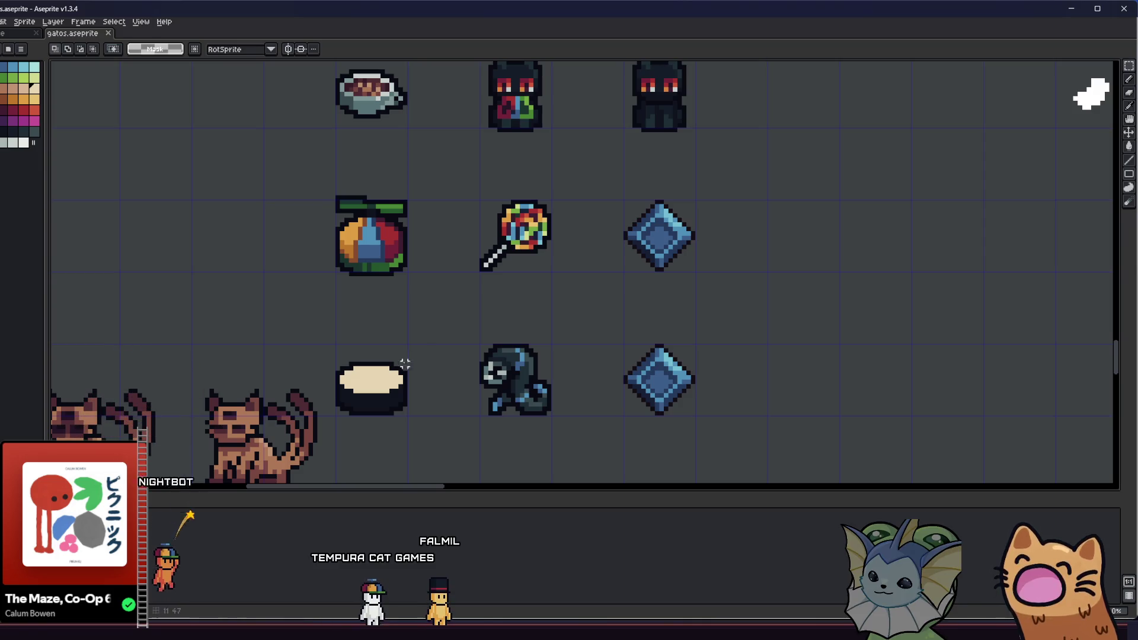
key("i")
scroll(405, 363, "up", 3)
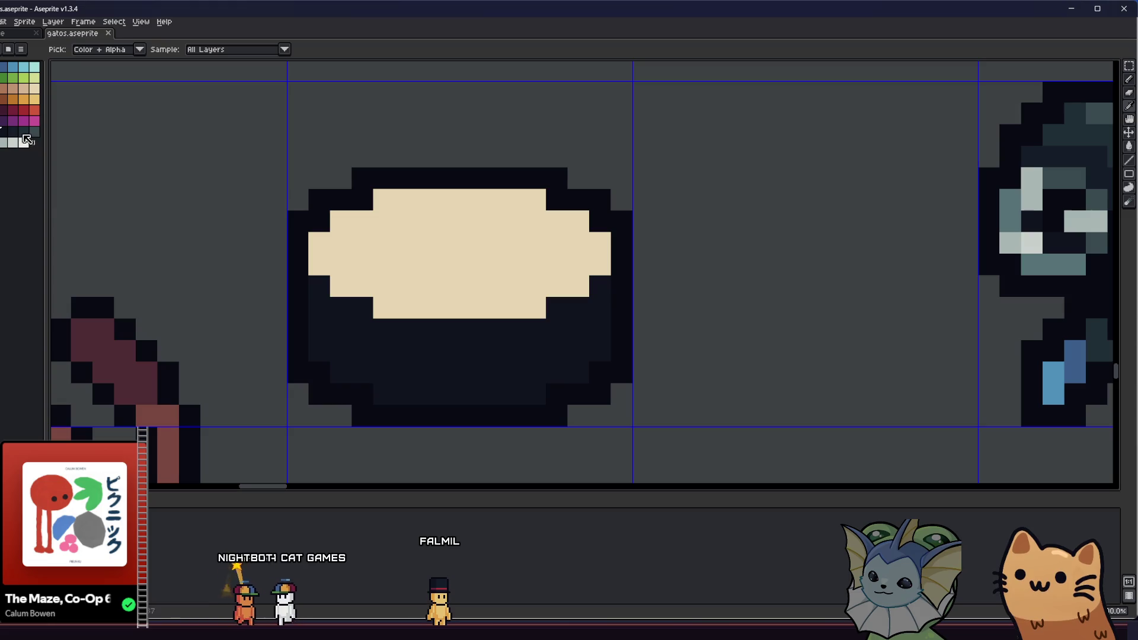
left_click(12, 131)
key("b")
mouse_move(319, 243)
left_mouse_down()
mouse_move(338, 221)
mouse_move(432, 198)
left_mouse_up()
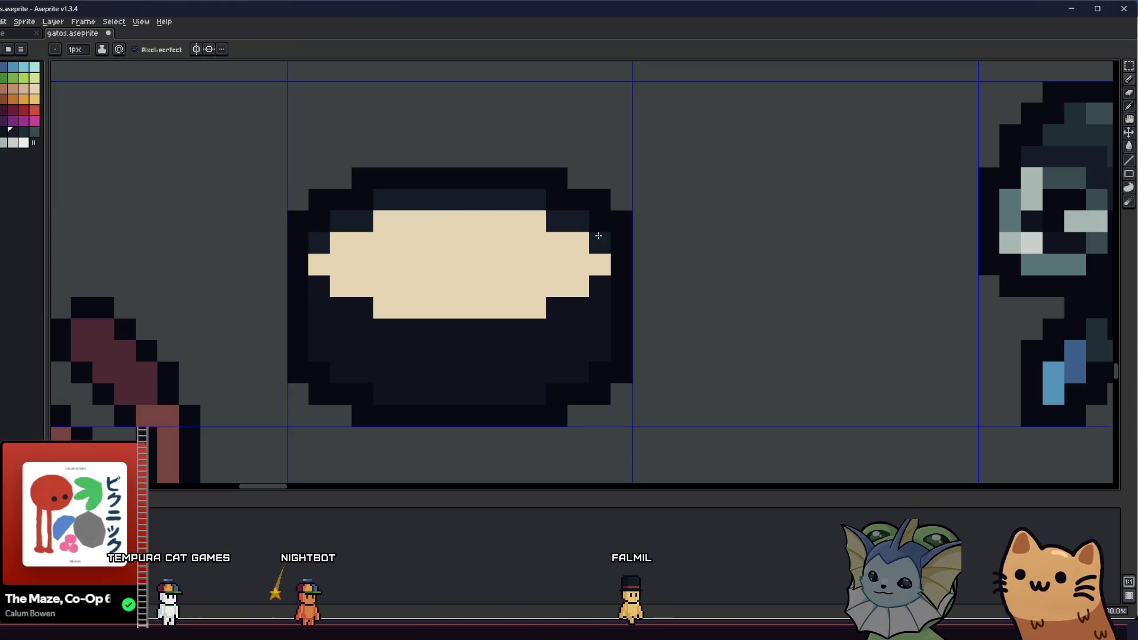
Step: Darken the rim pixels at the cream filling's left and right ends, undoing one stray stroke
scroll(468, 270, "down", 5)
scroll(354, 308, "up", 4)
right_click(353, 308)
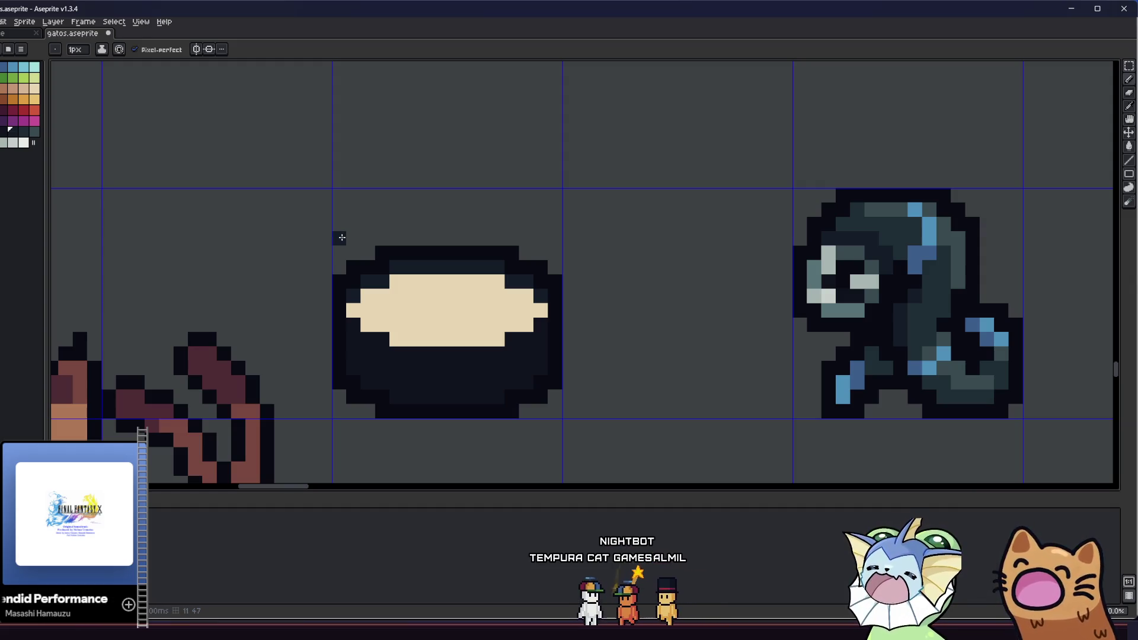
left_click(354, 310)
left_click(540, 310)
left_click(526, 296)
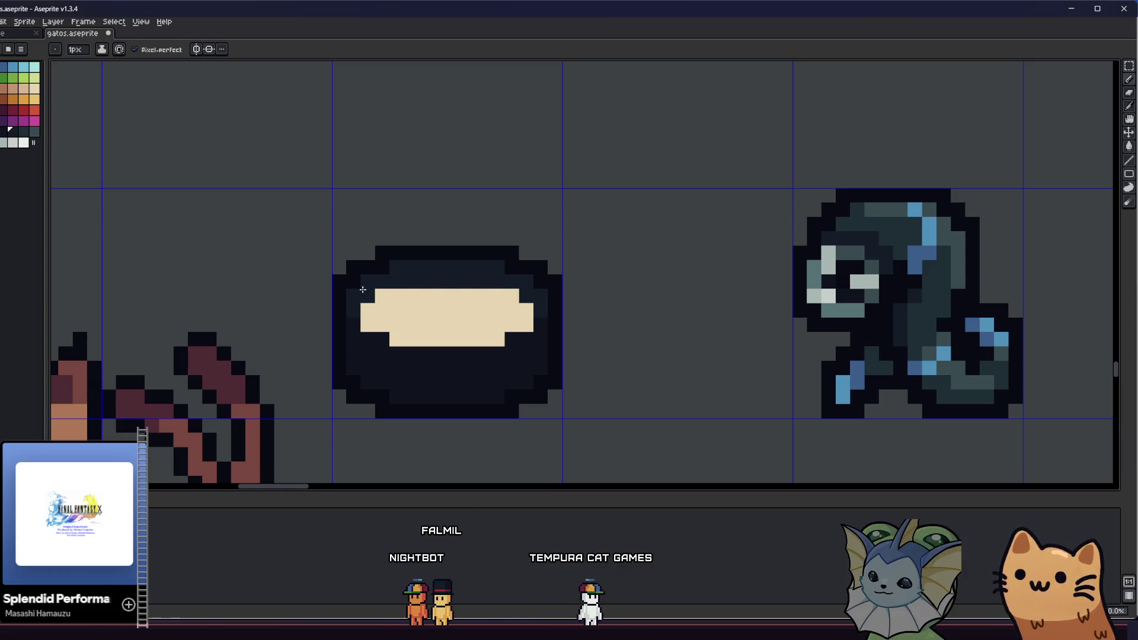
scroll(363, 289, "down", 6)
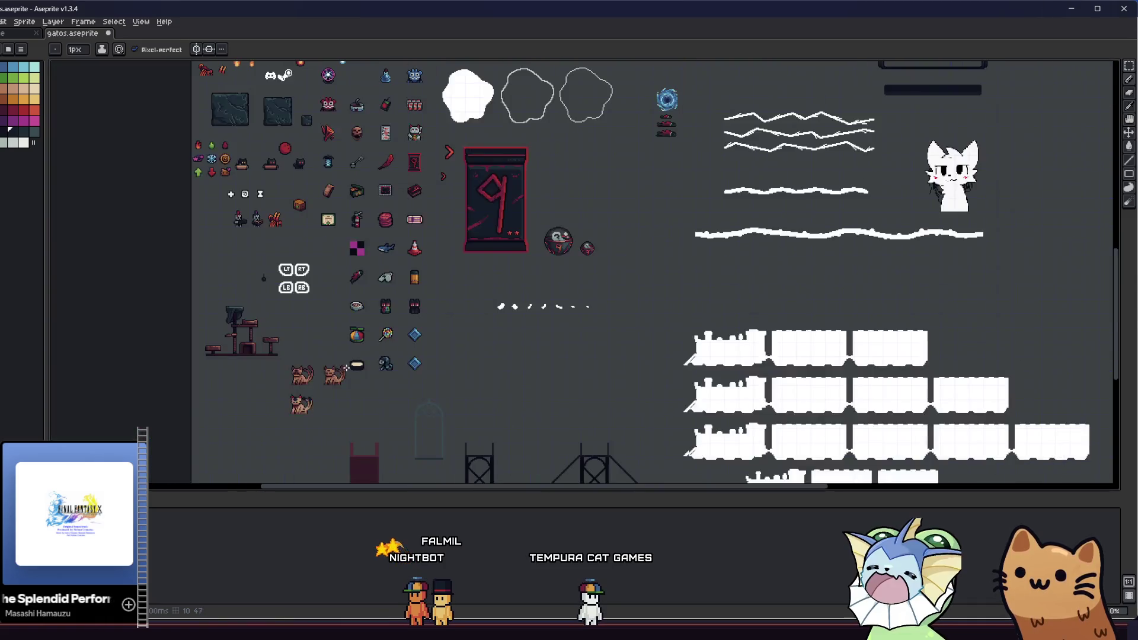
scroll(346, 368, "up", 5)
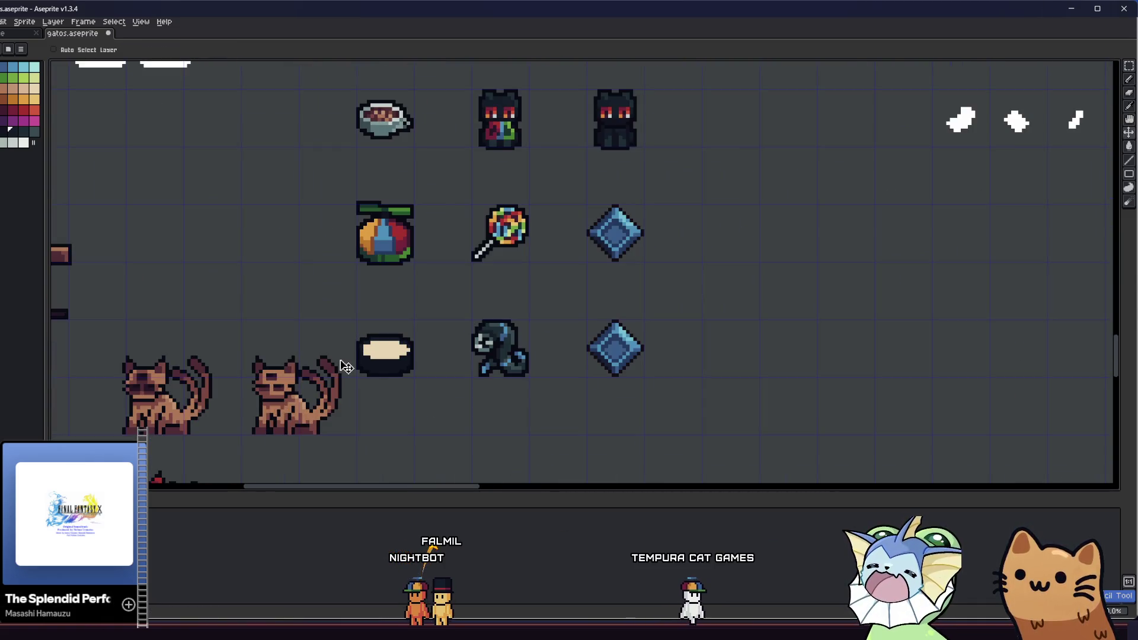
scroll(340, 359, "up", 5)
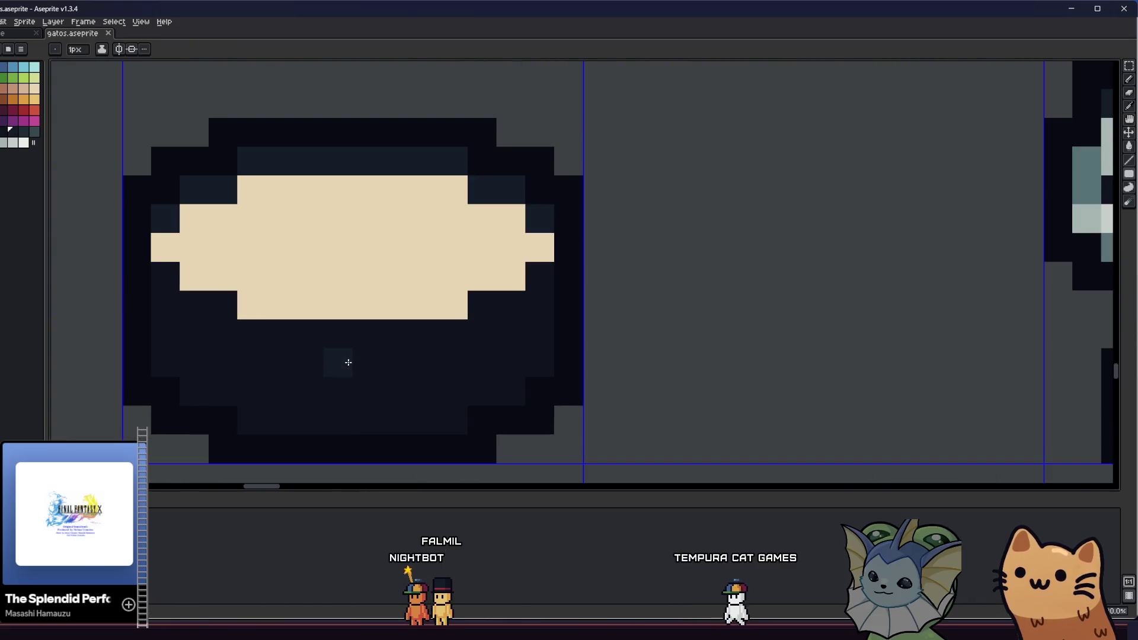
scroll(352, 358, "down", 3)
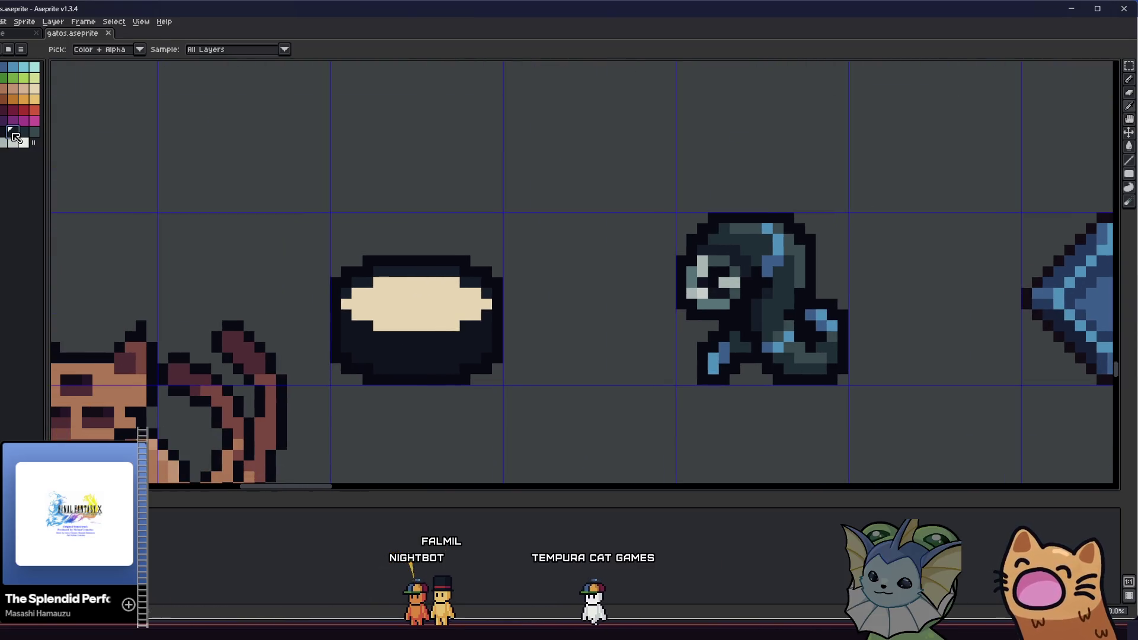
scroll(471, 364, "up", 2)
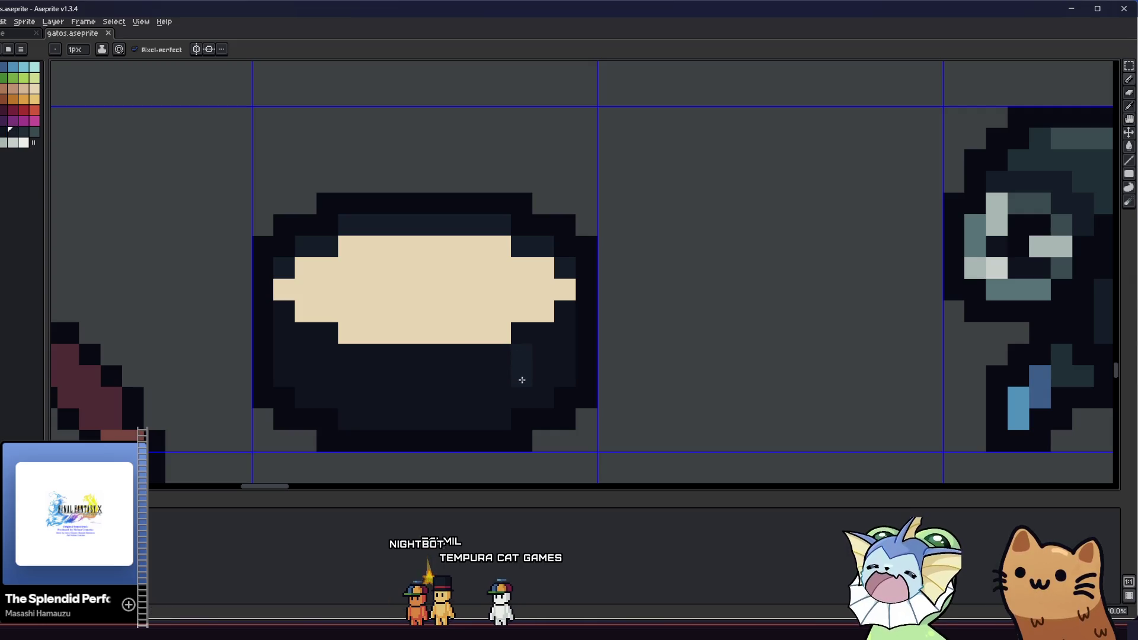
scroll(542, 333, "down", 3)
scroll(551, 323, "up", 3)
key("alt")
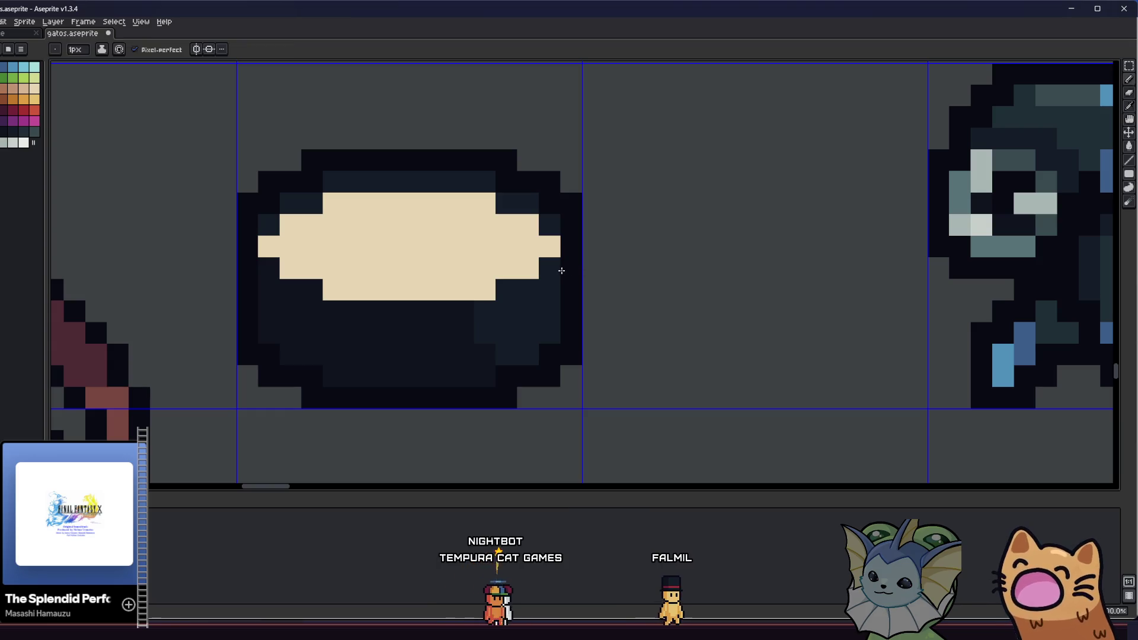
key("ctrl+z")
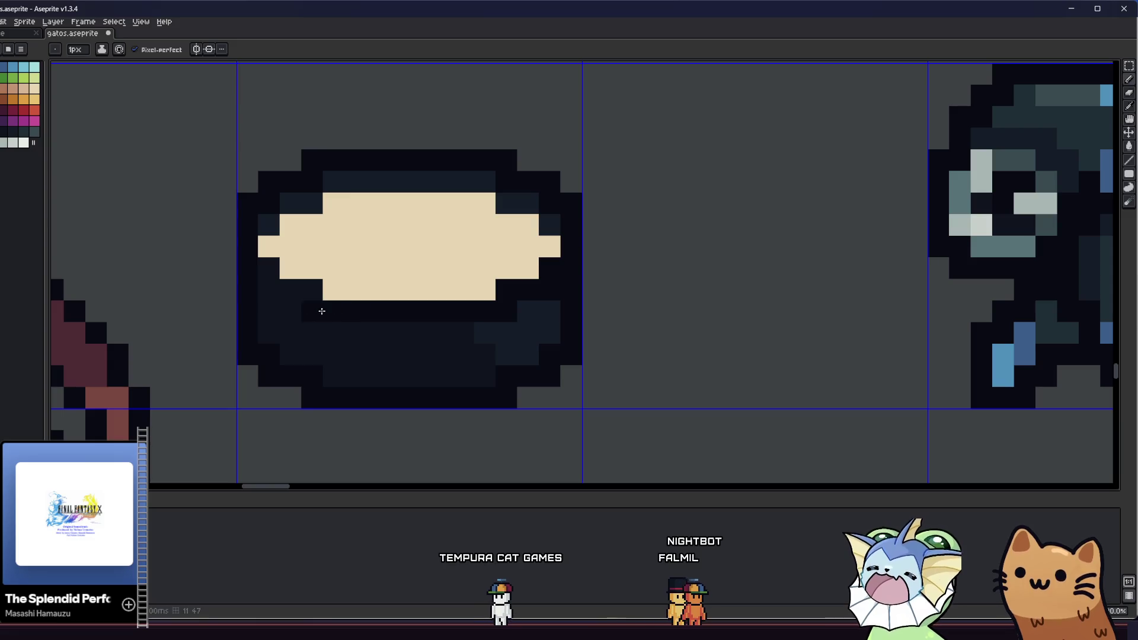
Step: With a 2px pencil and sampled dark shades, fix pixels near the bowl's top edge
scroll(278, 275, "down", 4)
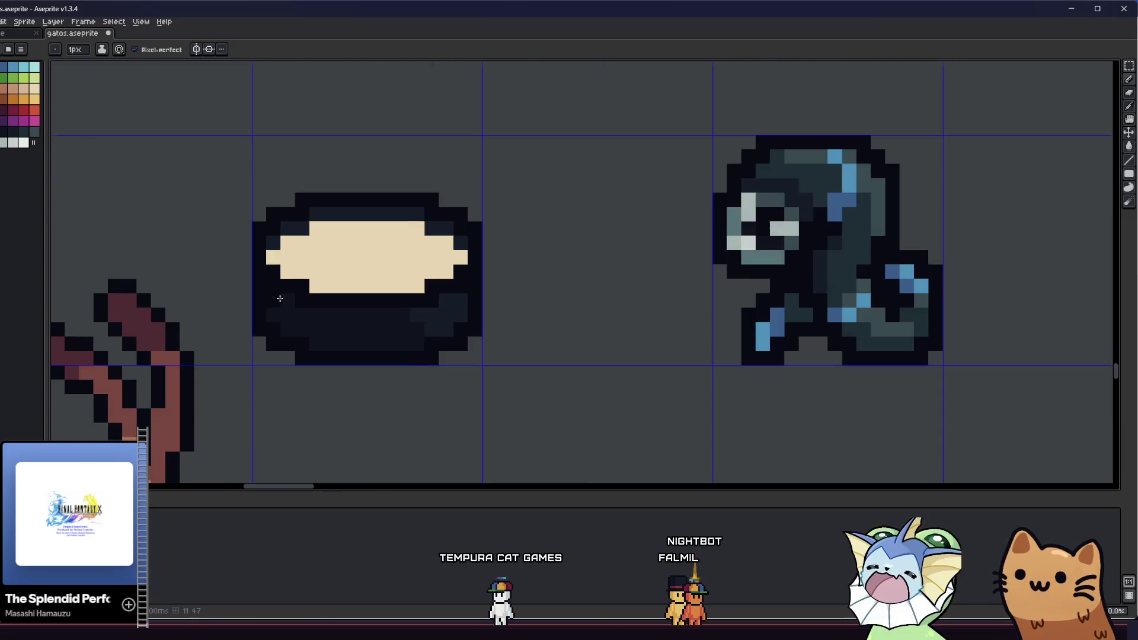
key("plus")
scroll(291, 330, "up", 3)
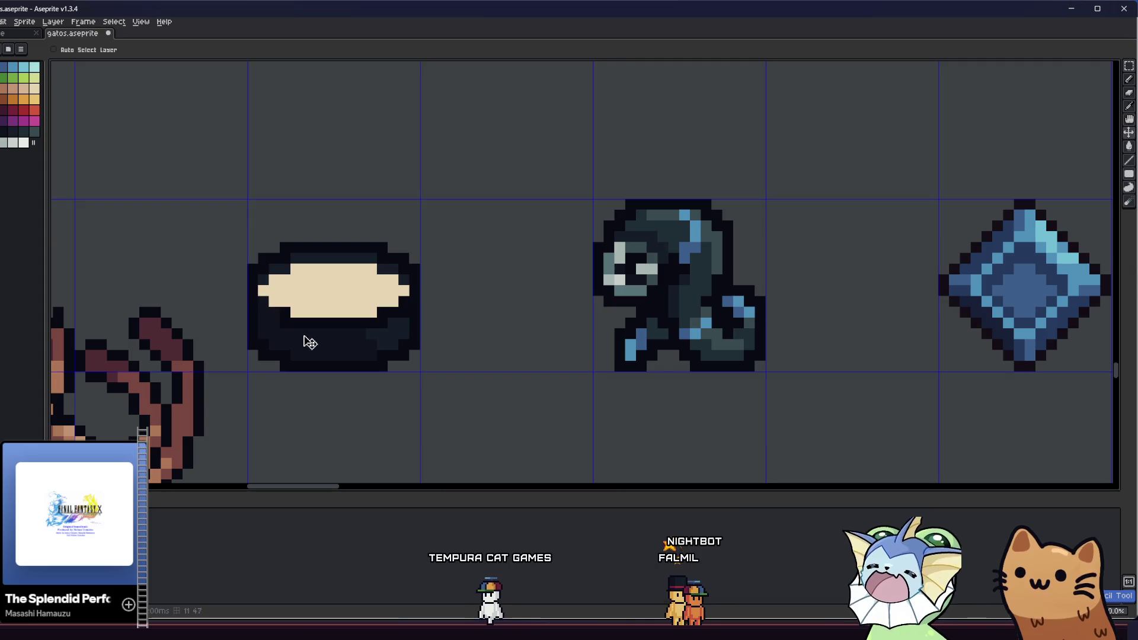
scroll(310, 343, "up", 1)
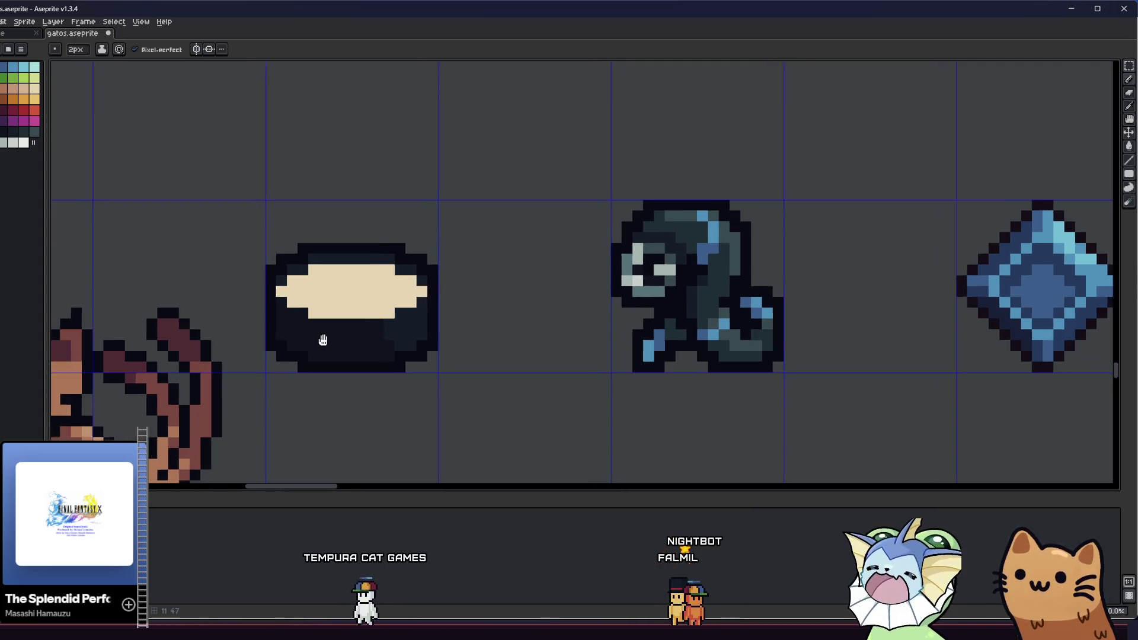
key("i")
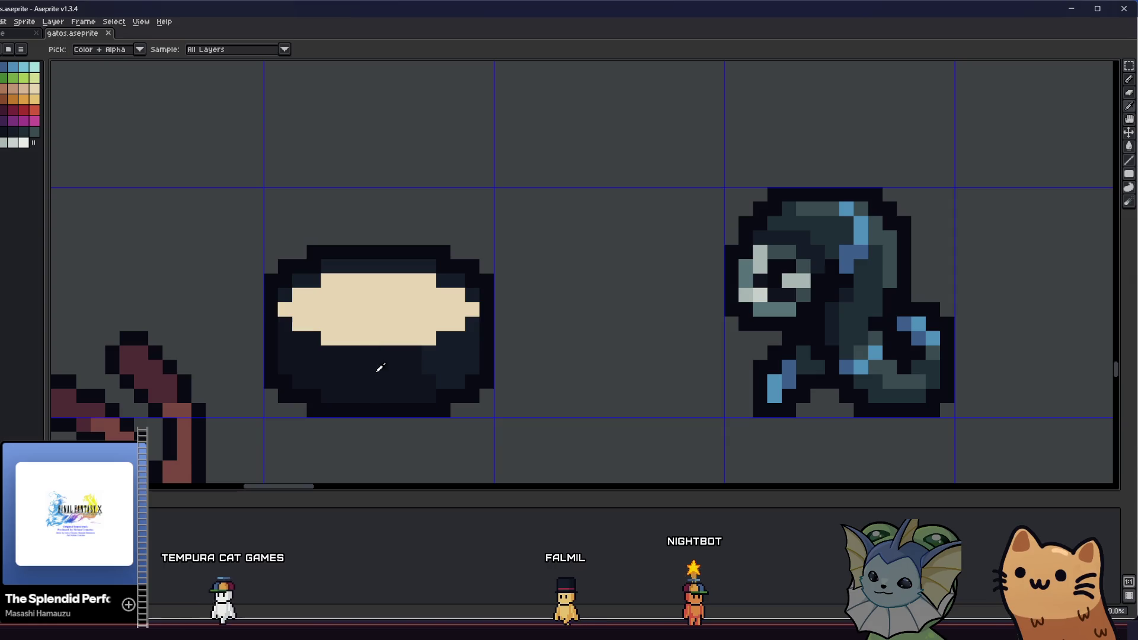
scroll(343, 340, "up", 1)
left_click(243, 261)
key("b")
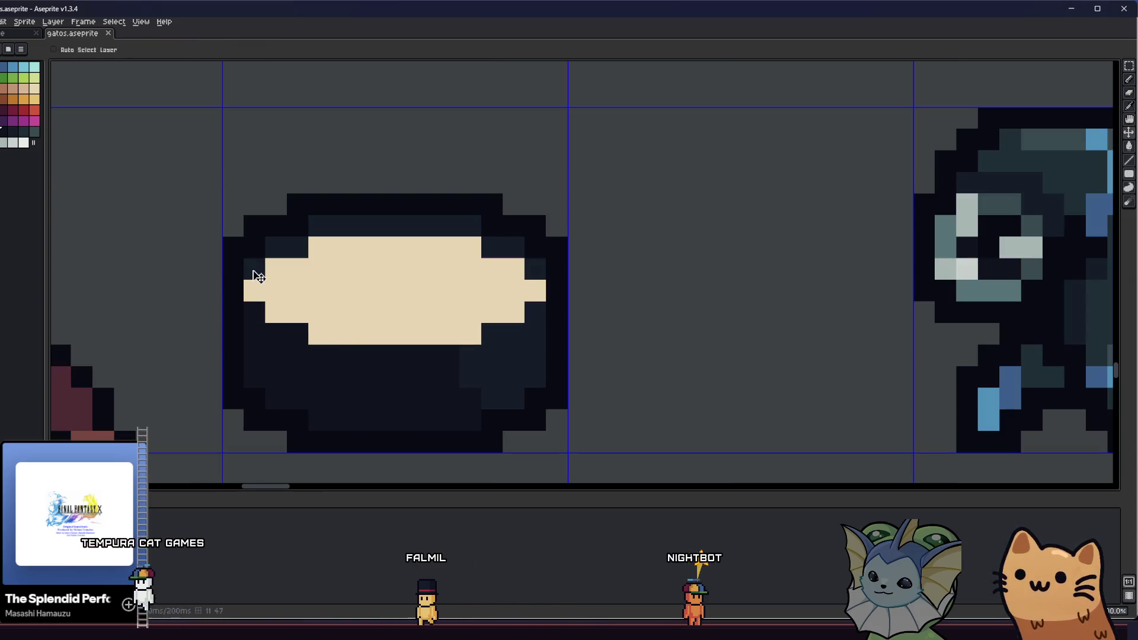
left_click(288, 250)
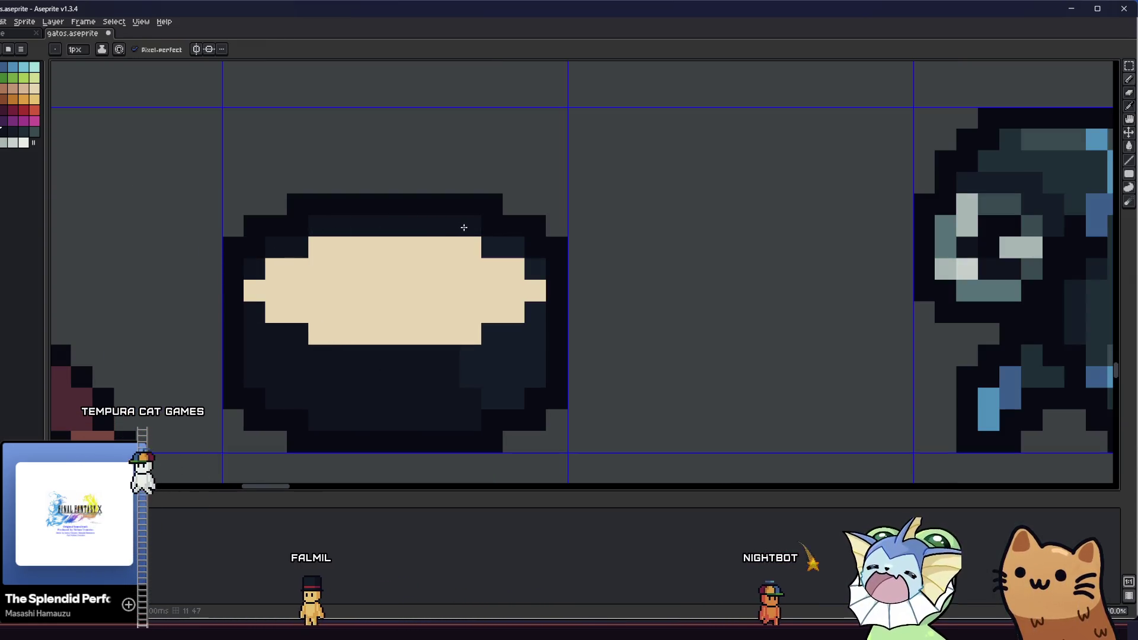
left_click(258, 268, "alt")
left_click(379, 224)
Step: Save the gatos.aseprite sprite sheet
scroll(379, 225, "down", 3)
key("v")
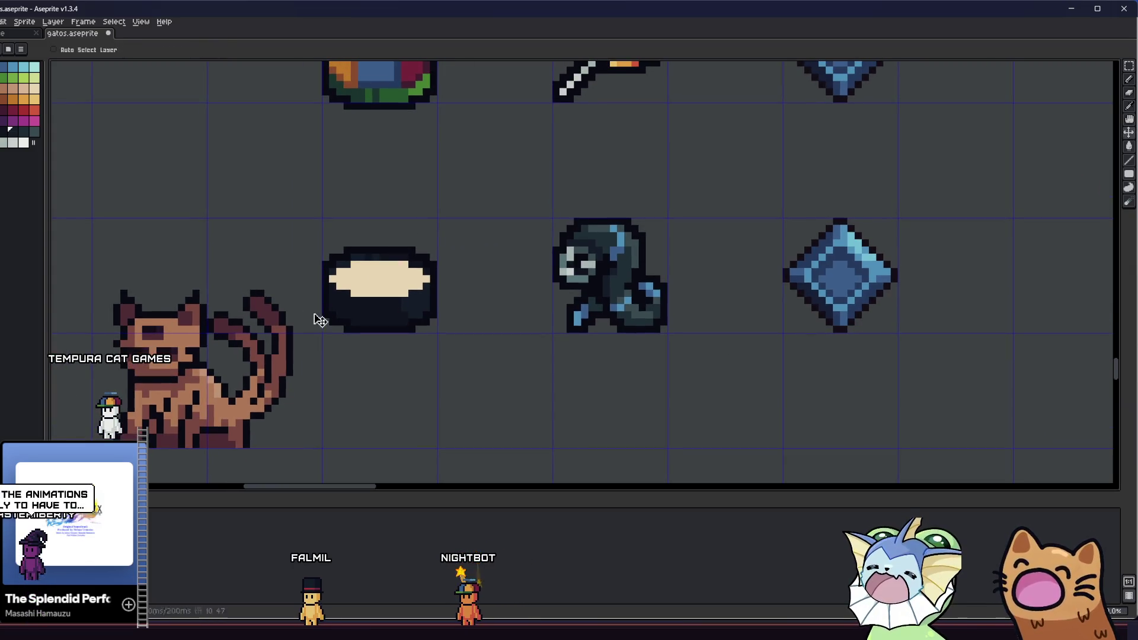
key("ctrl+s")
scroll(330, 317, "down", 2)
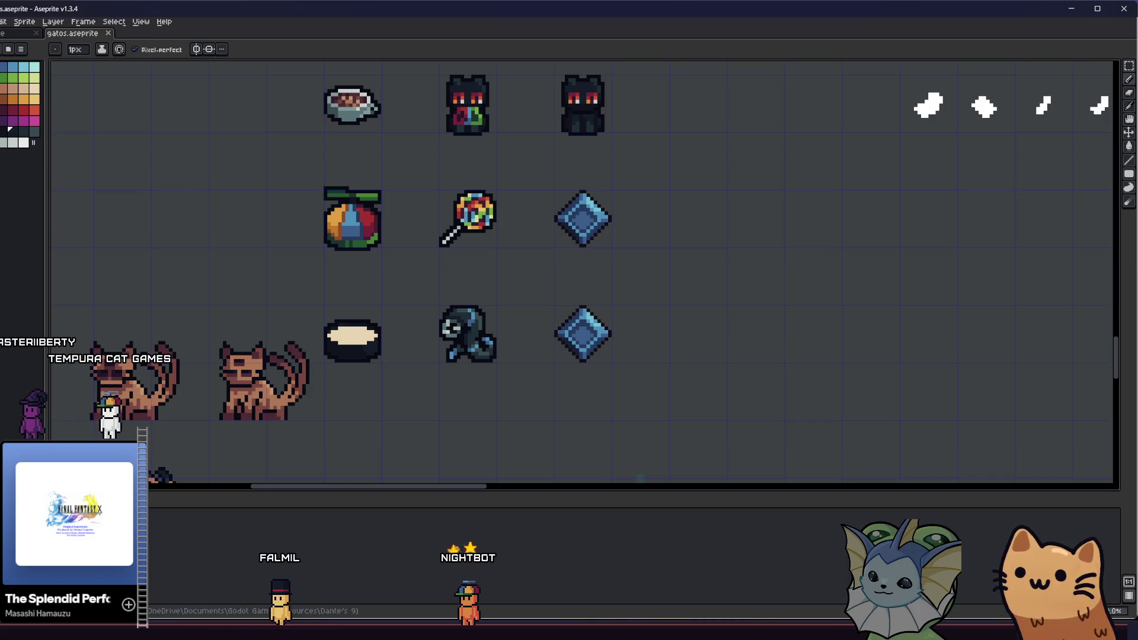
Step: Bucket-fill the bowl's interior with the red swatch
scroll(327, 359, "up", 4)
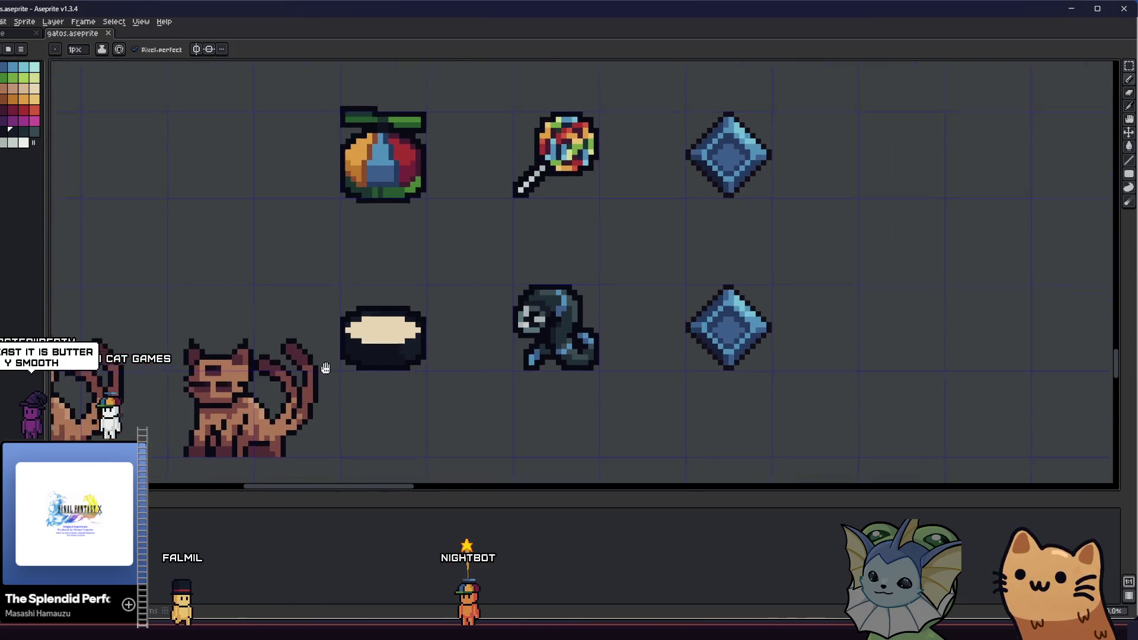
scroll(295, 249, "up", 2)
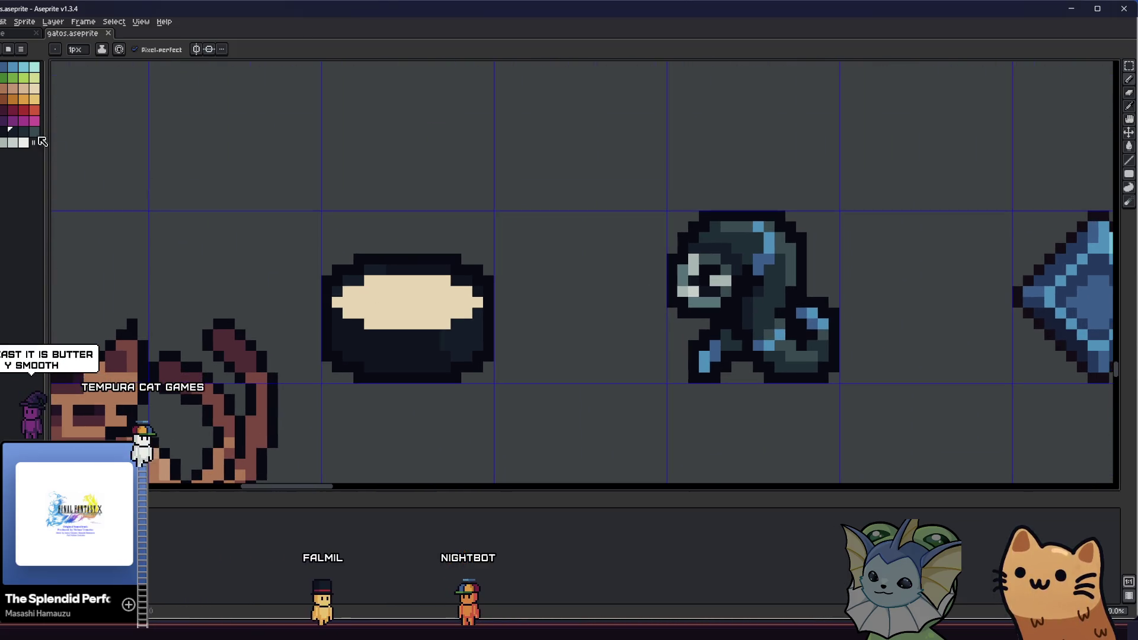
left_click(34, 113)
key("g")
scroll(310, 284, "up", 2)
left_click(338, 332)
scroll(330, 342, "down", 4)
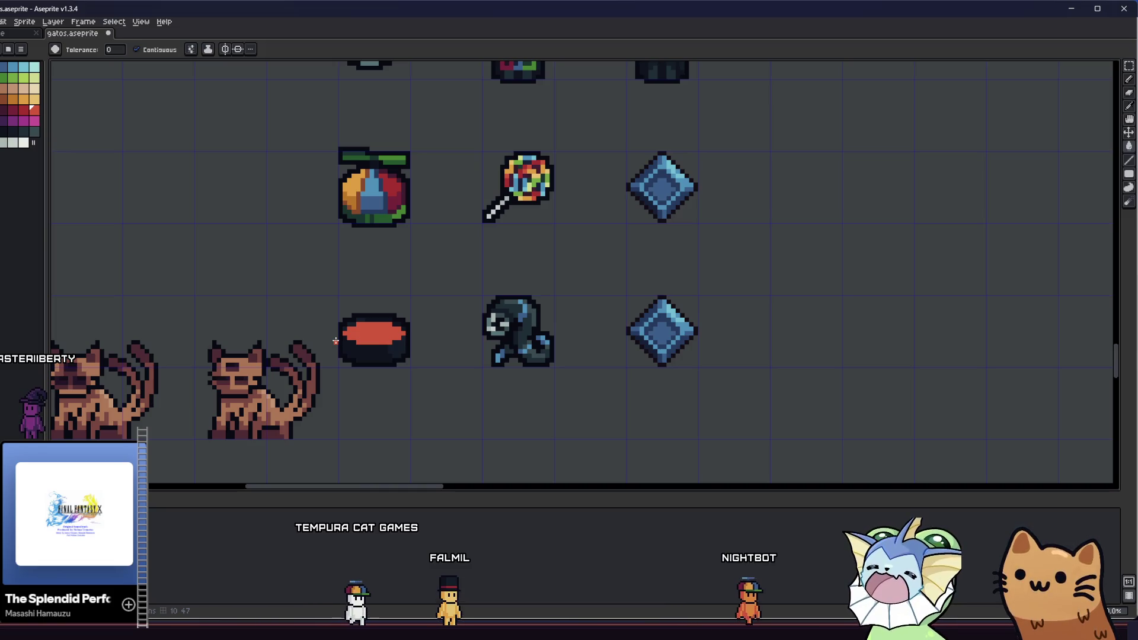
key("b")
scroll(295, 289, "up", 2)
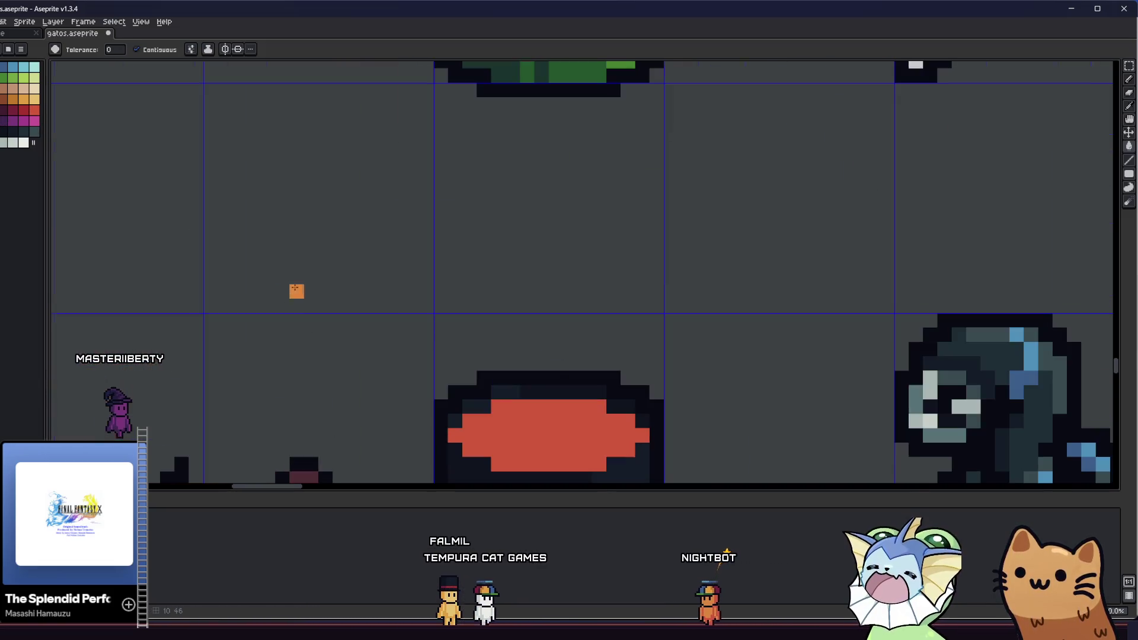
scroll(449, 404, "down", 1)
scroll(449, 404, "up", 2)
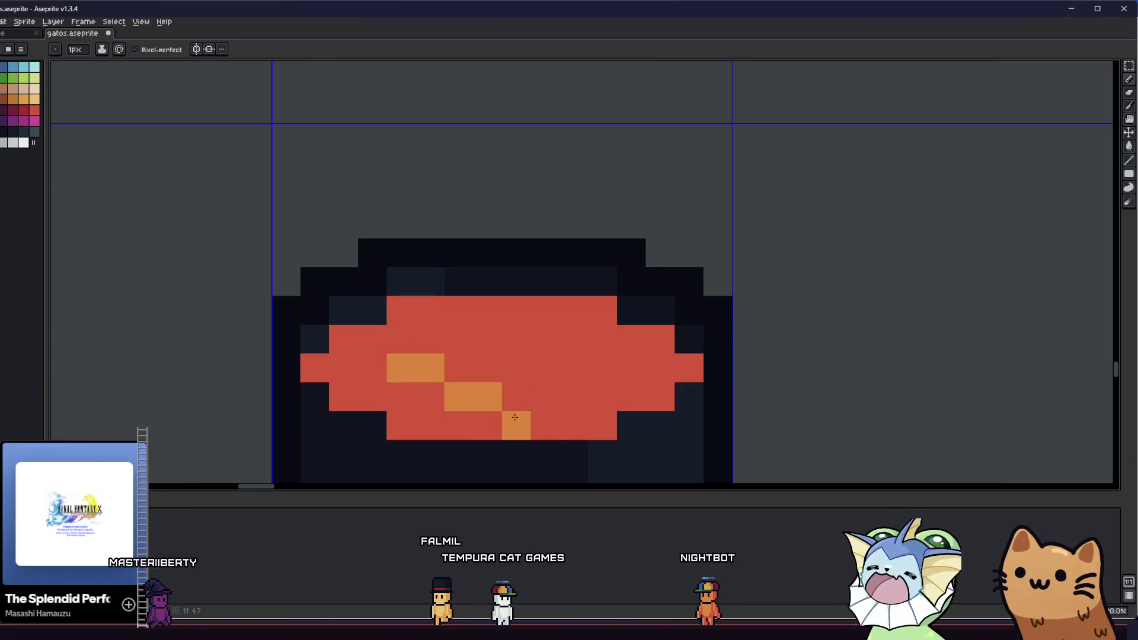
mouse_move(541, 421)
left_mouse_down()
mouse_move(568, 368)
mouse_move(536, 339)
mouse_move(516, 367)
left_mouse_up()
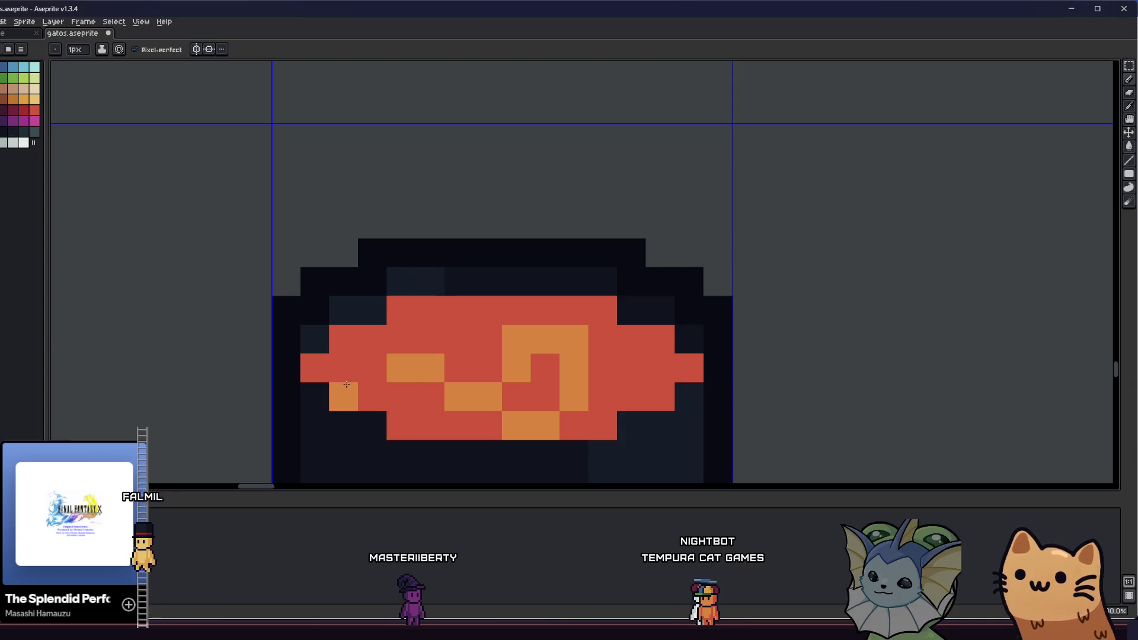
left_click_drag(346, 384, 311, 369)
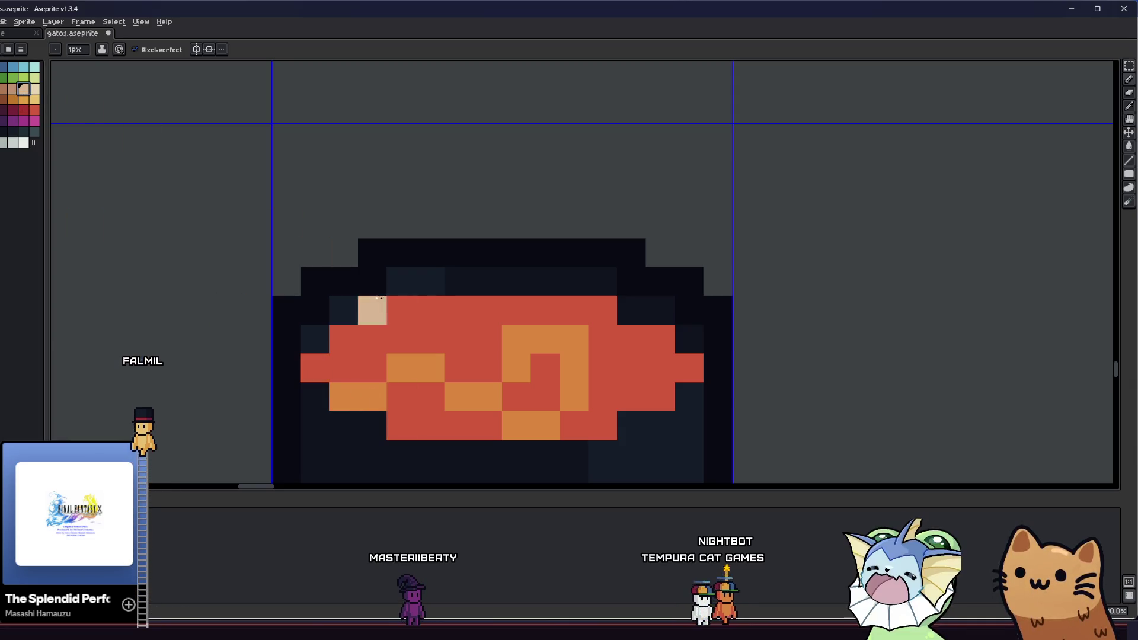
mouse_move(421, 338)
left_mouse_down()
mouse_move(457, 347)
mouse_move(458, 303)
left_mouse_up()
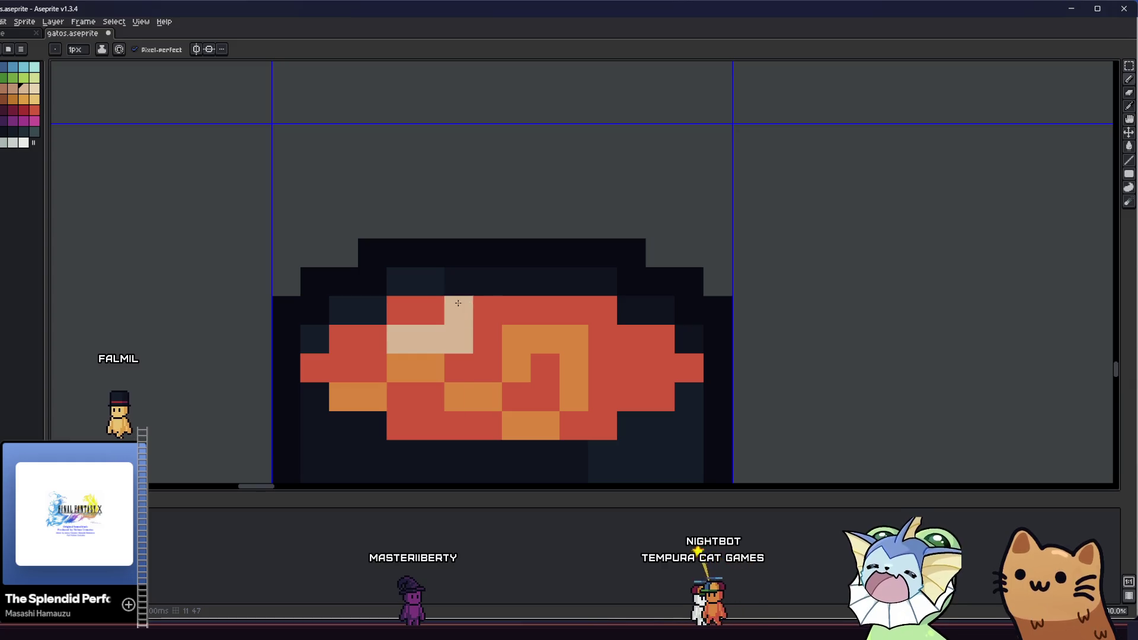
left_click(610, 336)
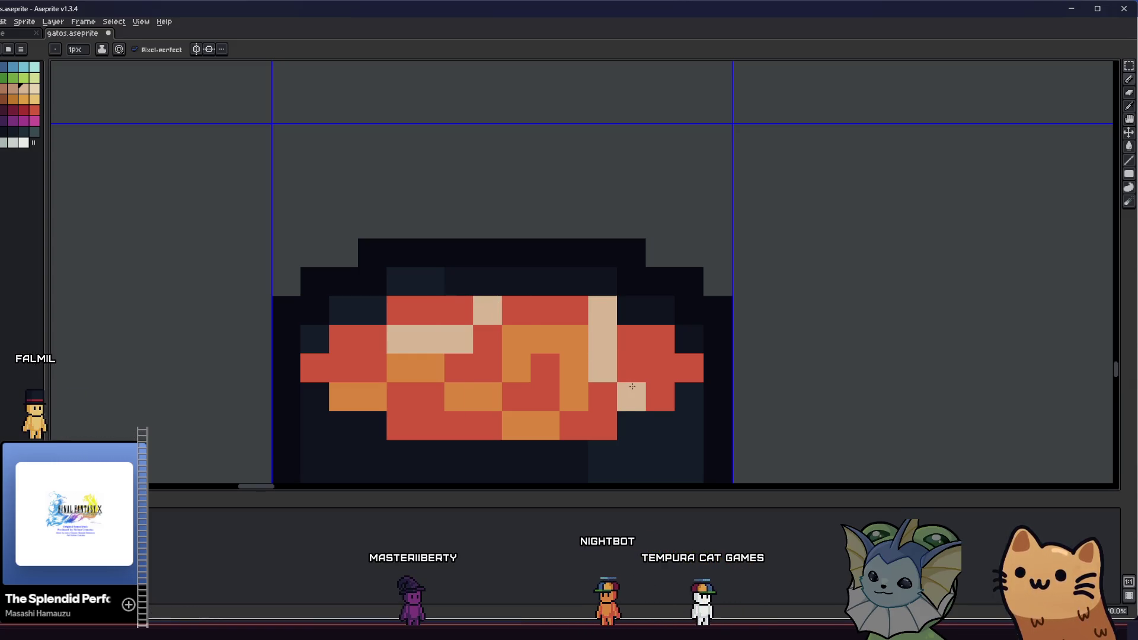
scroll(504, 427, "down", 4)
scroll(415, 379, "up", 1)
scroll(362, 401, "down", 3)
scroll(370, 390, "up", 3)
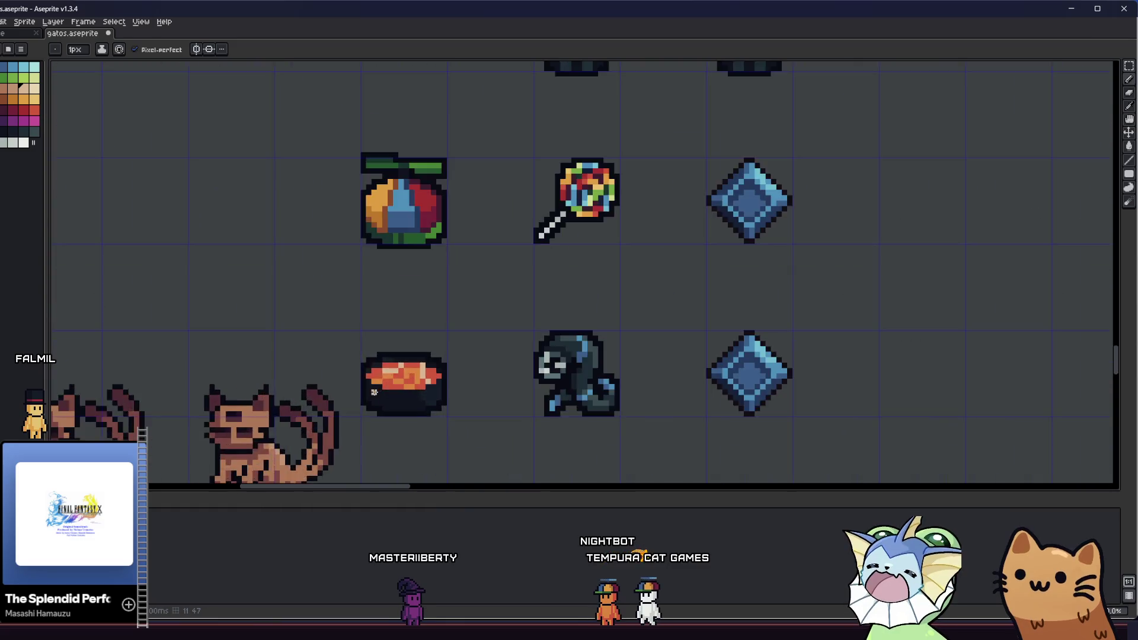
scroll(374, 393, "up", 5)
left_click(566, 357)
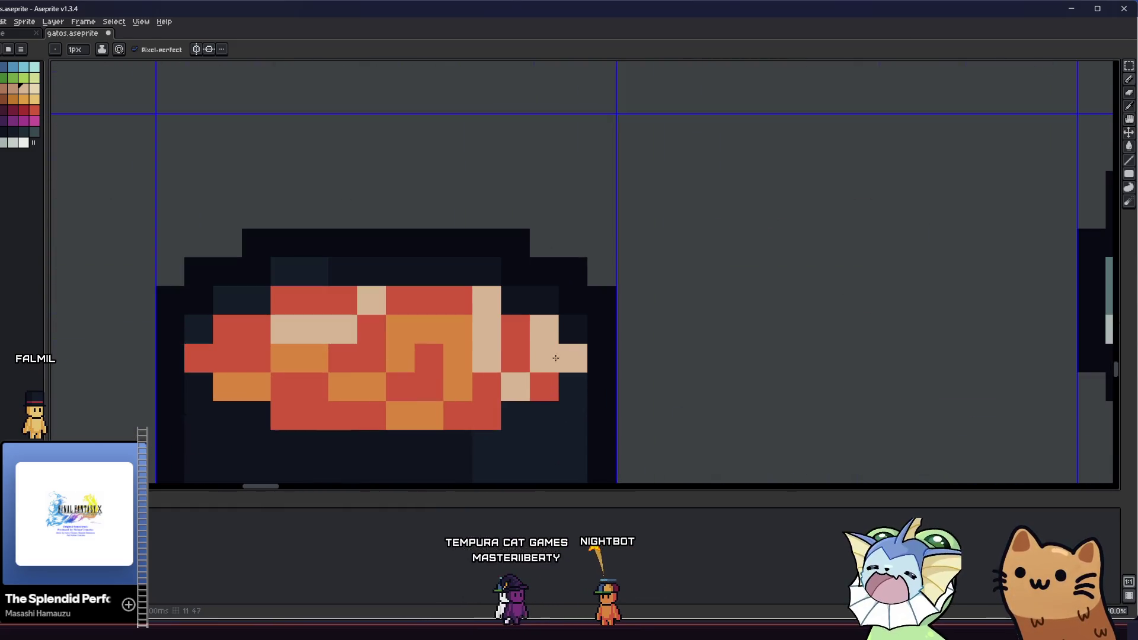
left_click_drag(195, 358, 228, 356)
scroll(224, 328, "down", 4)
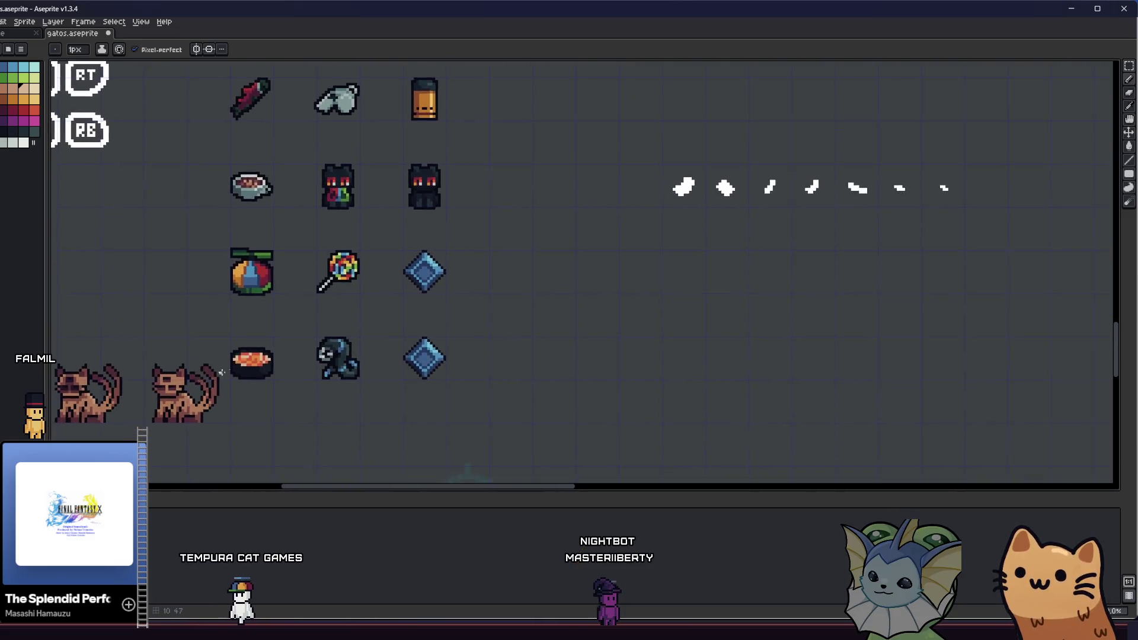
scroll(247, 391, "down", 2)
scroll(234, 354, "up", 4)
scroll(235, 354, "up", 2)
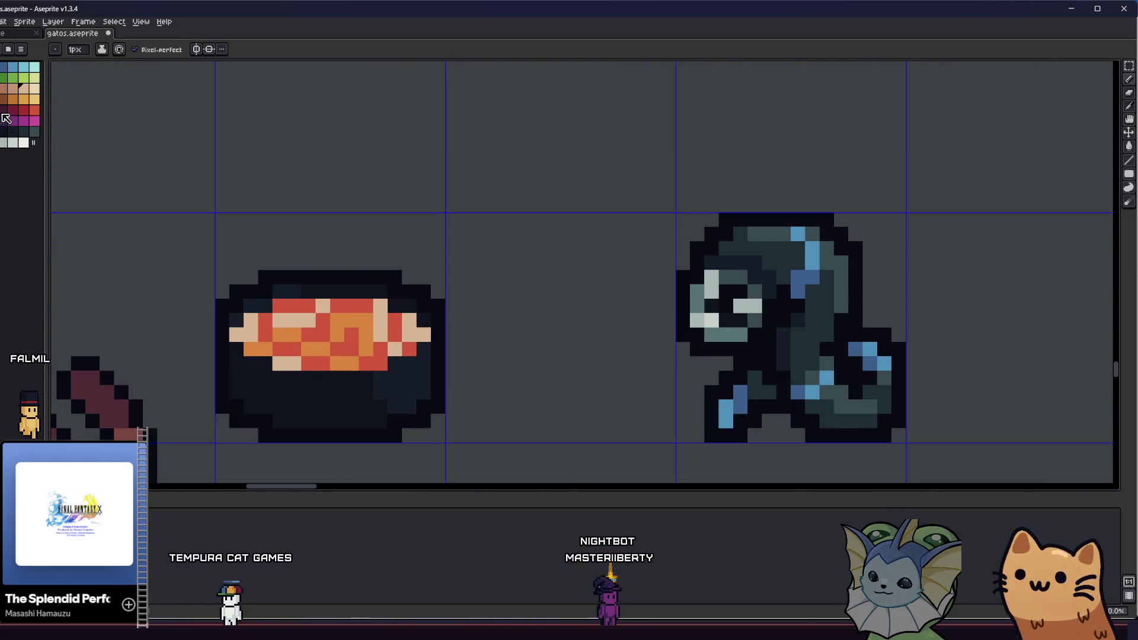
left_click_drag(199, 250, 223, 230)
mouse_move(196, 193)
left_mouse_down()
mouse_move(440, 394)
mouse_move(498, 423)
left_mouse_up()
Step: Recolour the light-orange filling cells to darker, then lighter, orange
key("w")
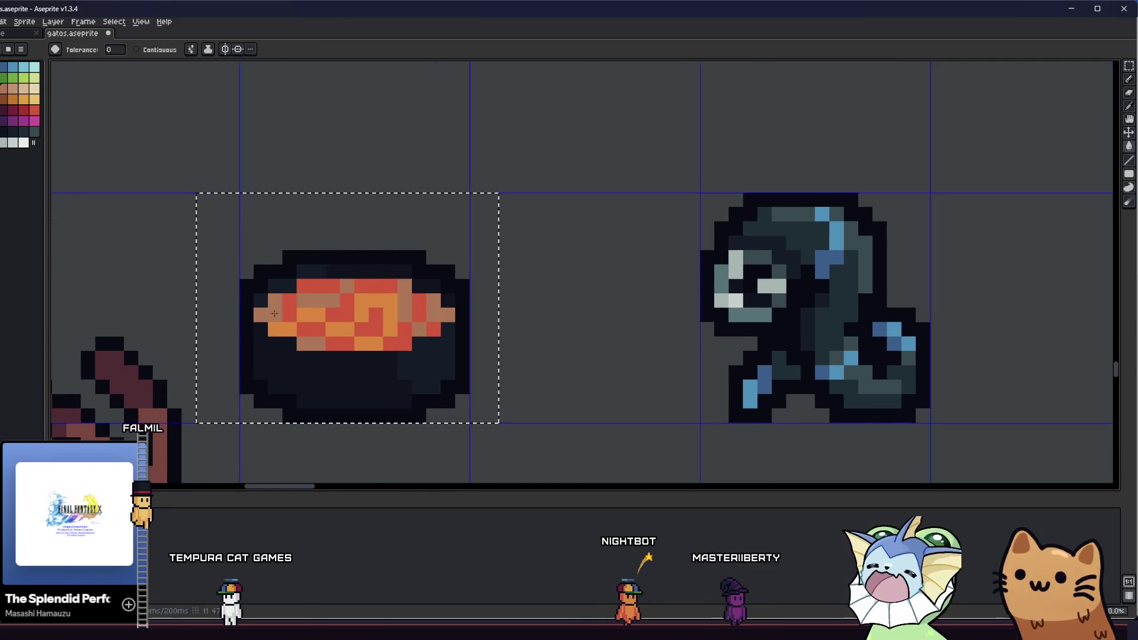
scroll(303, 290, "up", 3)
key("i")
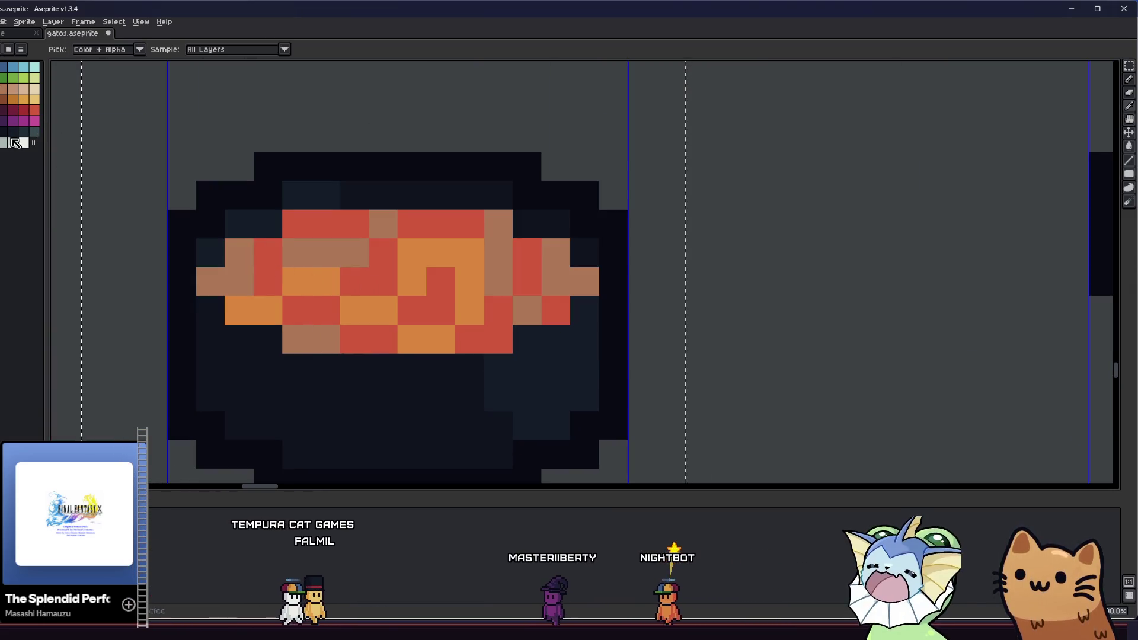
key("g")
left_click(244, 280)
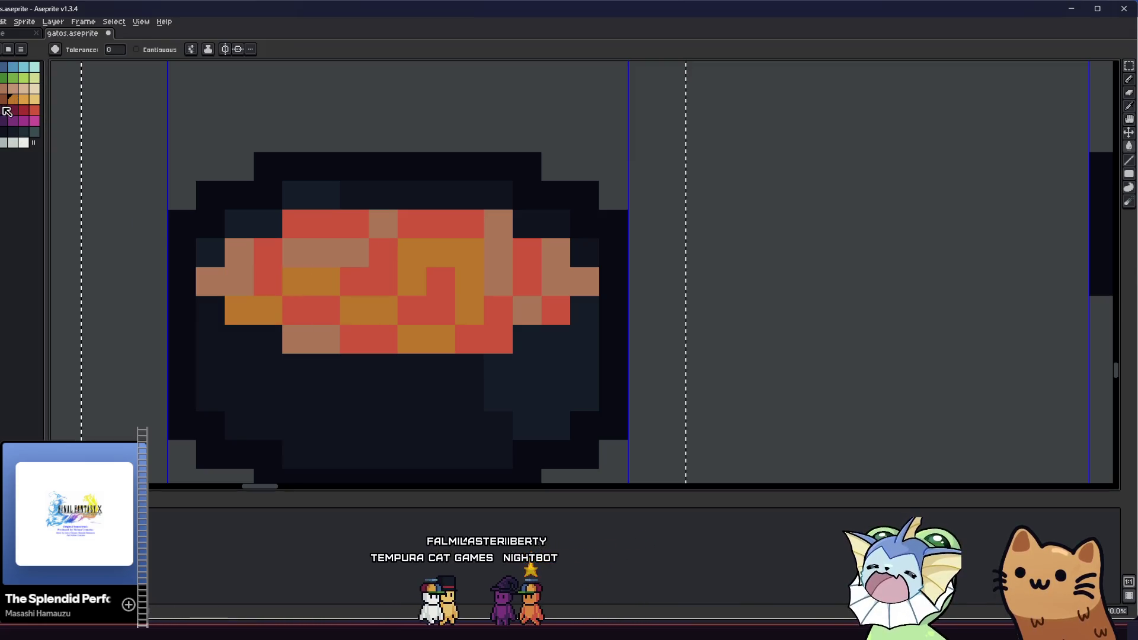
key("bracketright")
left_click(244, 279)
left_click_drag(207, 305, 233, 302)
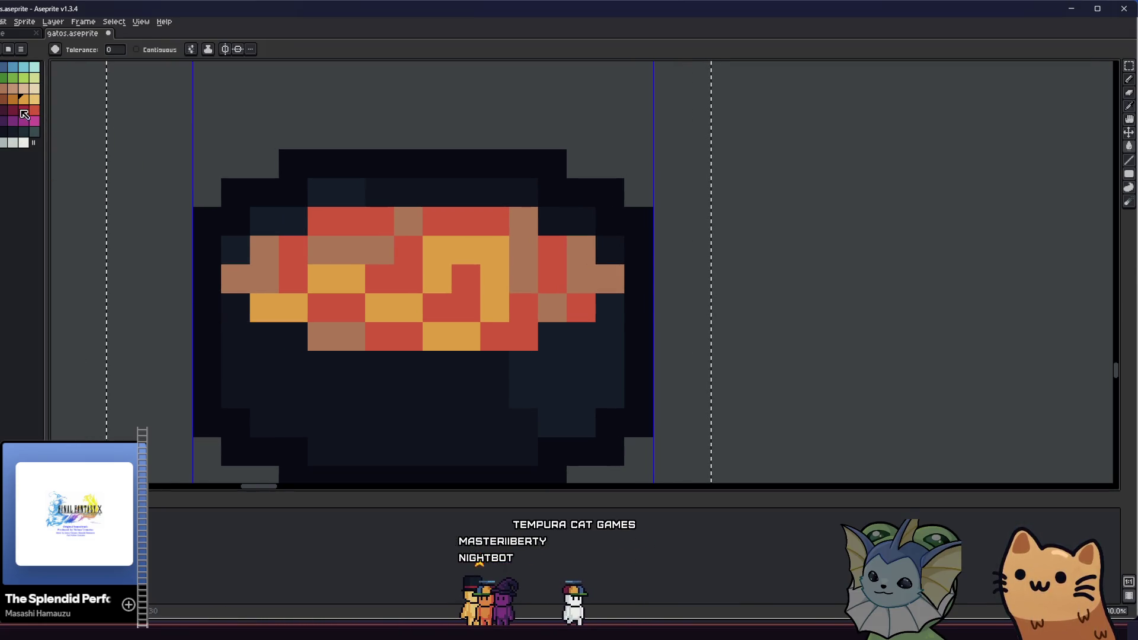
Step: Turn the red filling cells dark red and the remaining orange cells red
left_click(338, 272)
key("ctrl+z")
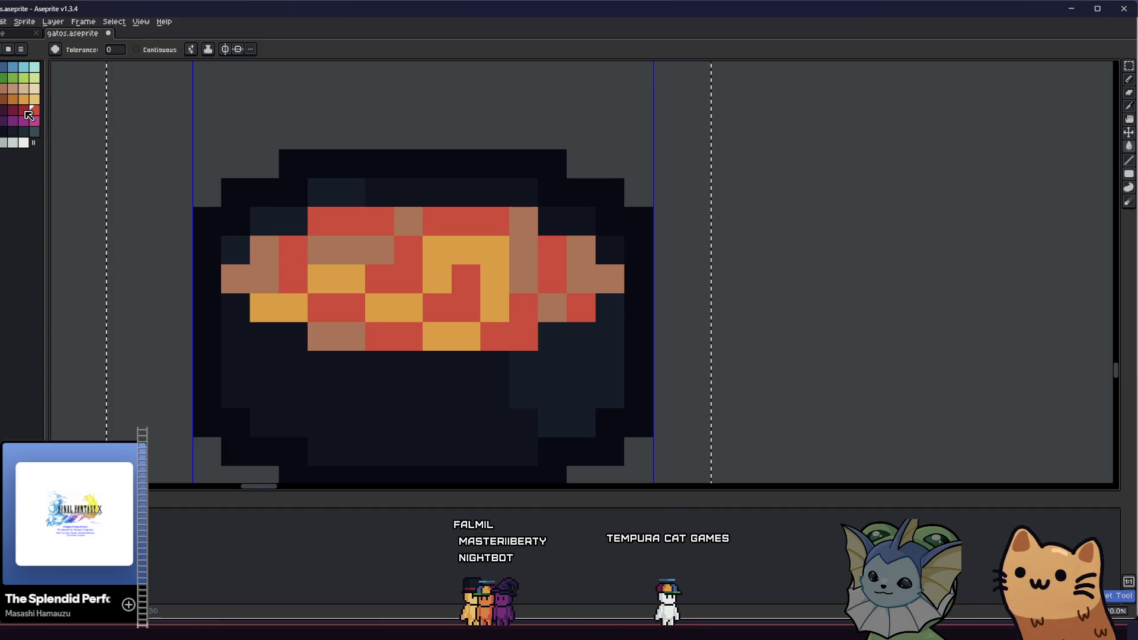
key("bracketleft")
left_click(292, 249)
left_click(351, 278)
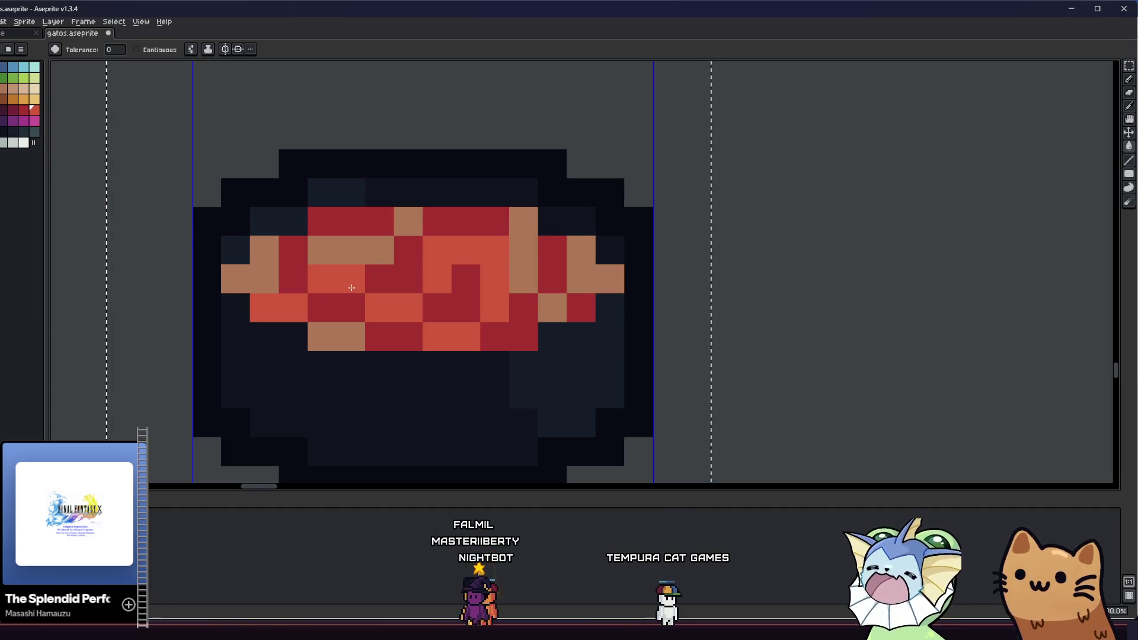
scroll(312, 347, "down", 8)
Step: Lighten the tan lattice cells of the bowl and clear the selection
key("m")
scroll(308, 348, "up", 8)
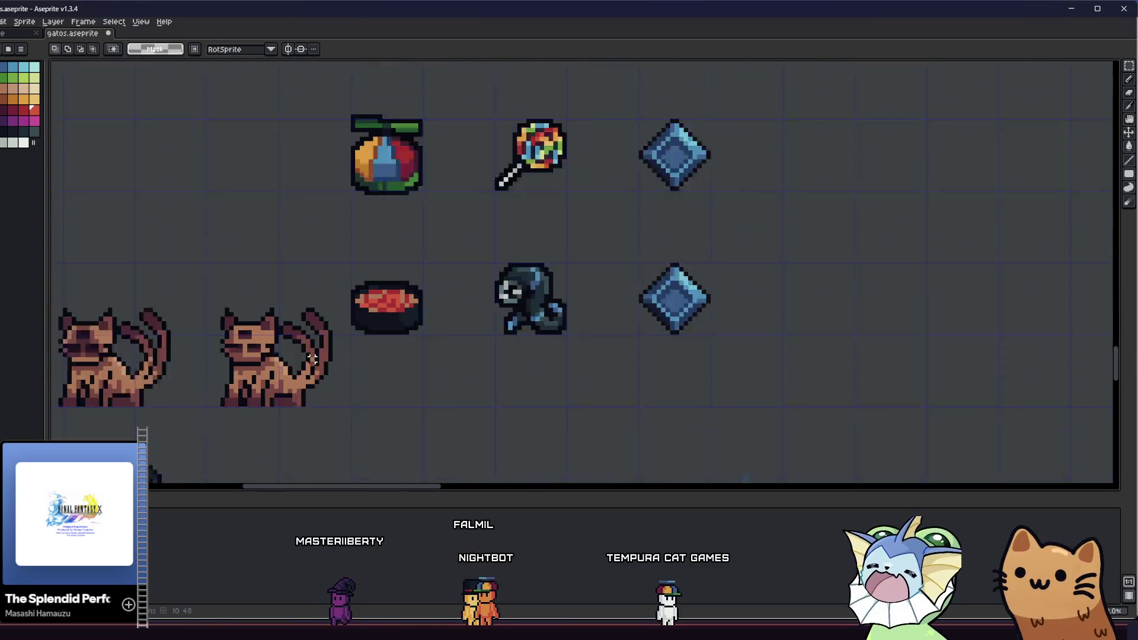
key("i")
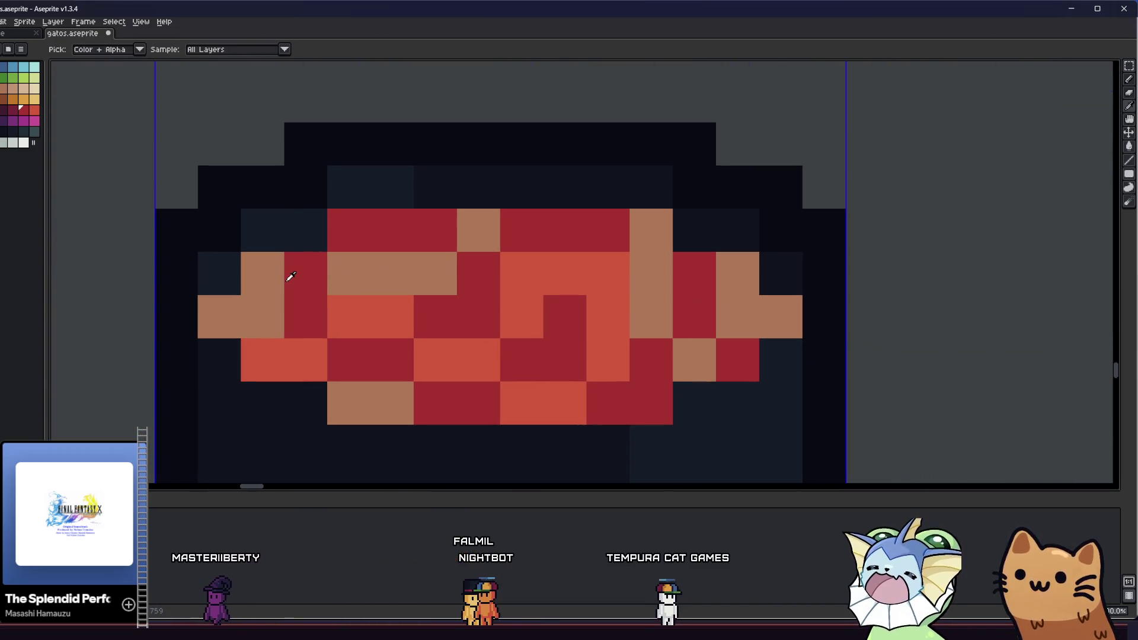
scroll(180, 203, "down", 2)
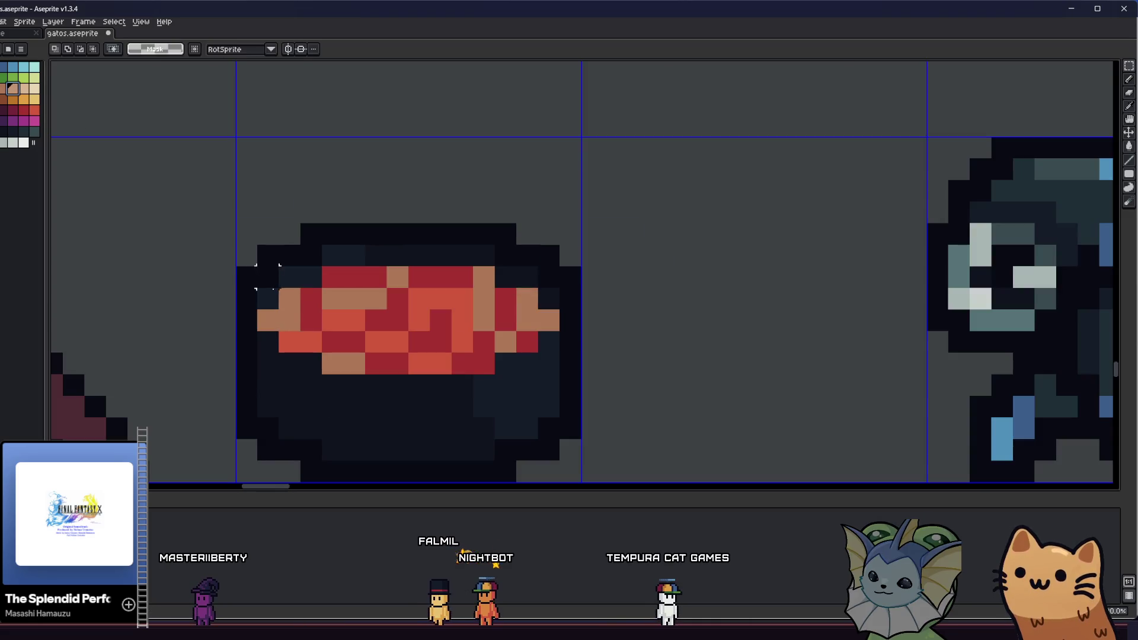
key("g")
left_click(300, 310)
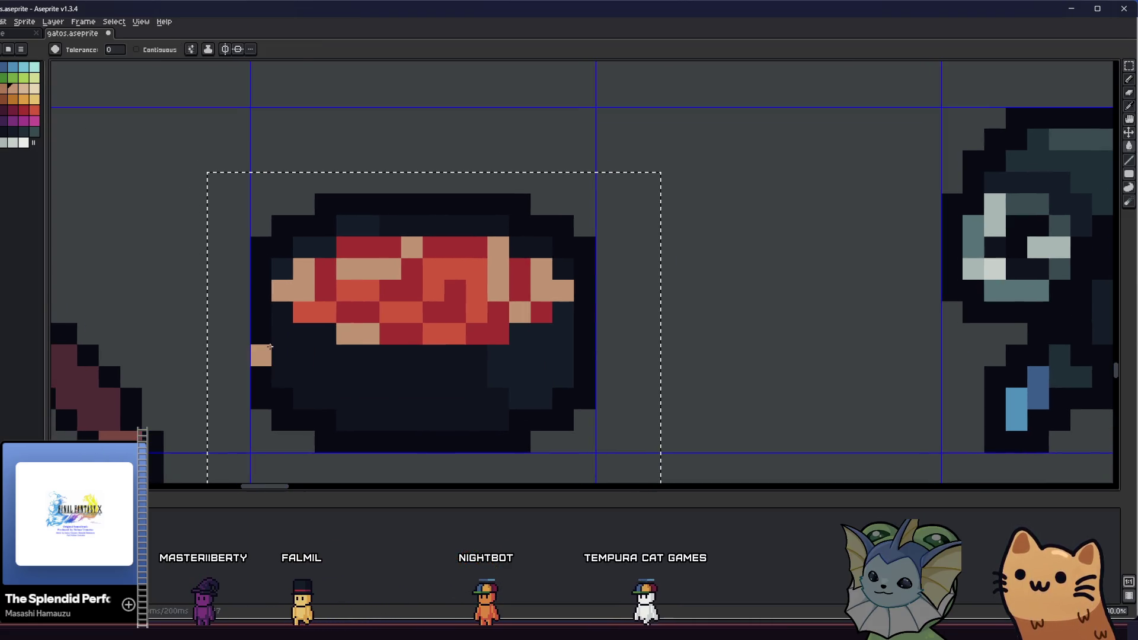
key("m")
left_click(152, 312)
Step: Sample the filling's red from the canvas as the pencil colour
scroll(359, 276, "down", 2)
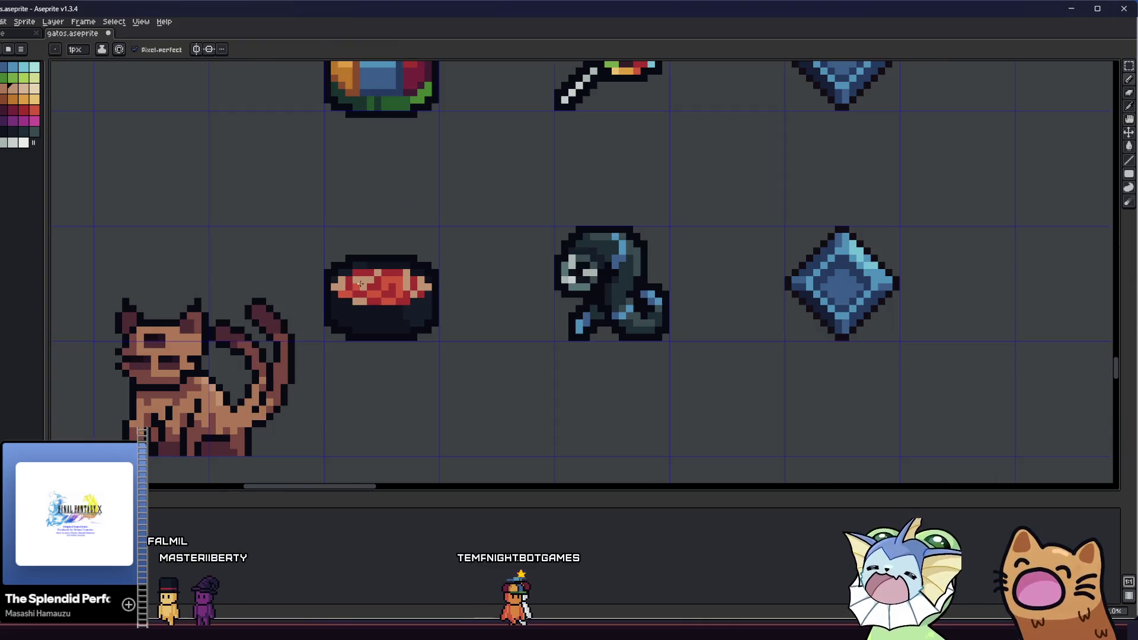
scroll(365, 282, "up", 3)
key("b")
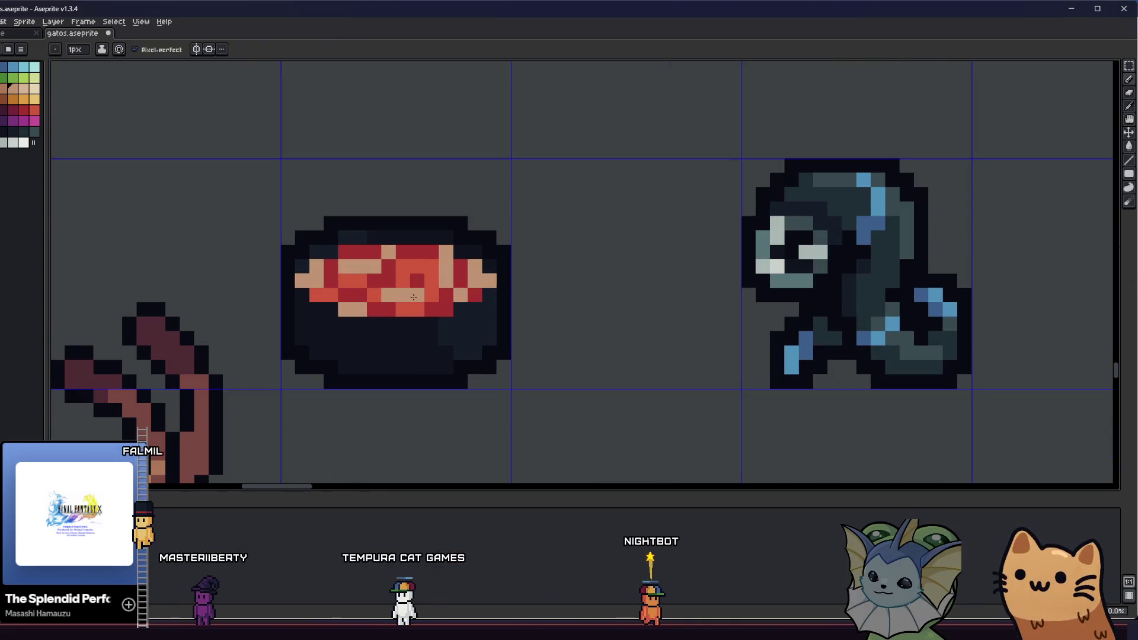
scroll(418, 261, "down", 3)
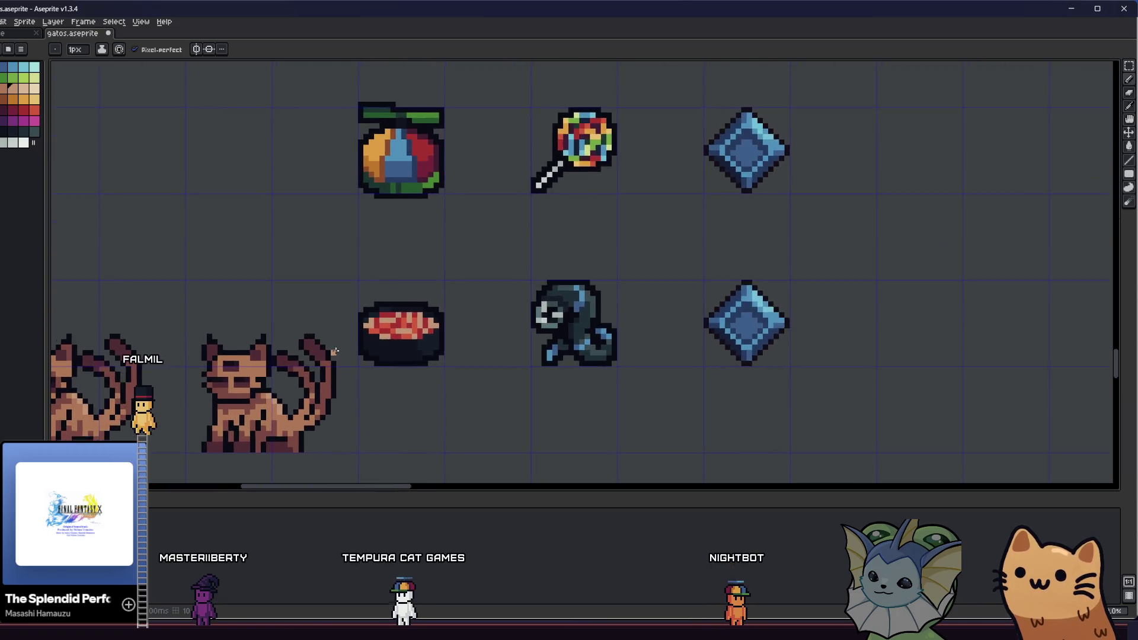
key("i")
scroll(375, 328, "up", 3)
scroll(375, 328, "up", 3)
left_click(329, 323)
key("b")
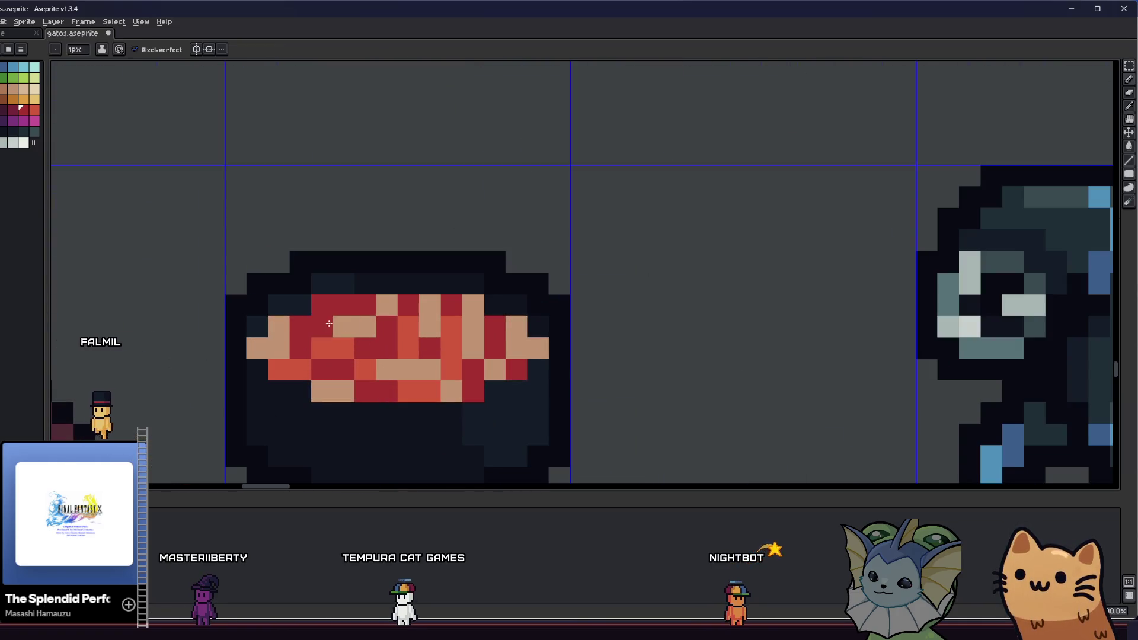
left_click(118, 54)
left_click(102, 49)
left_click(129, 70)
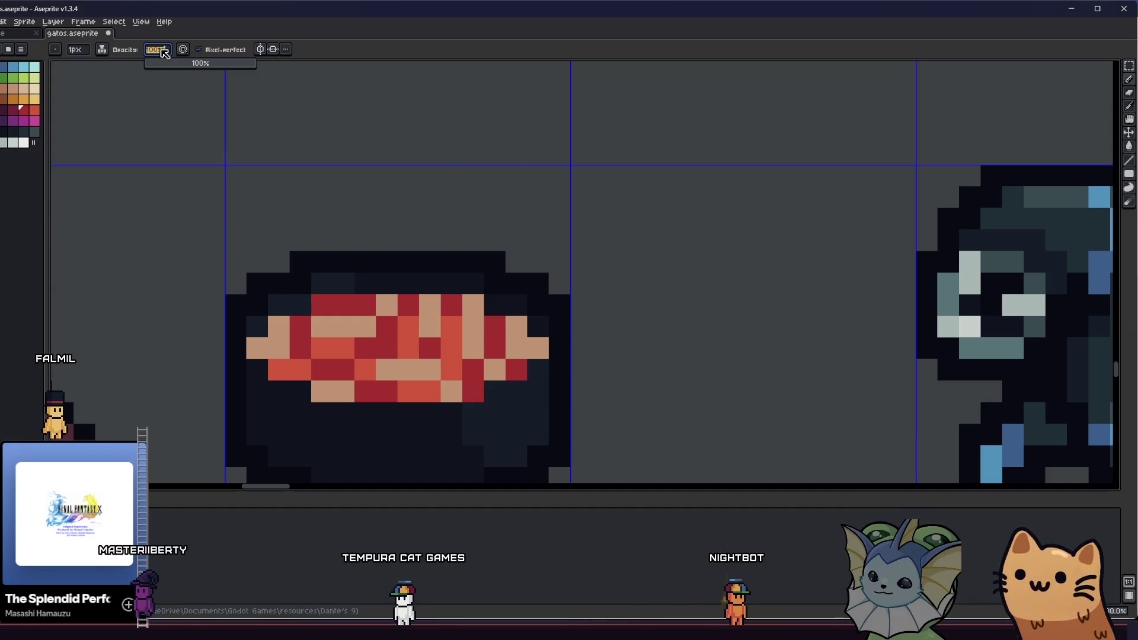
type("50")
key("Return")
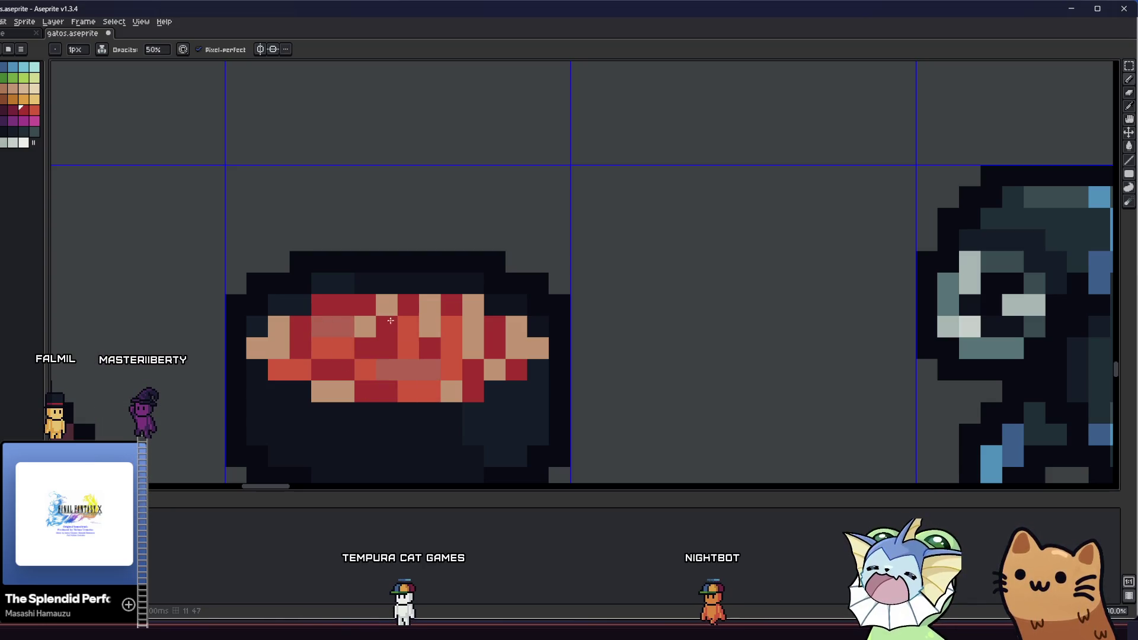
left_click(432, 316)
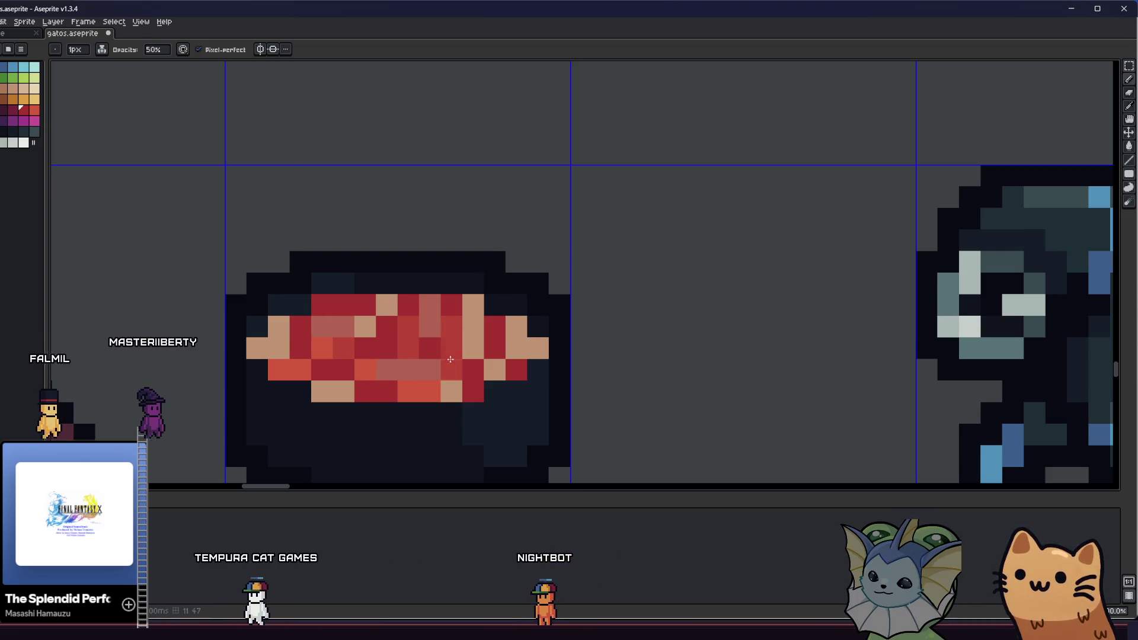
left_click_drag(278, 327, 281, 351)
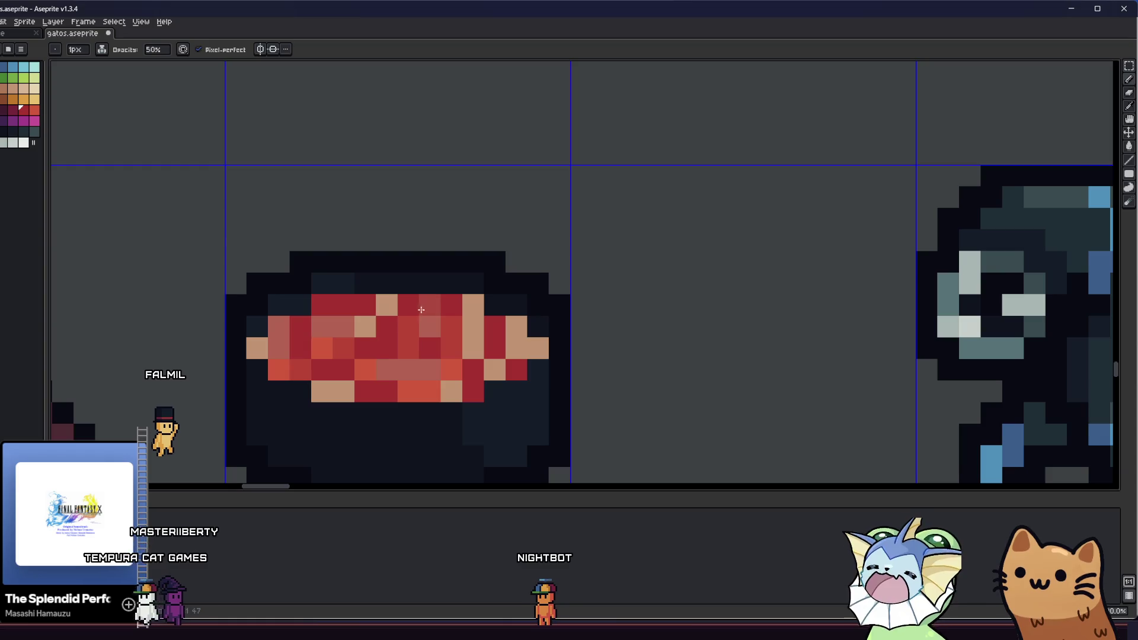
left_click(473, 305)
left_click(515, 332)
left_click_drag(537, 349, 524, 352)
scroll(349, 404, "up", 2)
scroll(350, 404, "down", 4)
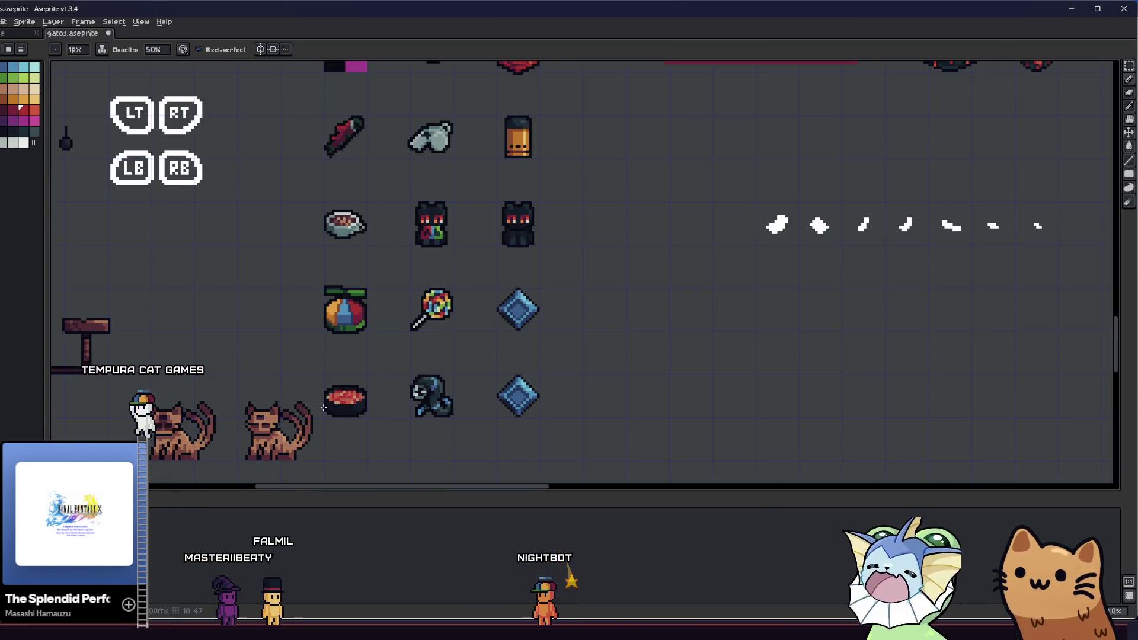
scroll(95, 257, "up", 3)
scroll(95, 257, "down", 2)
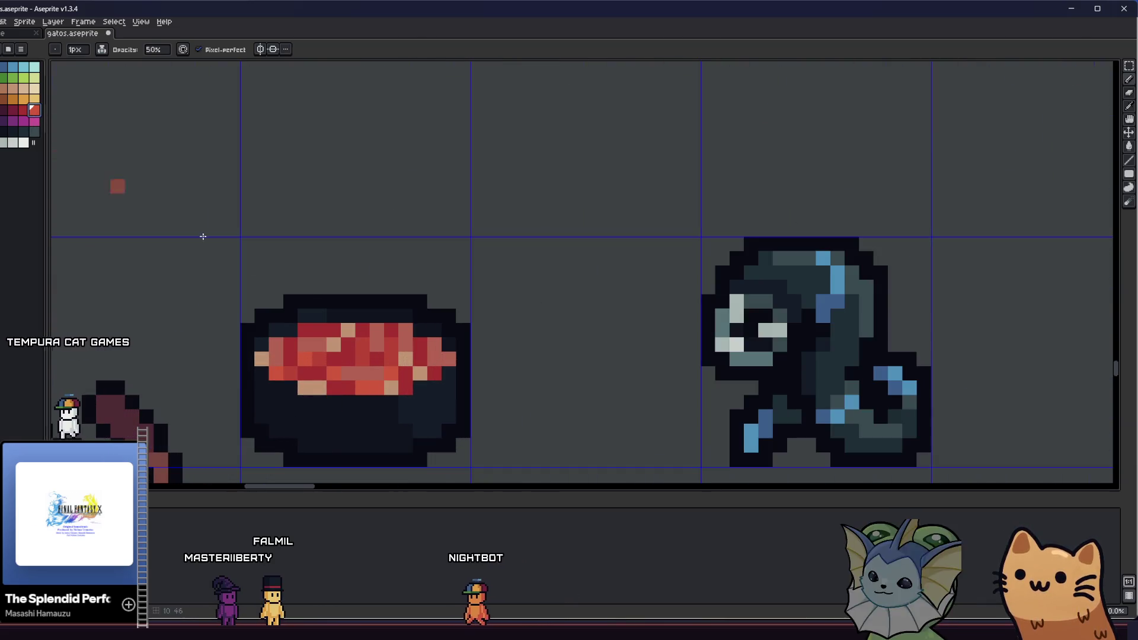
scroll(344, 338, "up", 2)
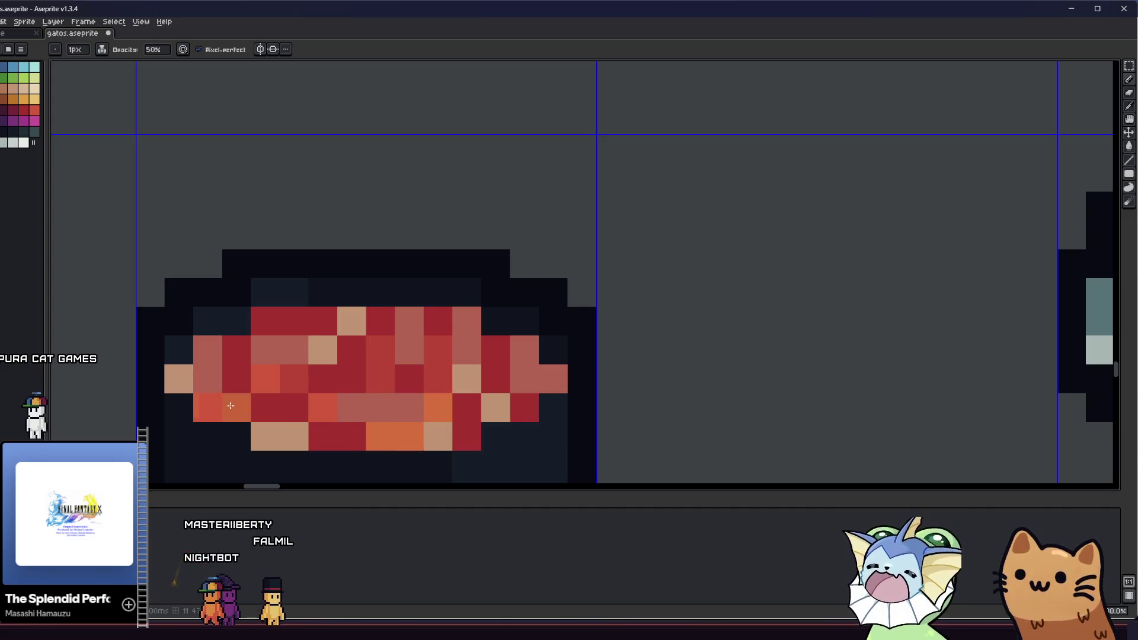
scroll(157, 406, "down", 4)
scroll(309, 414, "up", 3)
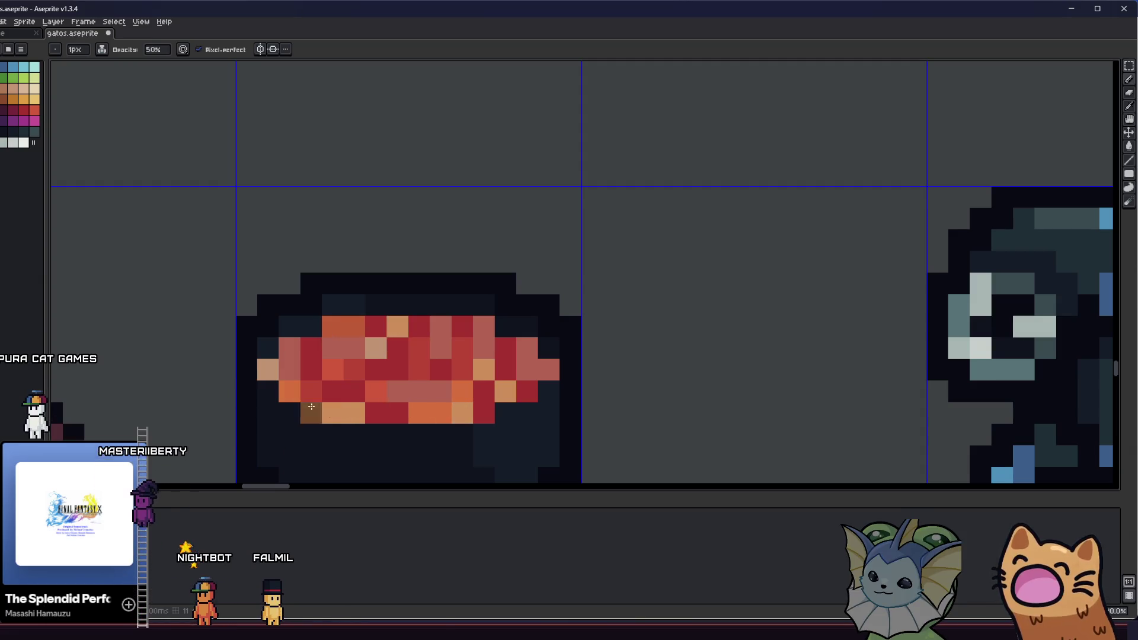
scroll(324, 387, "down", 3)
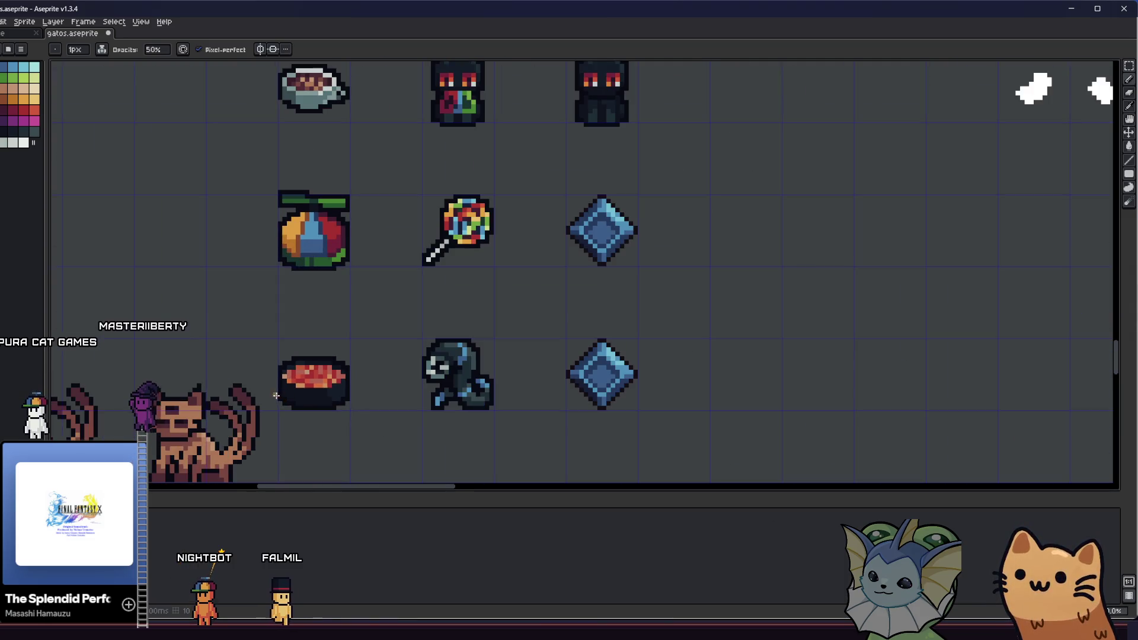
scroll(254, 366, "up", 2)
scroll(255, 366, "down", 3)
left_click_drag(255, 366, 237, 346)
scroll(282, 351, "up", 6)
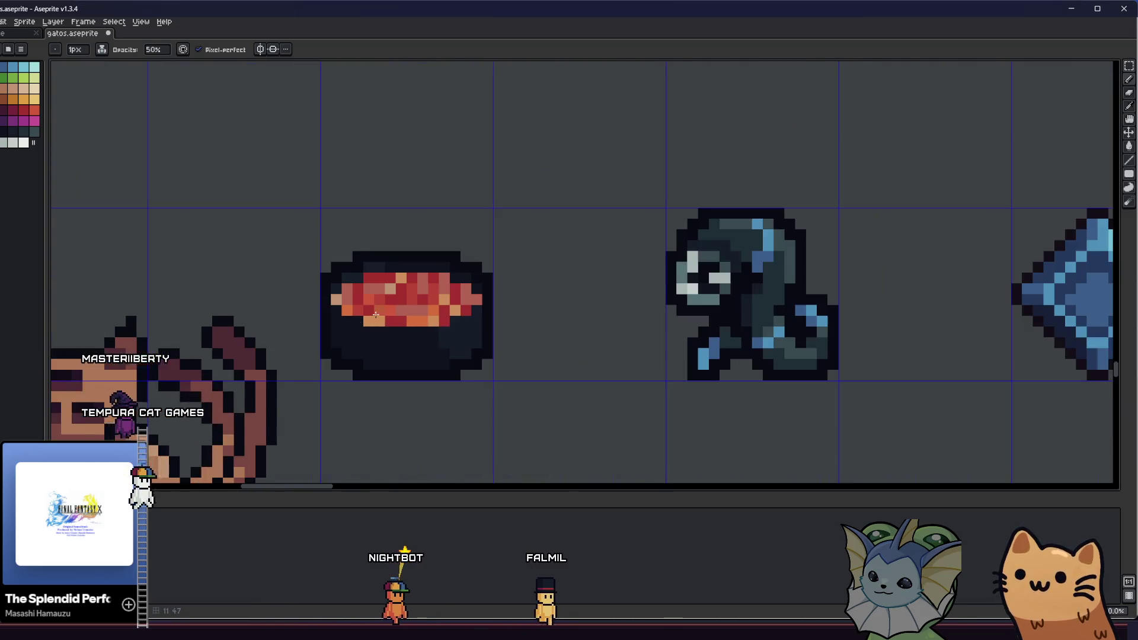
key("l")
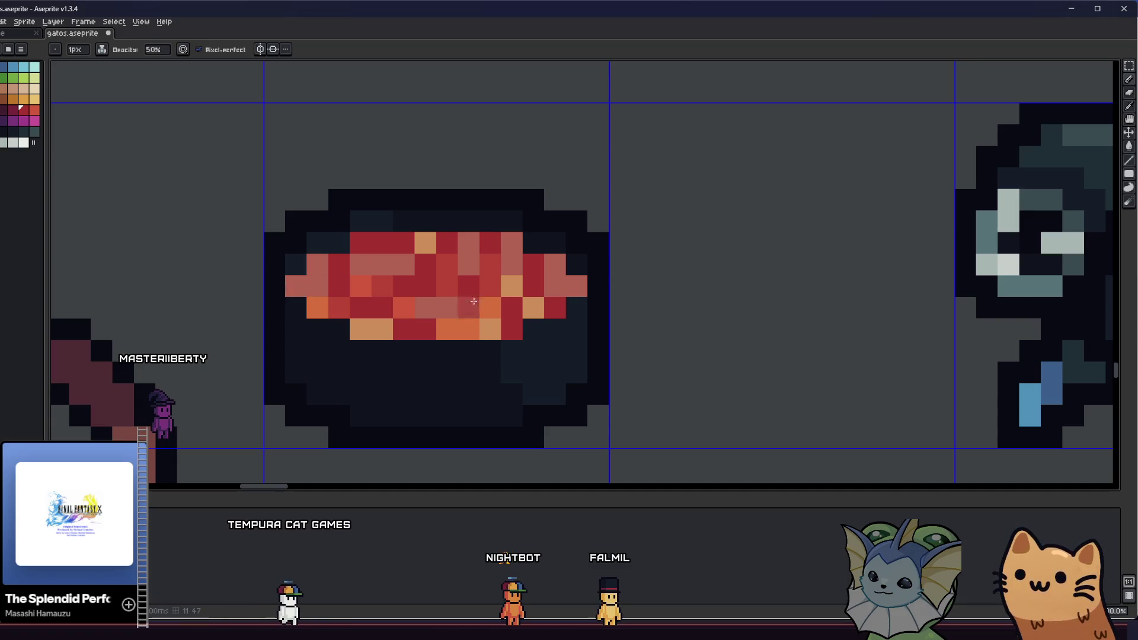
scroll(301, 326, "up", 2)
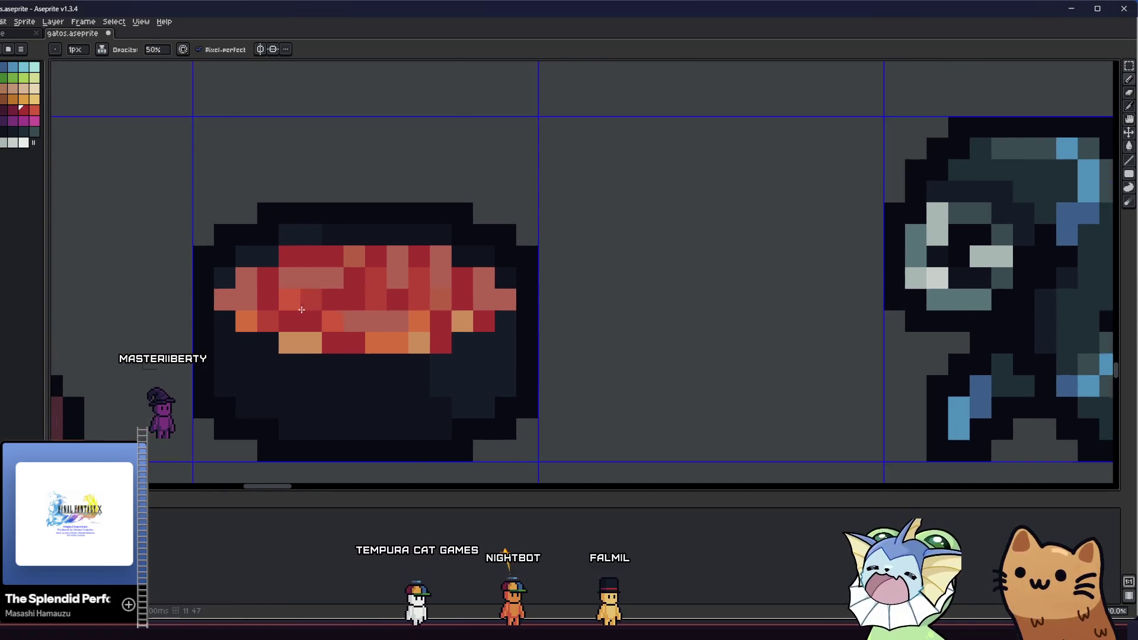
left_click(261, 310)
left_click(521, 307)
left_click(606, 266)
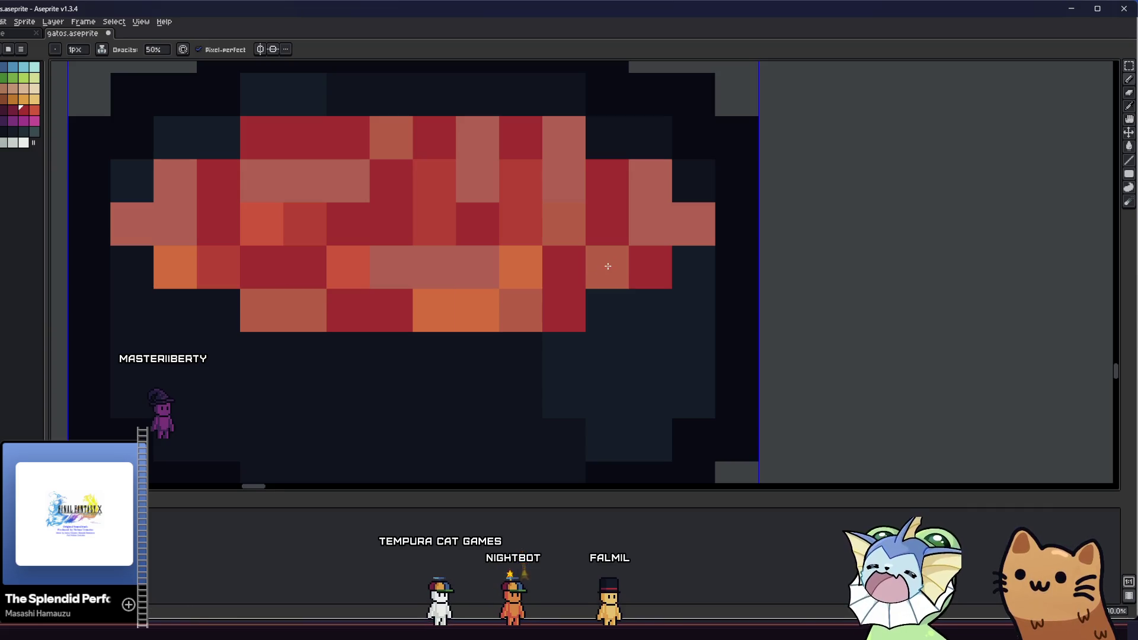
left_click(12, 111)
left_click(563, 173)
key("ctrl+z")
mouse_move(140, 253)
left_mouse_down()
mouse_move(215, 297)
mouse_move(322, 333)
mouse_move(559, 338)
mouse_move(690, 262)
mouse_move(655, 213)
mouse_move(656, 238)
left_mouse_up()
scroll(656, 239, "down", 4)
mouse_move(543, 302)
left_mouse_down()
mouse_move(313, 360)
mouse_move(179, 366)
mouse_move(112, 355)
mouse_move(133, 370)
left_mouse_up()
scroll(356, 353, "down", 3)
scroll(361, 352, "up", 1)
scroll(95, 364, "up", 1)
scroll(143, 367, "down", 5)
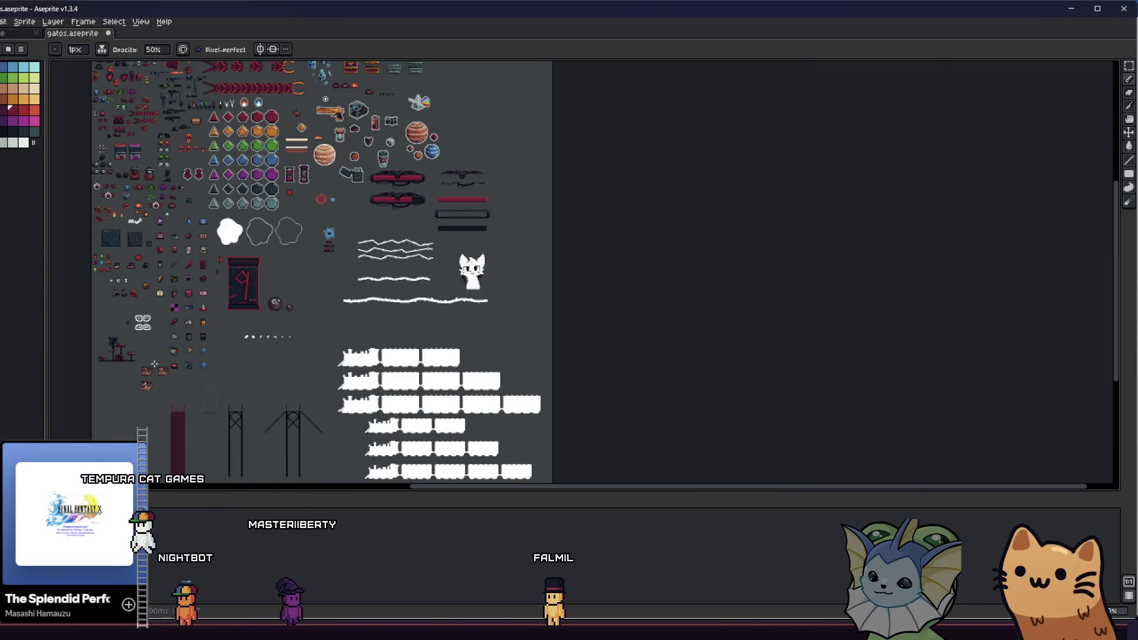
scroll(154, 363, "up", 5)
left_click_drag(153, 375, 334, 372)
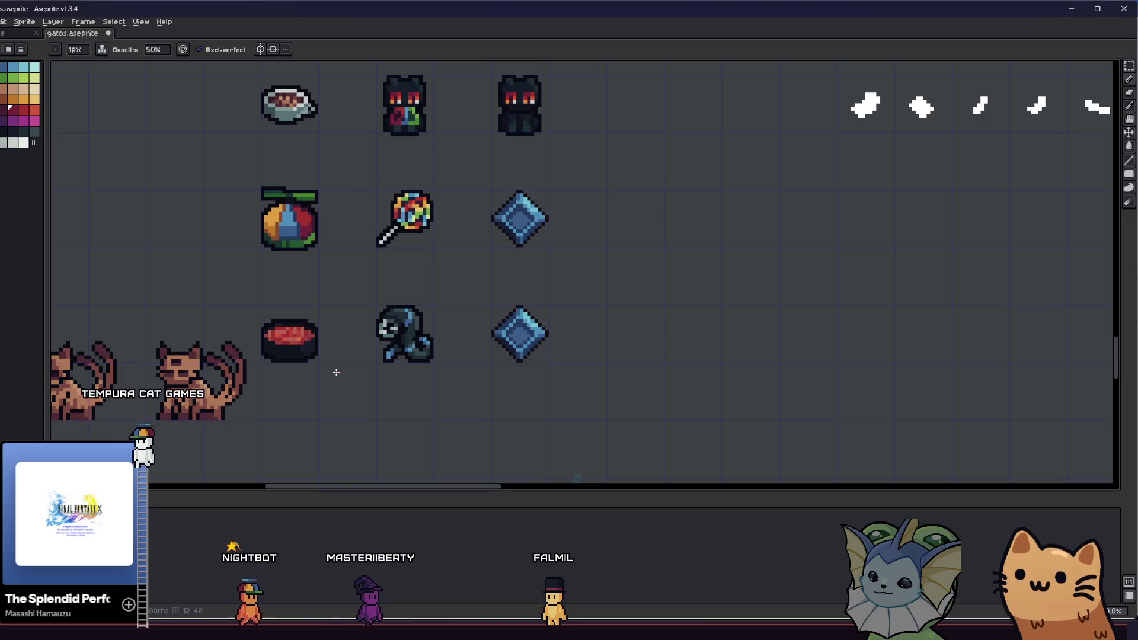
scroll(320, 380, "down", 4)
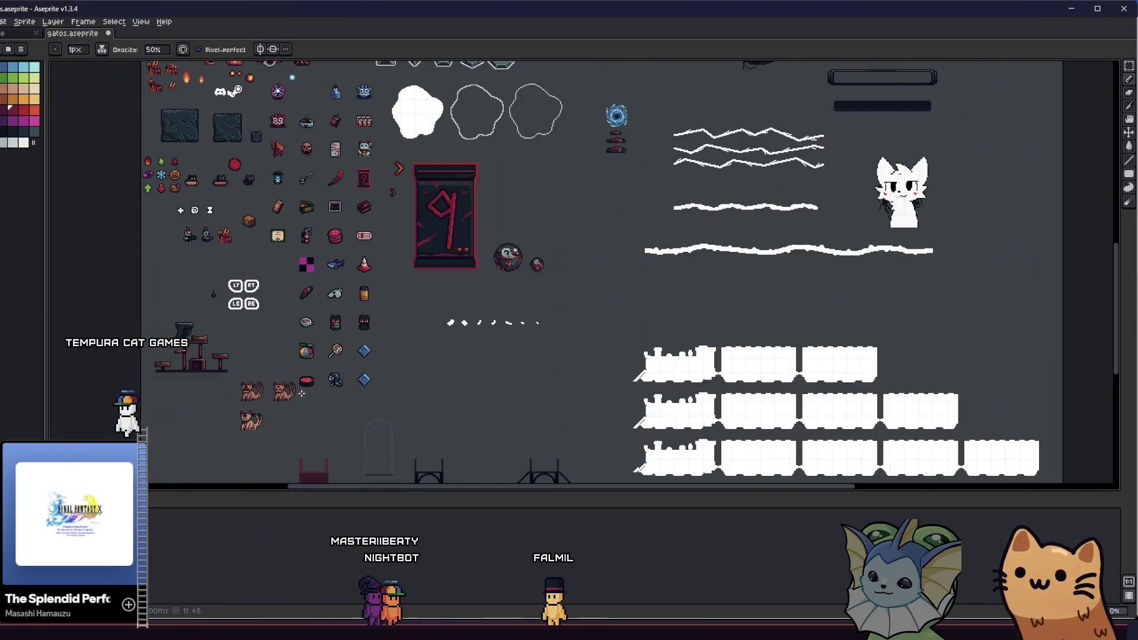
scroll(308, 390, "up", 5)
scroll(309, 389, "up", 6)
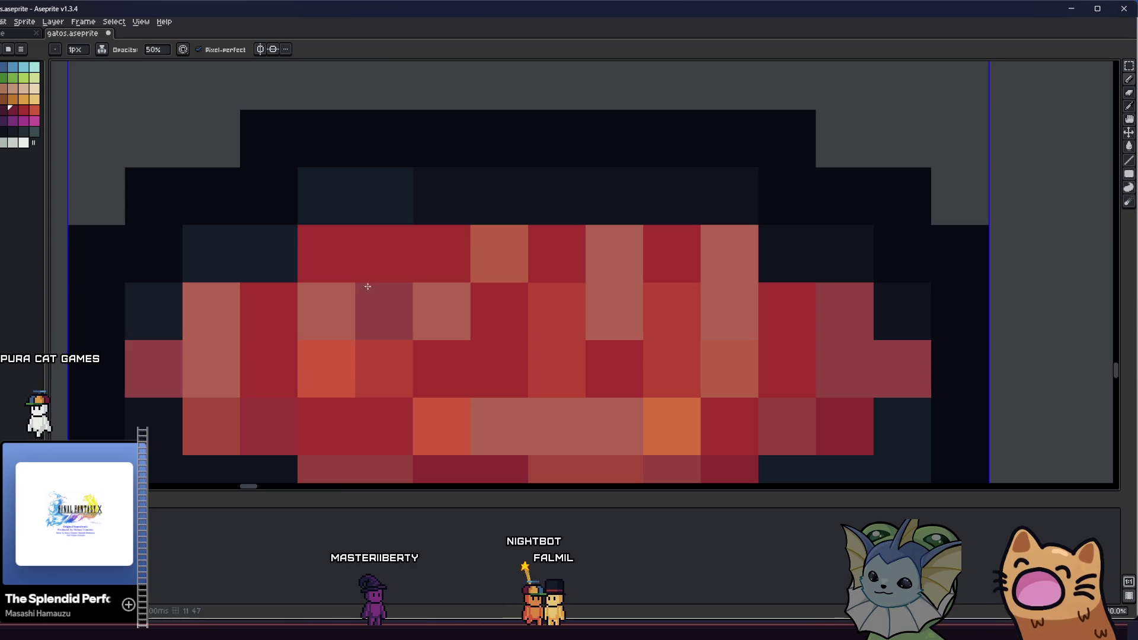
scroll(368, 287, "down", 5)
scroll(382, 315, "up", 3)
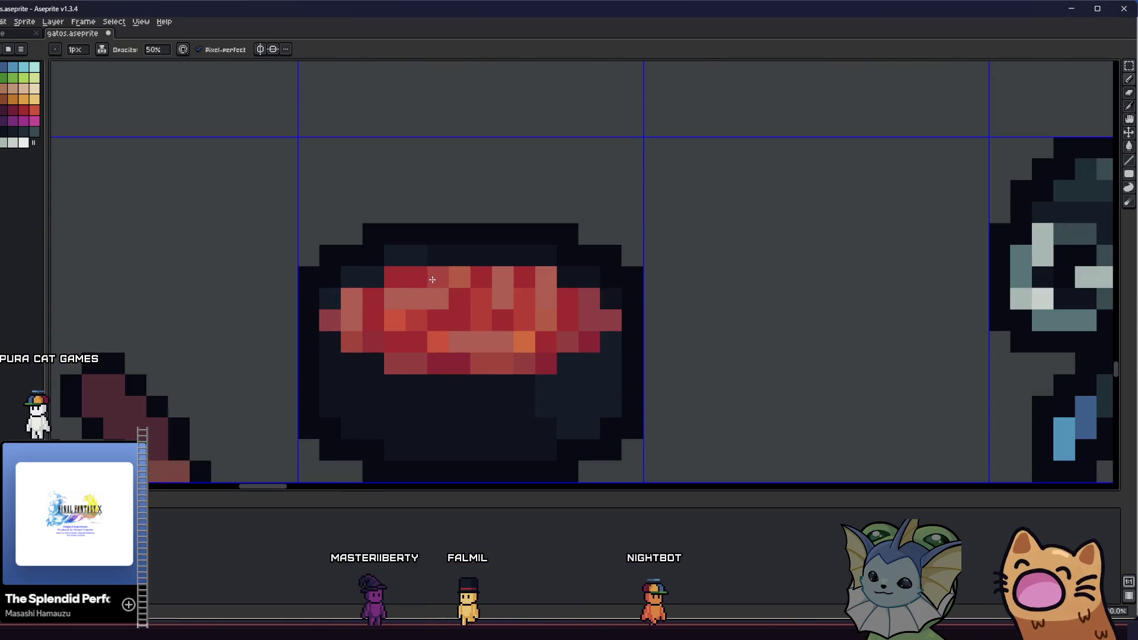
scroll(331, 284, "down", 1)
scroll(242, 297, "up", 1)
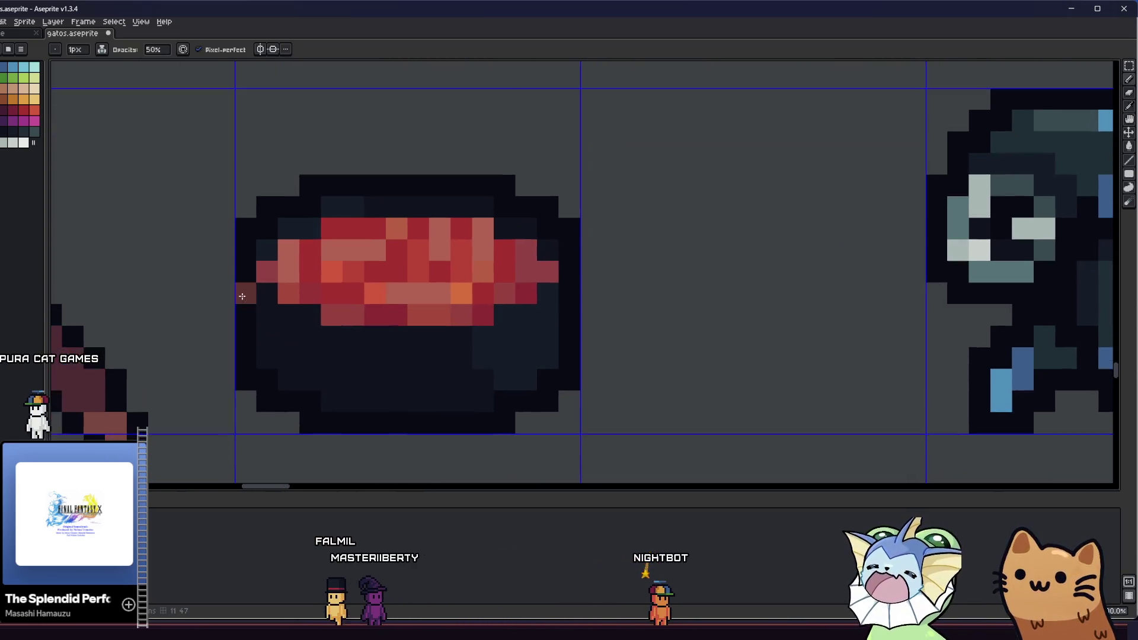
scroll(242, 296, "down", 3)
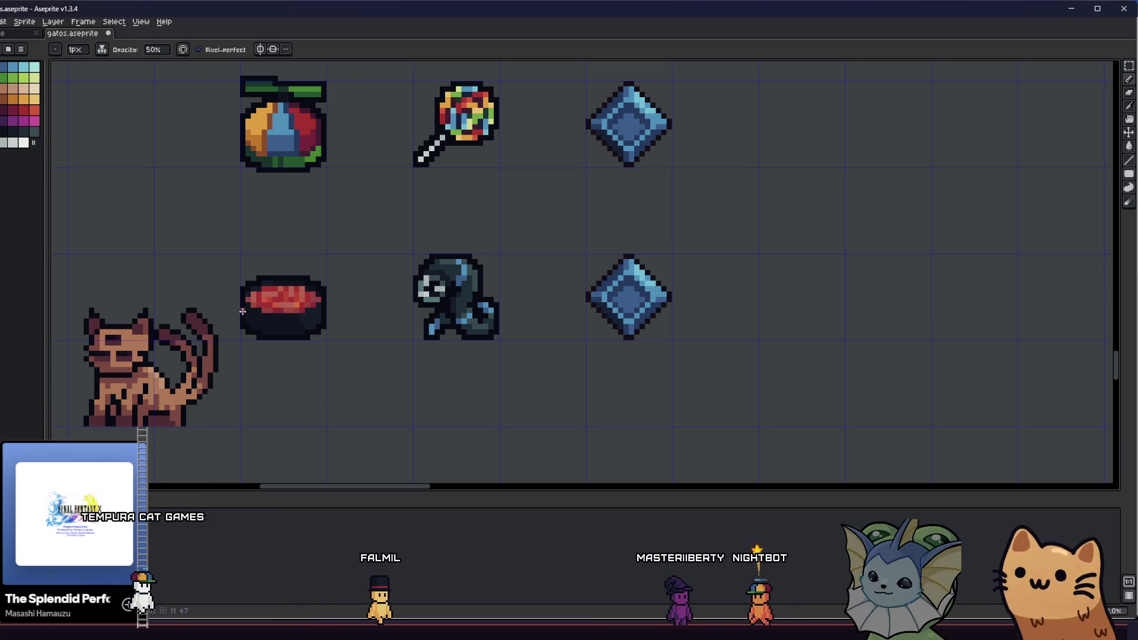
scroll(260, 299, "up", 3)
key("m")
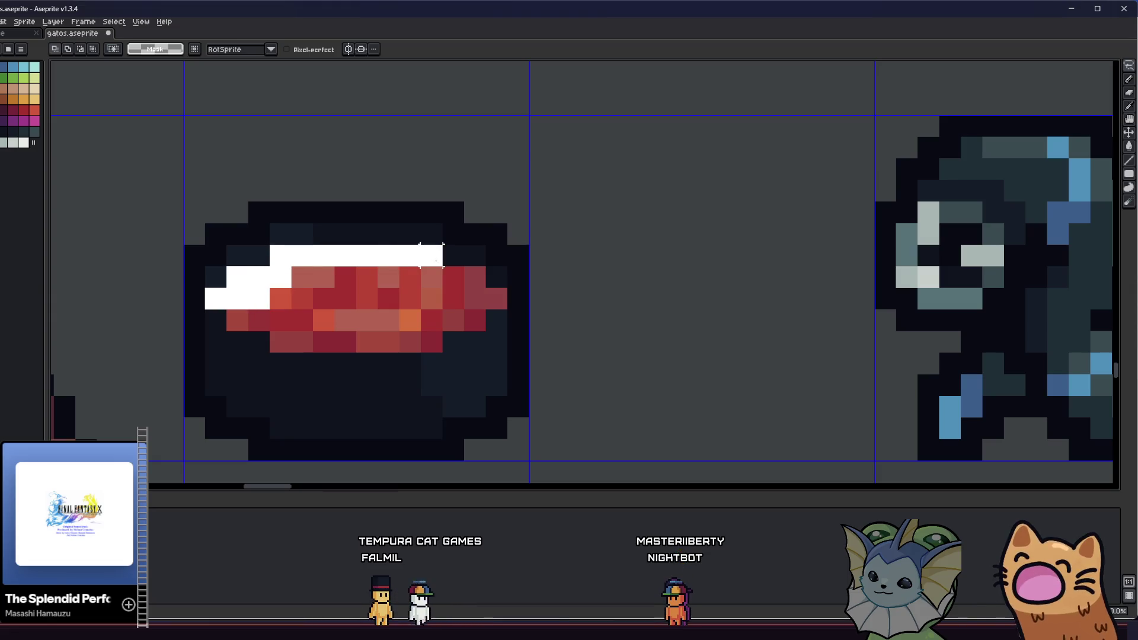
Step: Clear the old mottled red filling out of the bowl, undoing an accidental shift
mouse_move(487, 292)
left_mouse_down()
mouse_move(464, 308)
mouse_move(278, 317)
left_mouse_up()
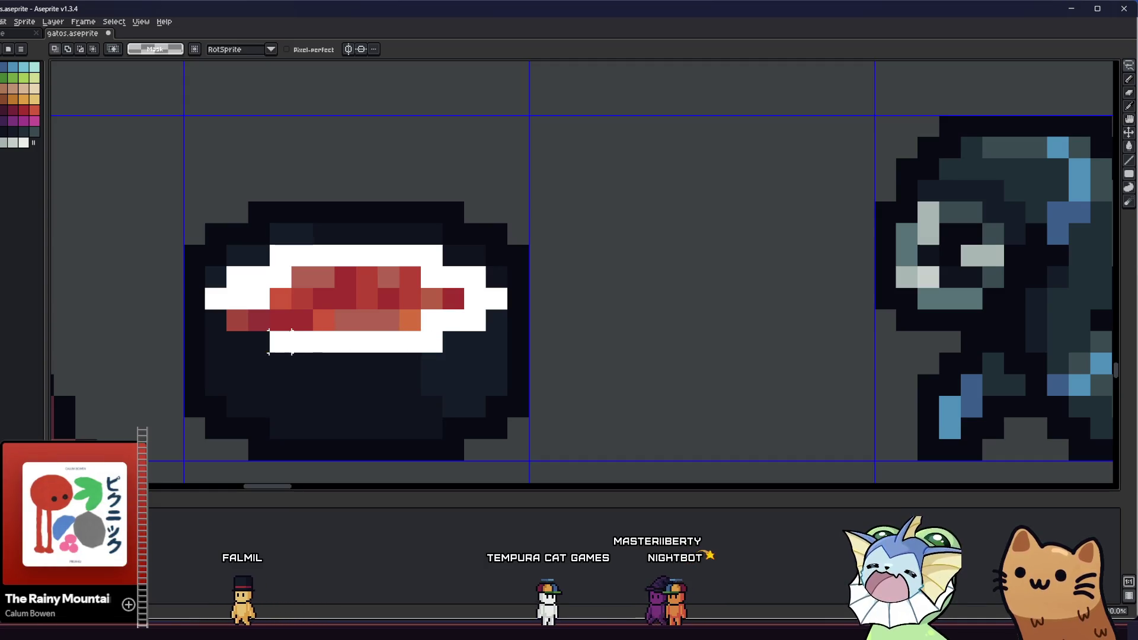
key("ctrl+z")
key("Delete")
left_click_drag(292, 302, 309, 302)
Step: Bucket-fill only the empty bowl interior with maroon using Contiguous mode
key("b")
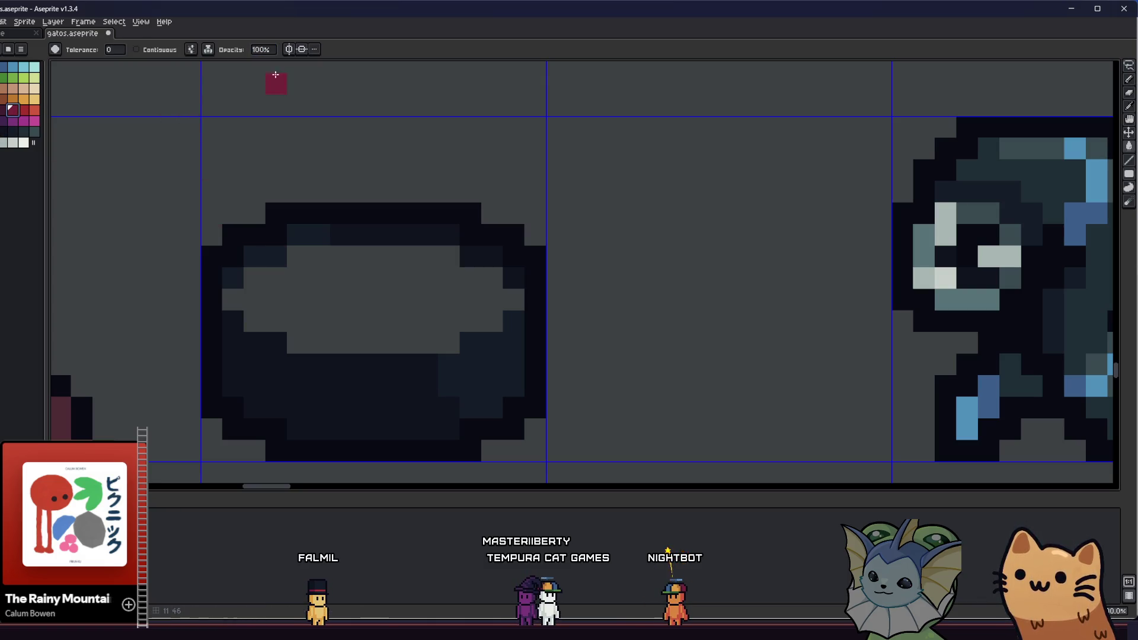
left_click(364, 302)
key("ctrl+z")
left_click(136, 49)
left_click(367, 307)
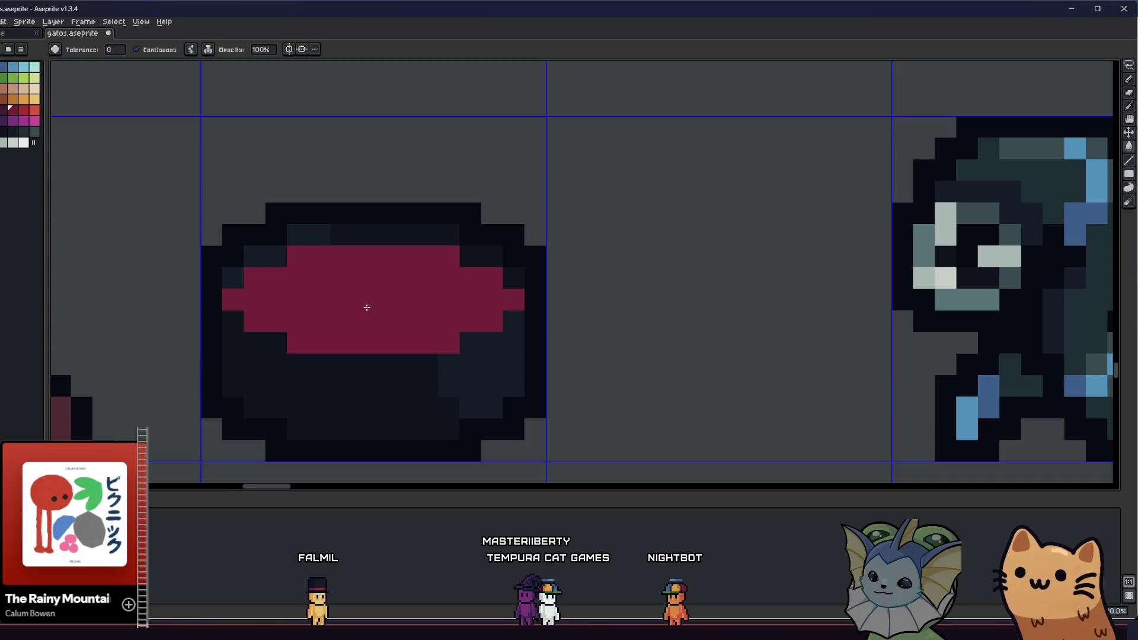
scroll(367, 307, "down", 2)
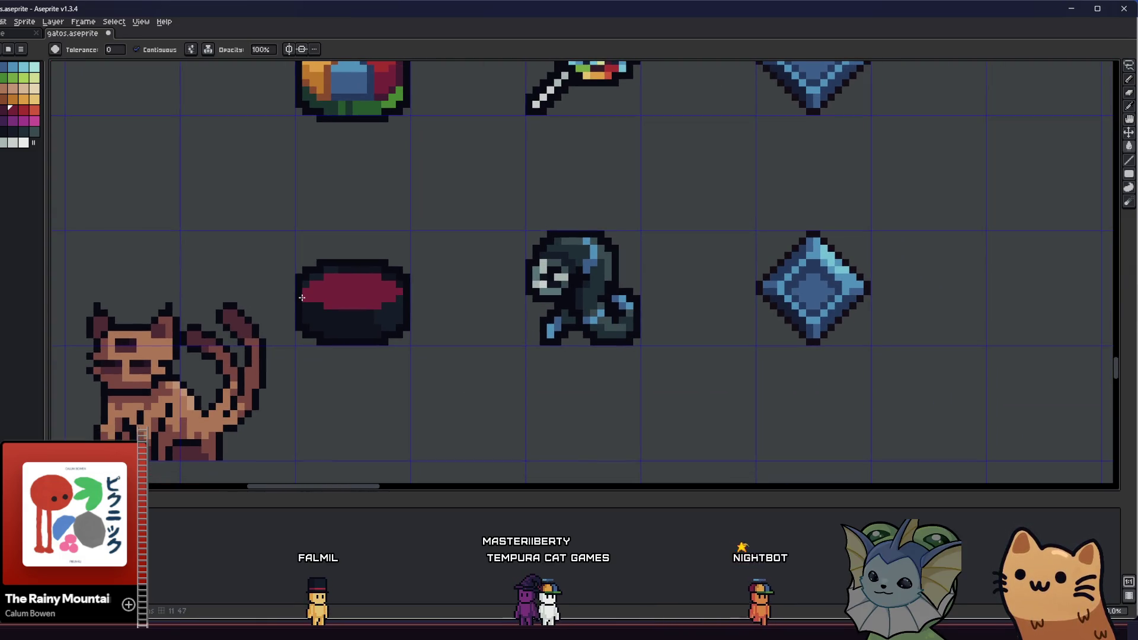
scroll(302, 294, "up", 2)
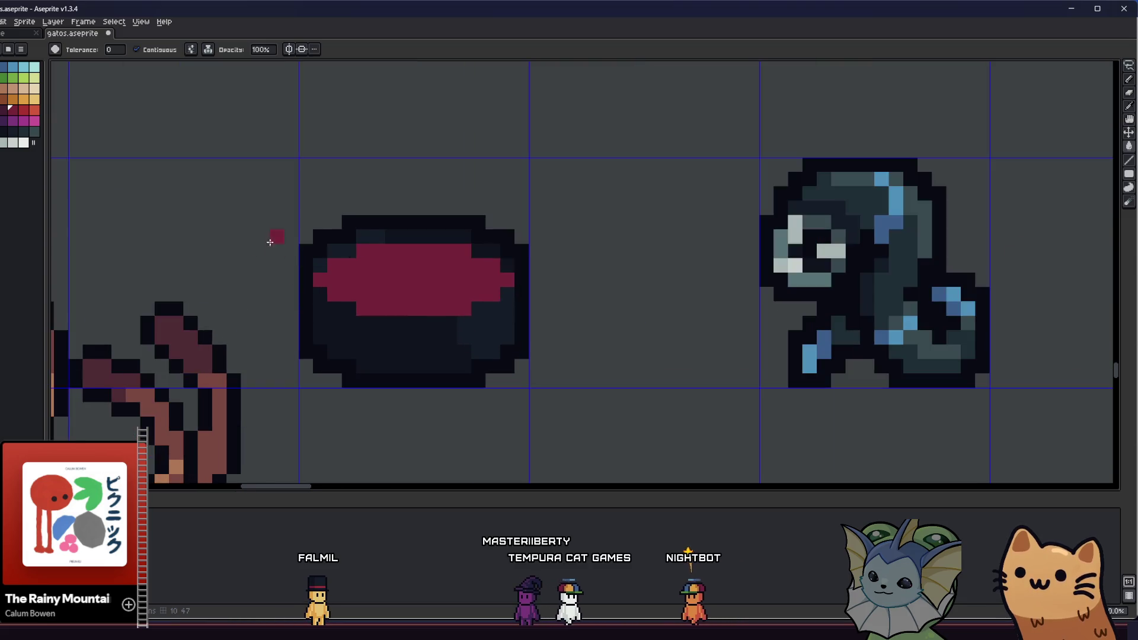
scroll(354, 268, "up", 3)
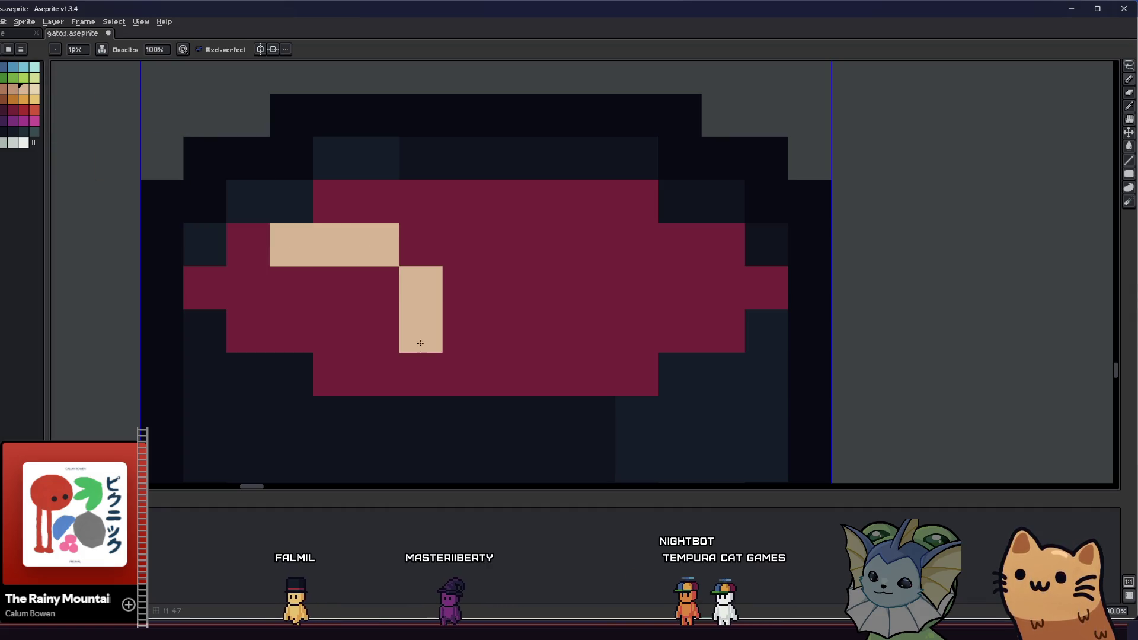
Step: Paint a vertical cream lattice strip and add darker tan shading beside the lower strip
left_click(420, 374)
left_click_drag(507, 201, 506, 297)
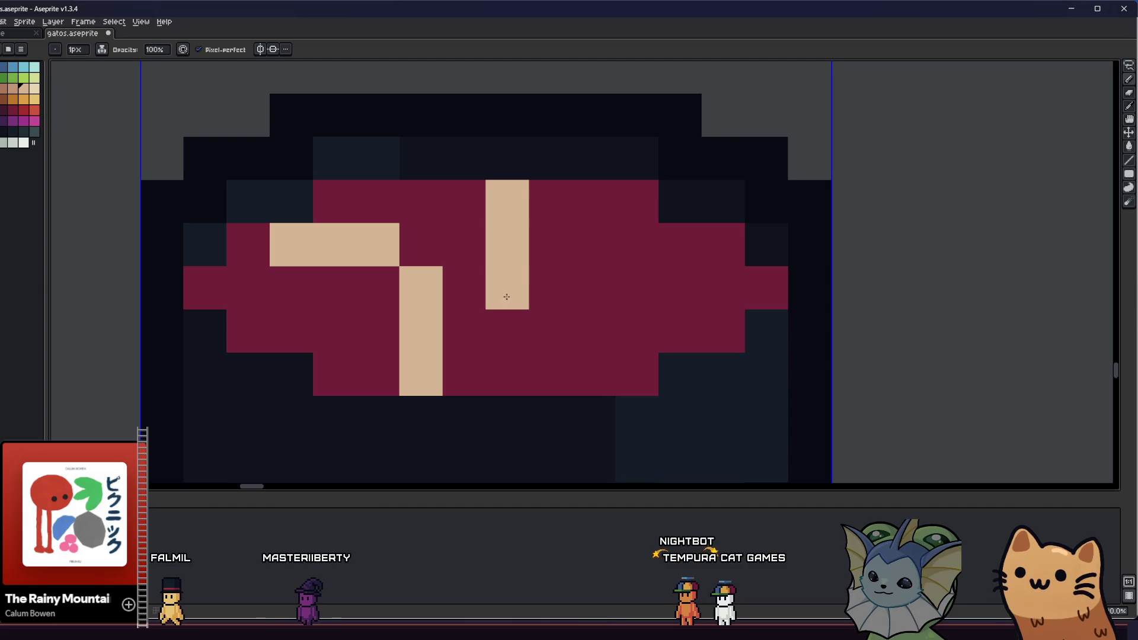
left_click(13, 89)
left_click(271, 225)
left_click(465, 331)
scroll(465, 330, "right", 1)
left_click(340, 326)
left_click(296, 326)
left_click(298, 364)
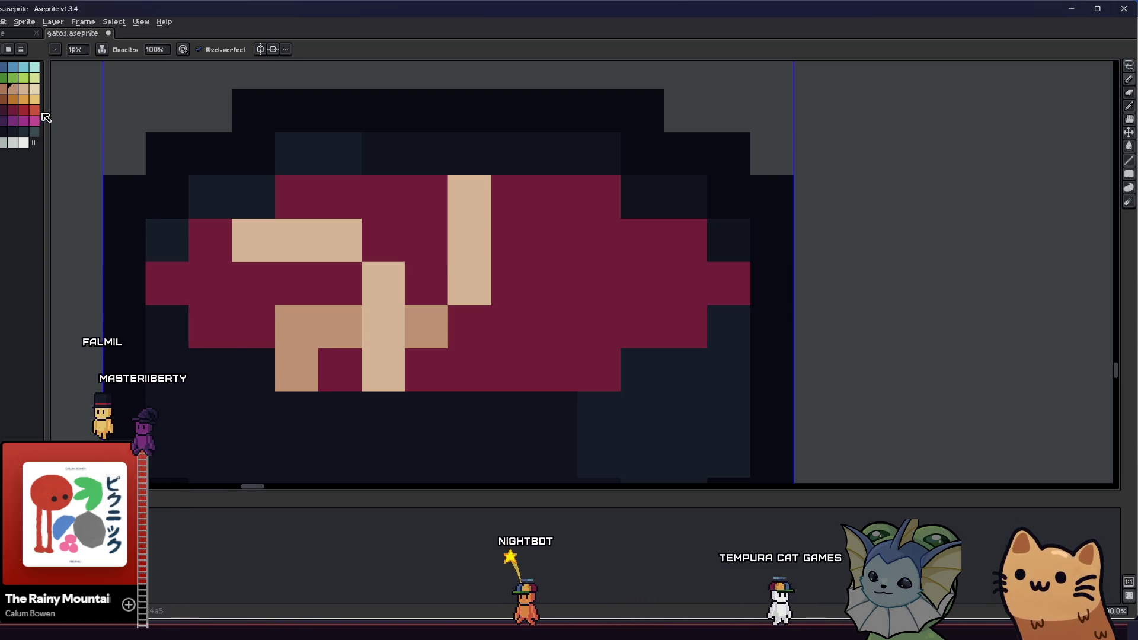
Step: Extend the tan shading along the lower strip and cover a stray tan pixel with maroon
left_click(208, 240)
left_click_drag(249, 285, 340, 285)
scroll(208, 314, "down", 3)
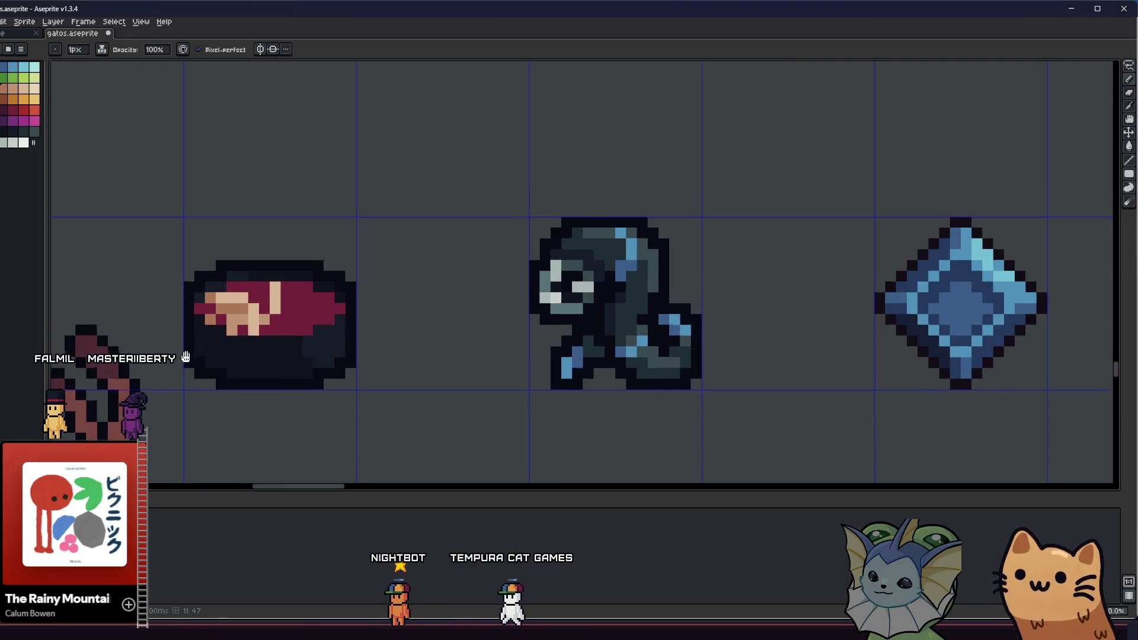
key("i")
scroll(231, 360, "up", 3)
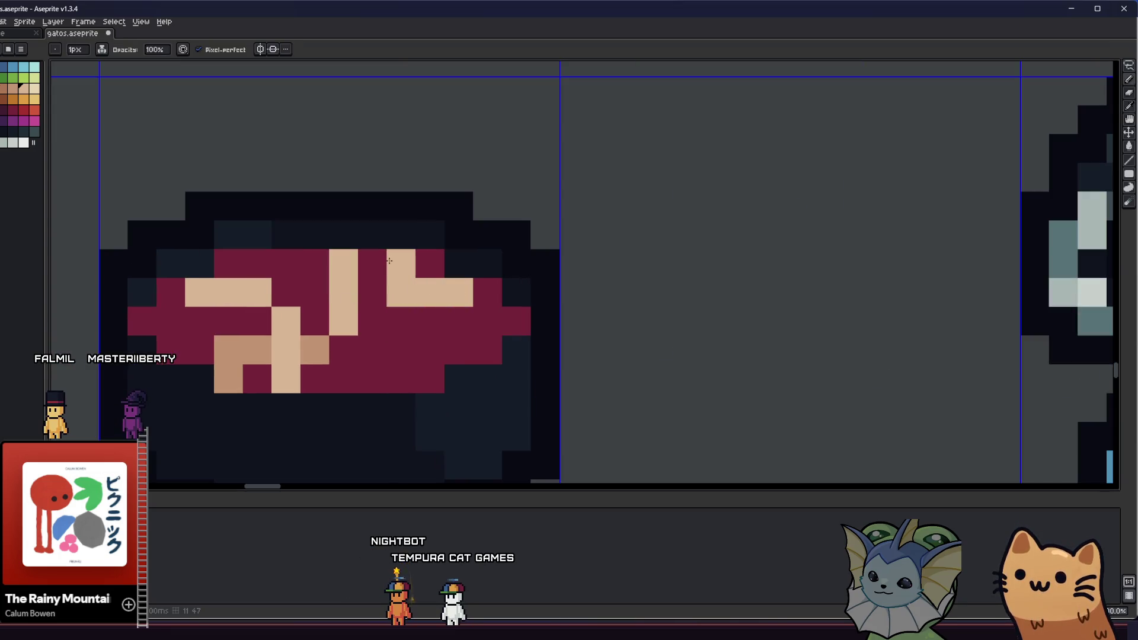
left_click(399, 314, "alt")
left_click(396, 290)
Step: Add two darker-tan shading pixels and a light-tan pixel on the lower strip
left_click(457, 287, "alt")
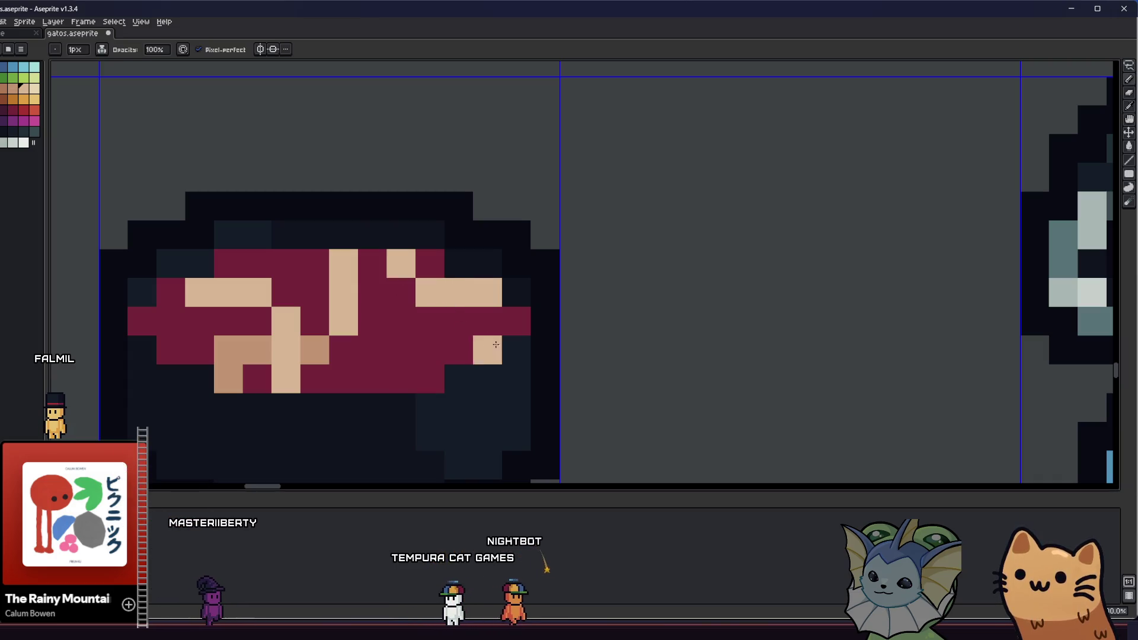
key("alt")
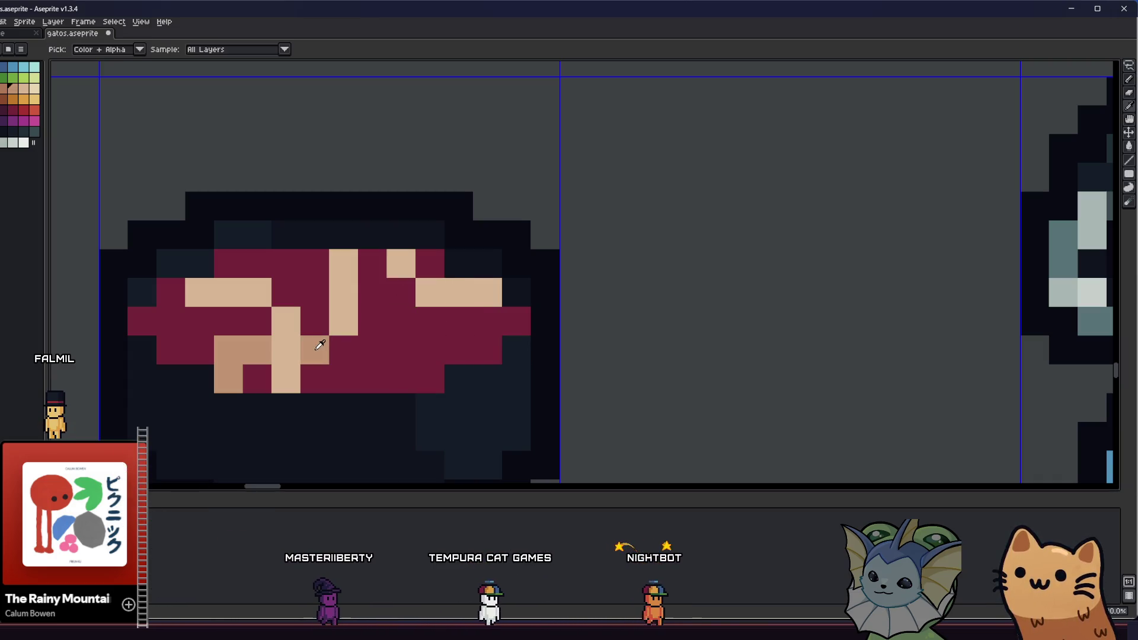
left_click(320, 345, "alt")
left_click_drag(454, 320, 451, 336)
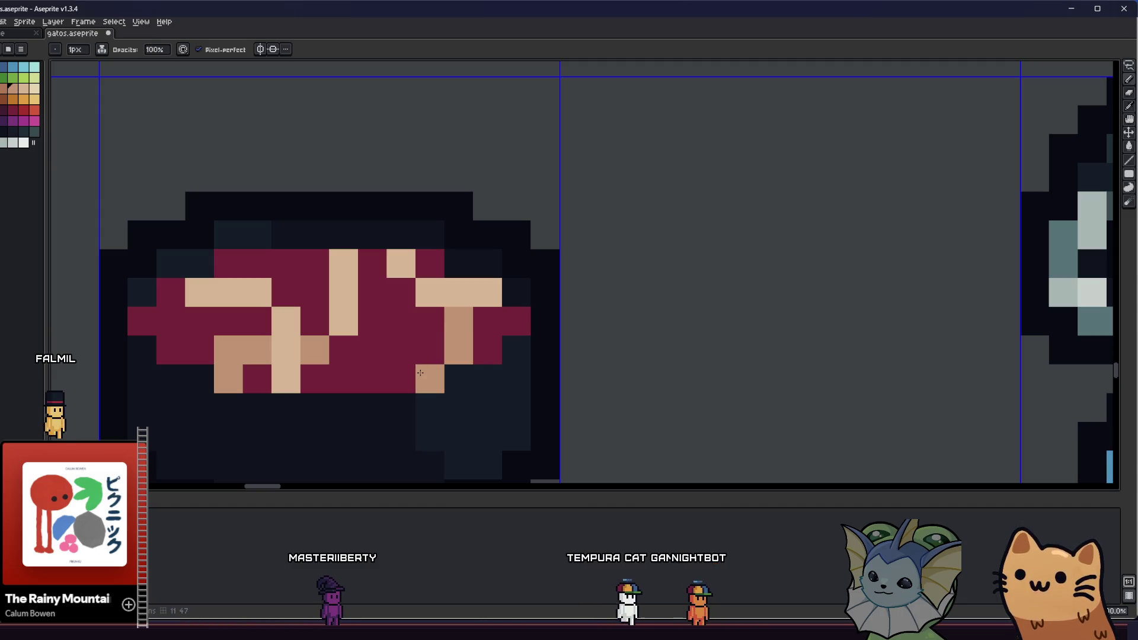
left_click(431, 297, "alt")
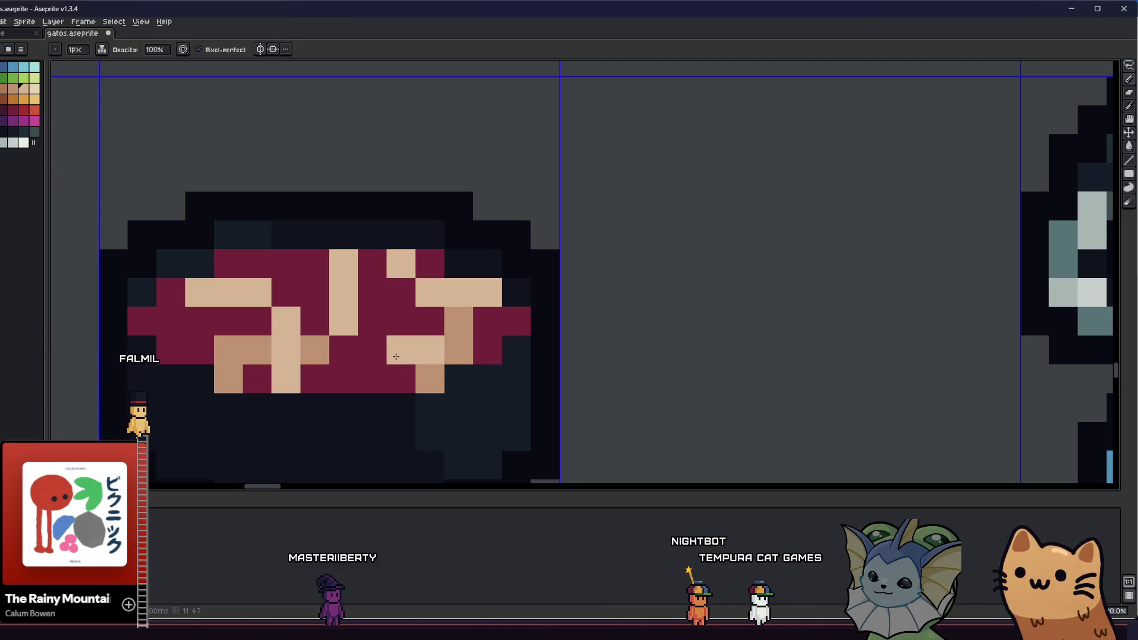
left_click(372, 378)
Step: Paint darker-tan pixels where the lattice strips cross, fixing a misplaced one
key("alt")
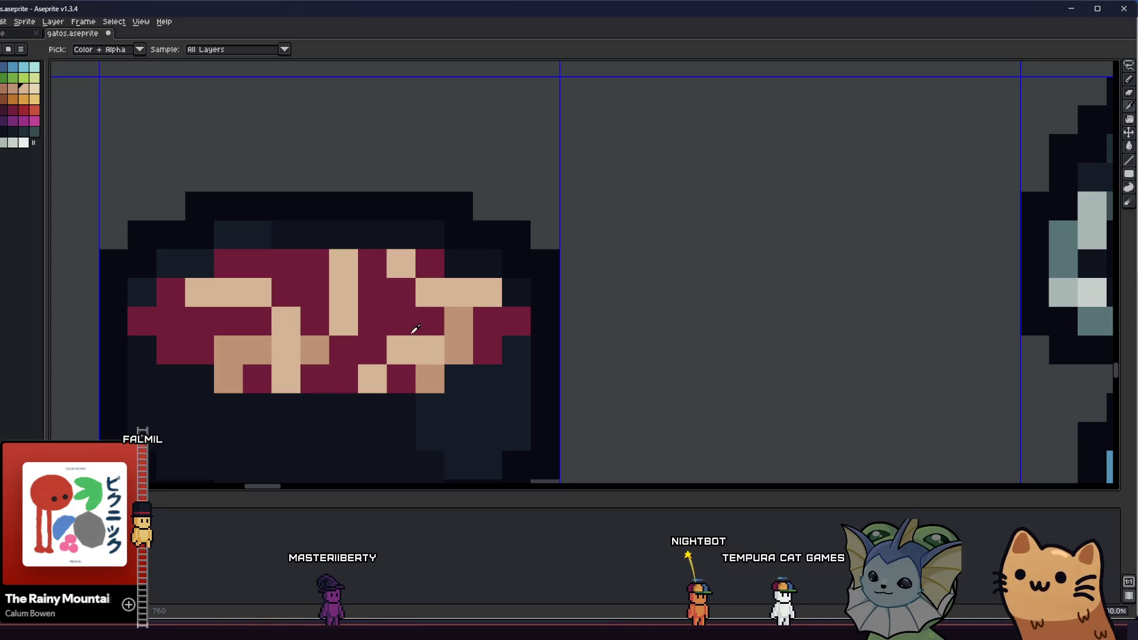
left_click(315, 350, "alt")
left_click(372, 292)
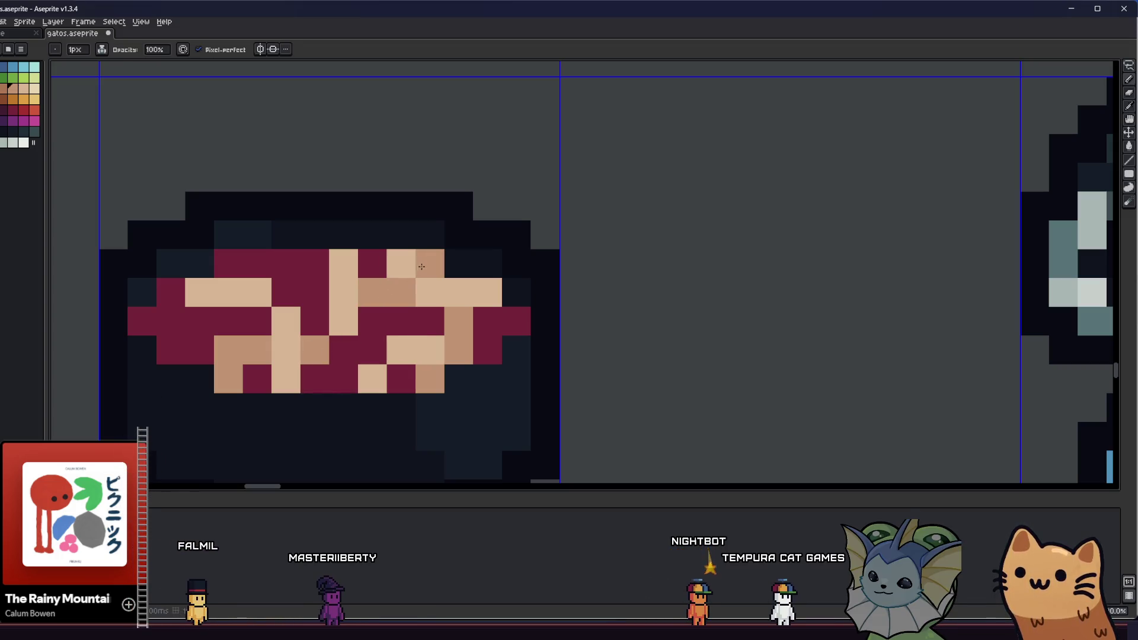
key("ctrl+z")
key("ctrl+z")
left_click(363, 322)
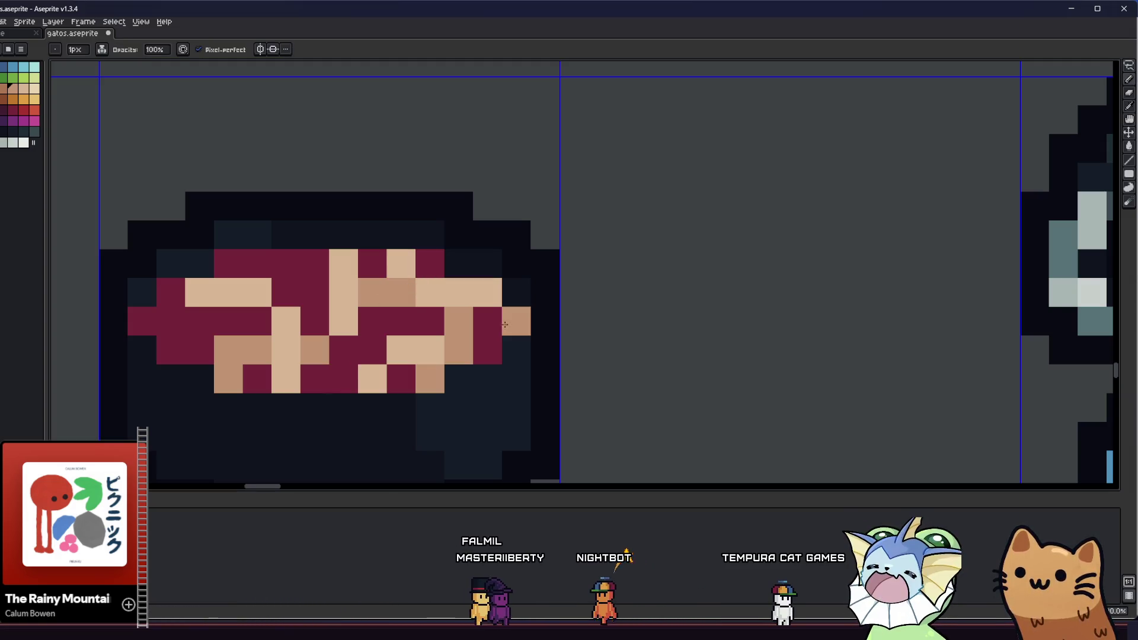
scroll(446, 346, "down", 5)
scroll(446, 346, "up", 5)
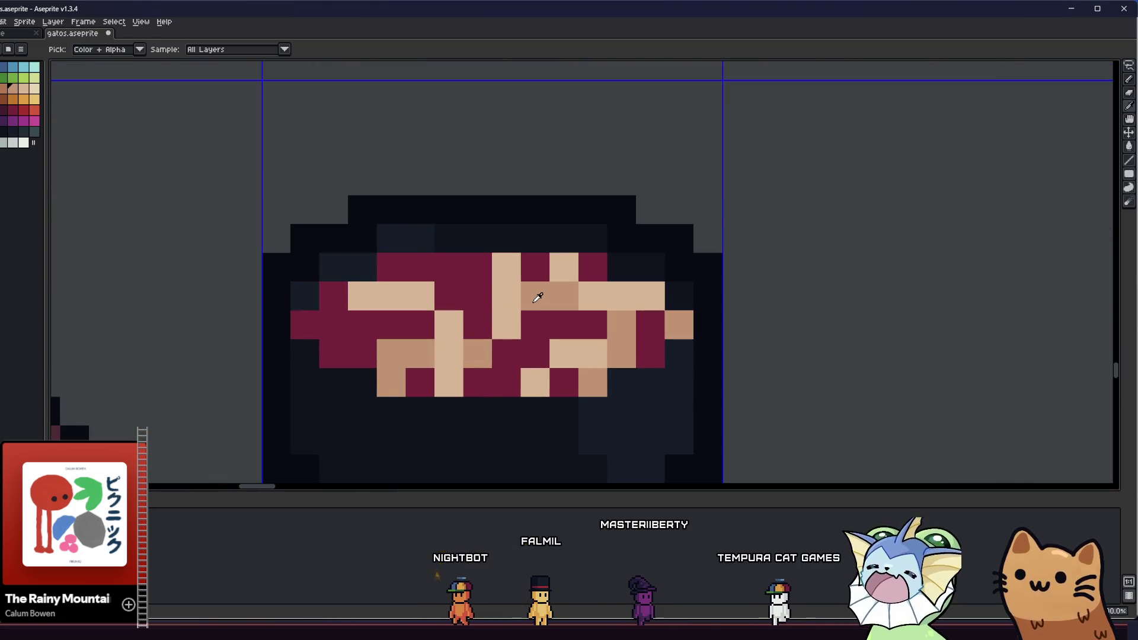
scroll(272, 380, "down", 7)
scroll(272, 380, "up", 7)
key("i")
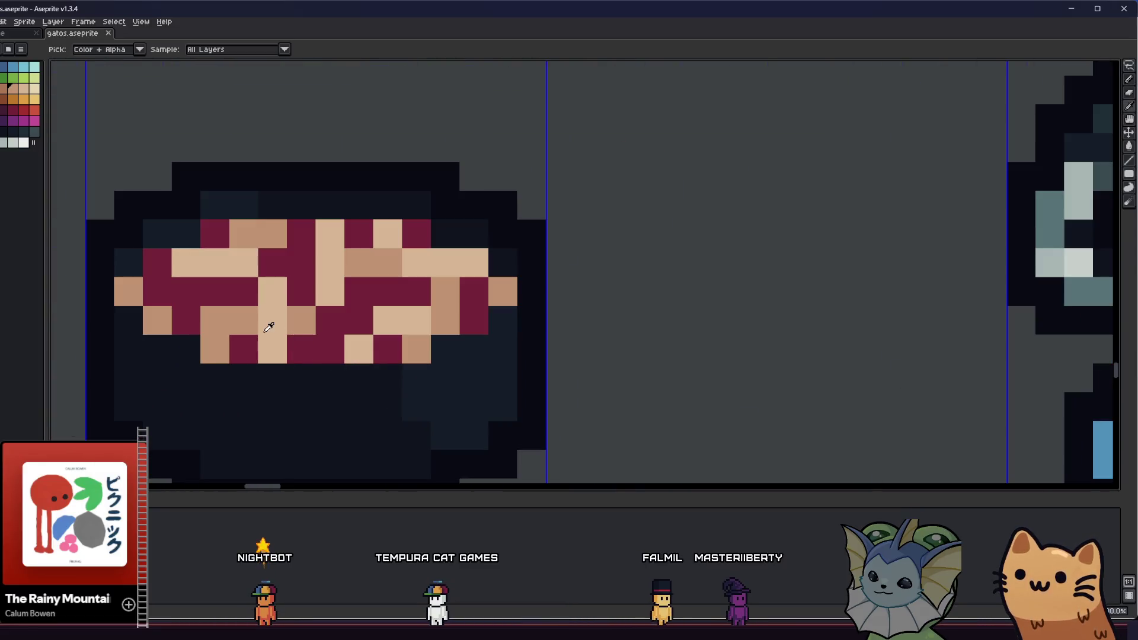
scroll(264, 304, "down", 1)
scroll(229, 285, "up", 1)
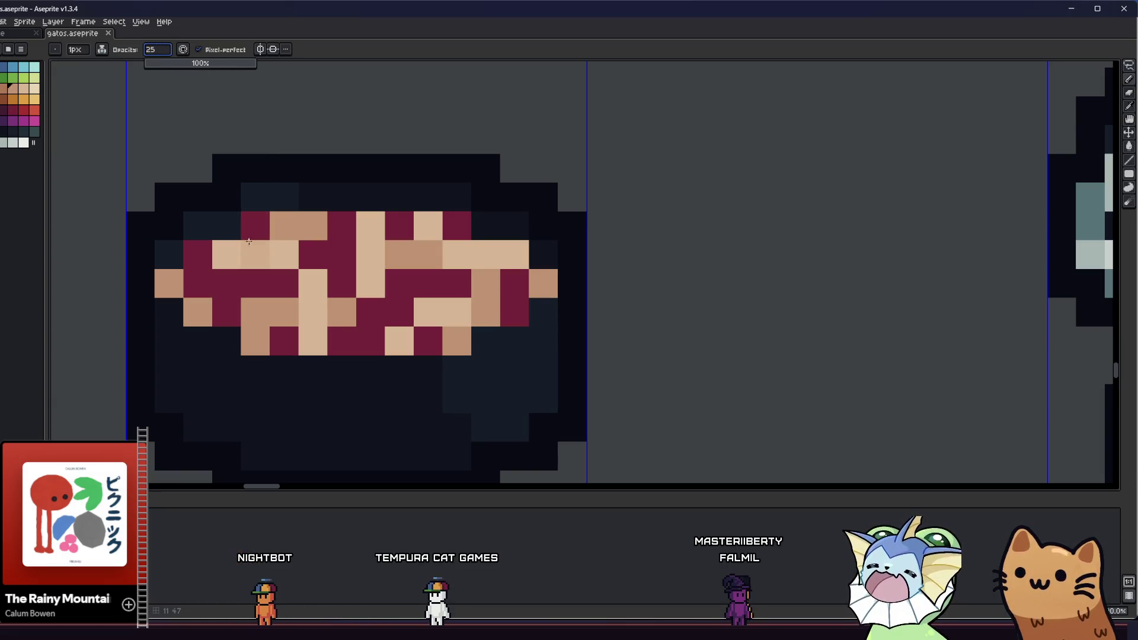
left_click(261, 320, "alt")
left_click(228, 315)
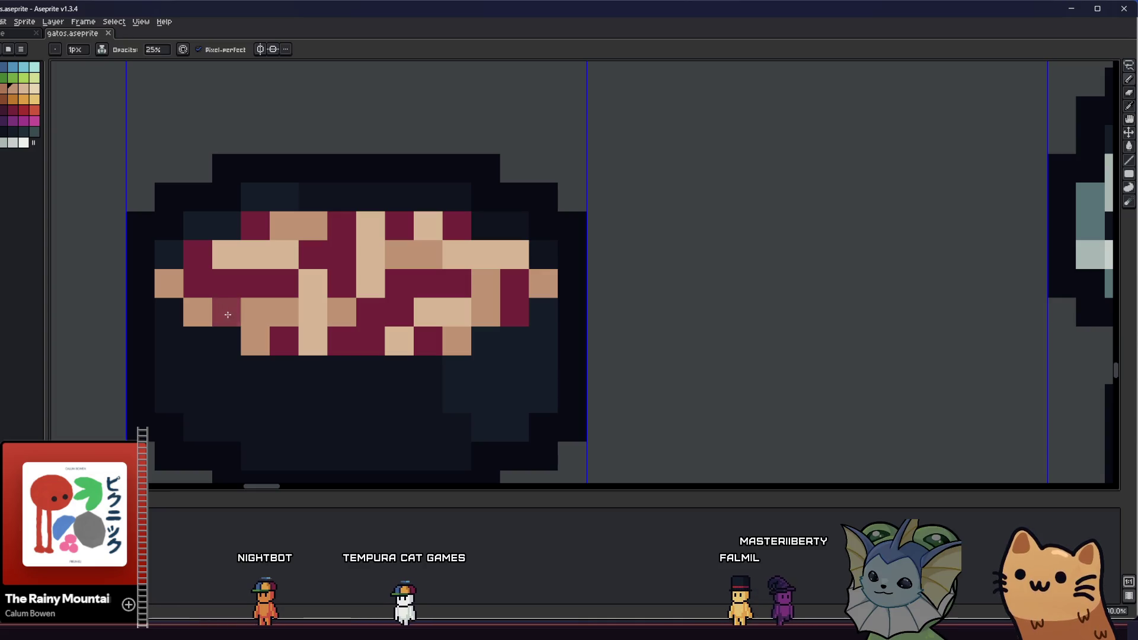
left_click_drag(194, 277, 192, 264)
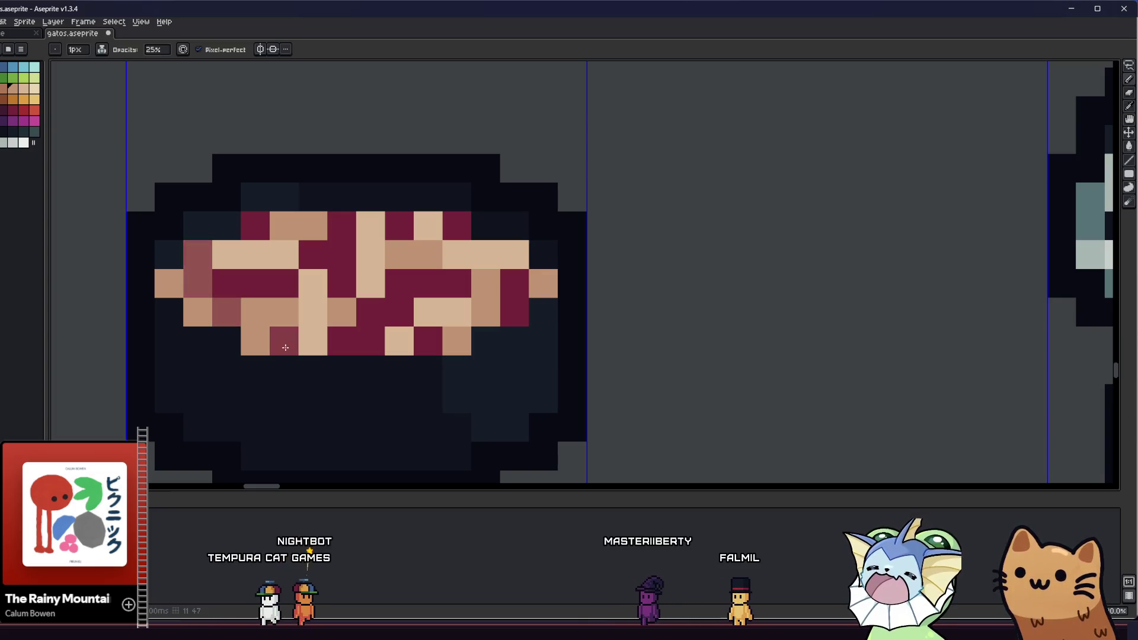
mouse_move(341, 340)
left_mouse_down()
mouse_move(363, 310)
mouse_move(429, 277)
mouse_move(457, 225)
left_mouse_up()
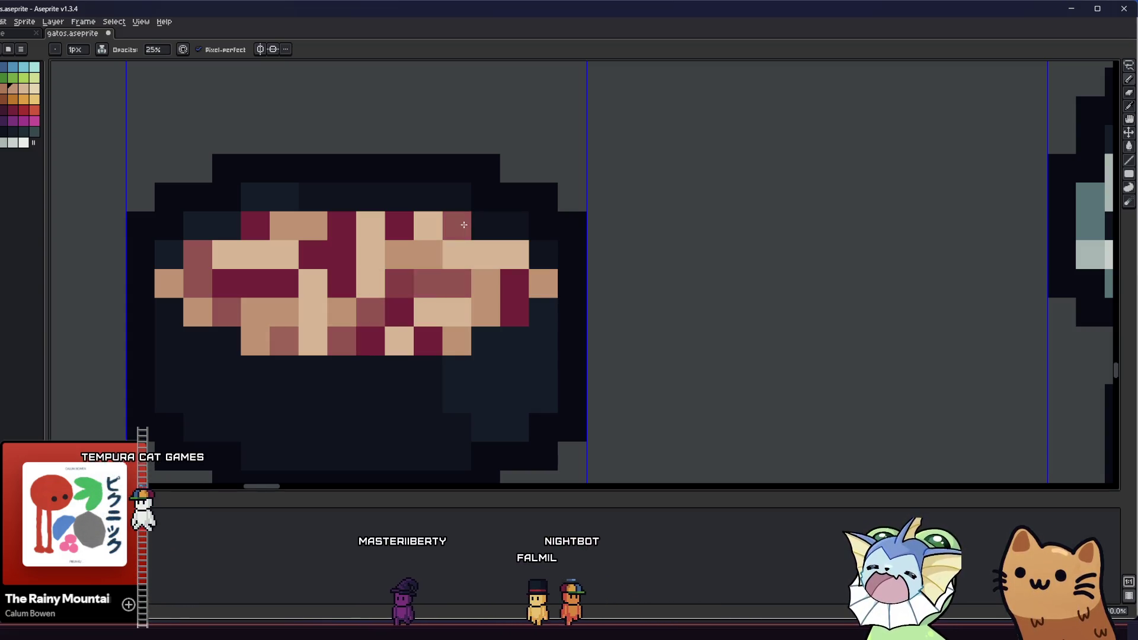
left_click(514, 283)
left_click(341, 253)
left_click(336, 284)
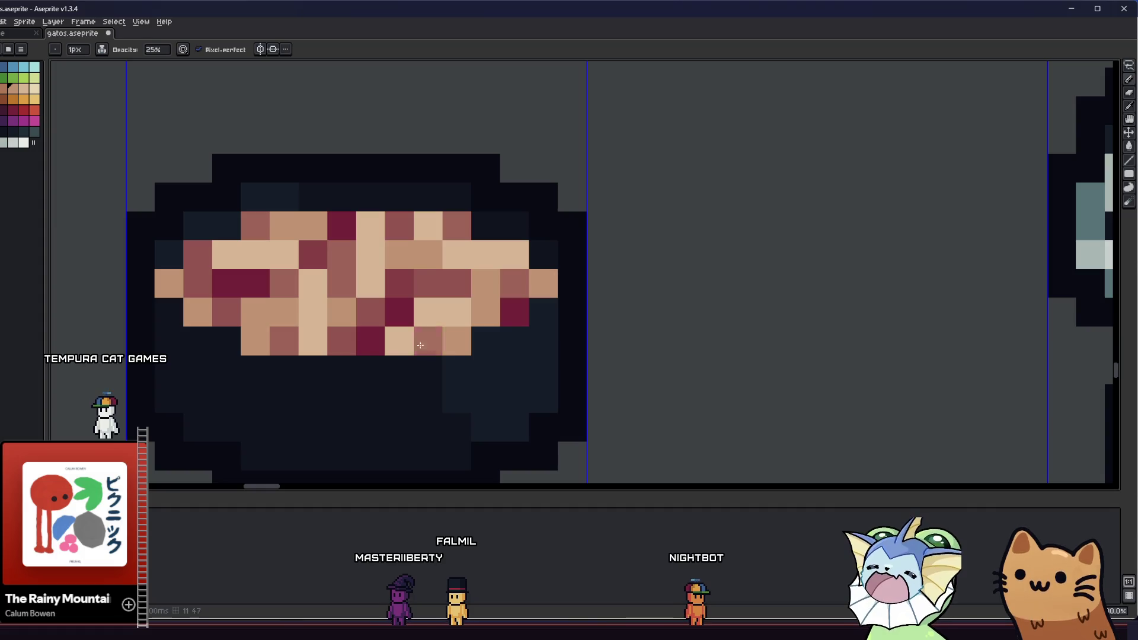
scroll(421, 345, "down", 10)
scroll(330, 386, "up", 4)
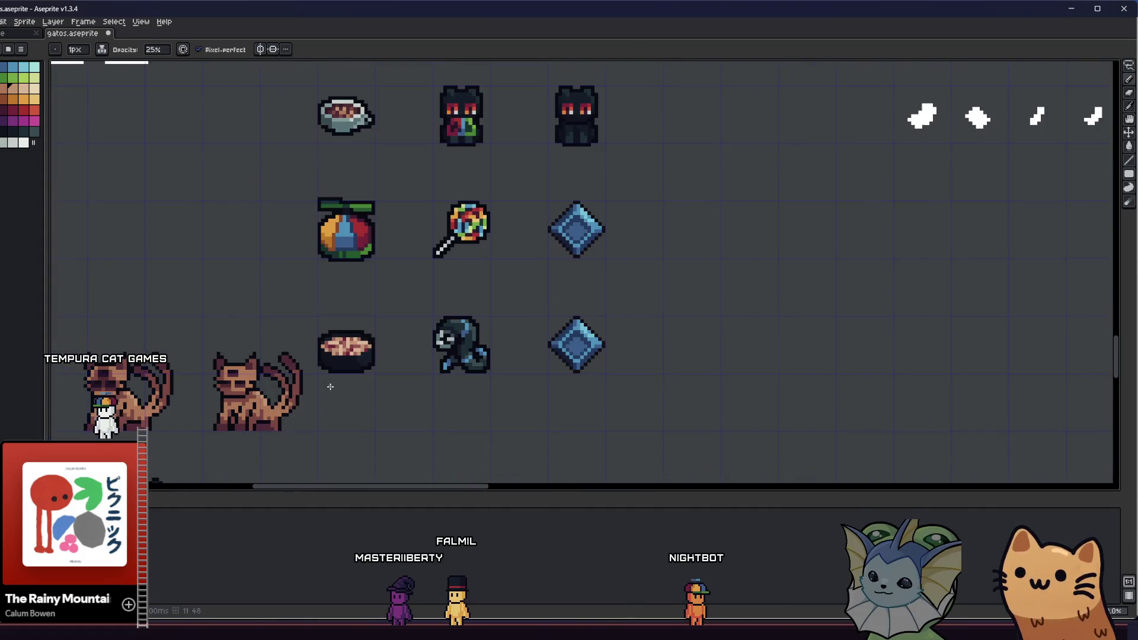
scroll(327, 348, "up", 4)
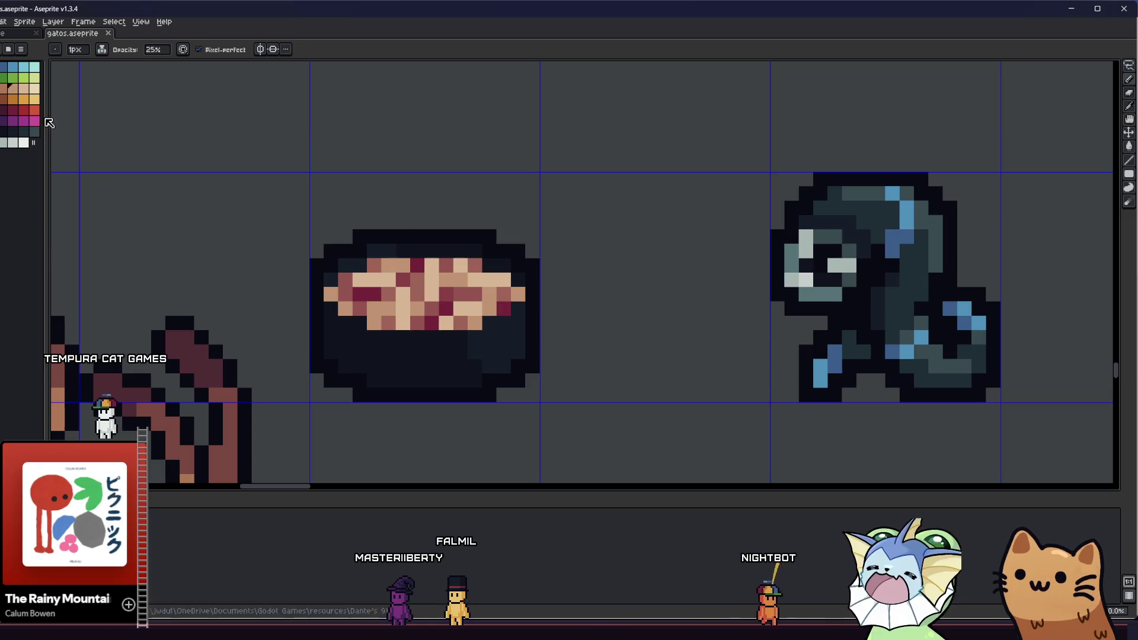
scroll(426, 325, "up", 2)
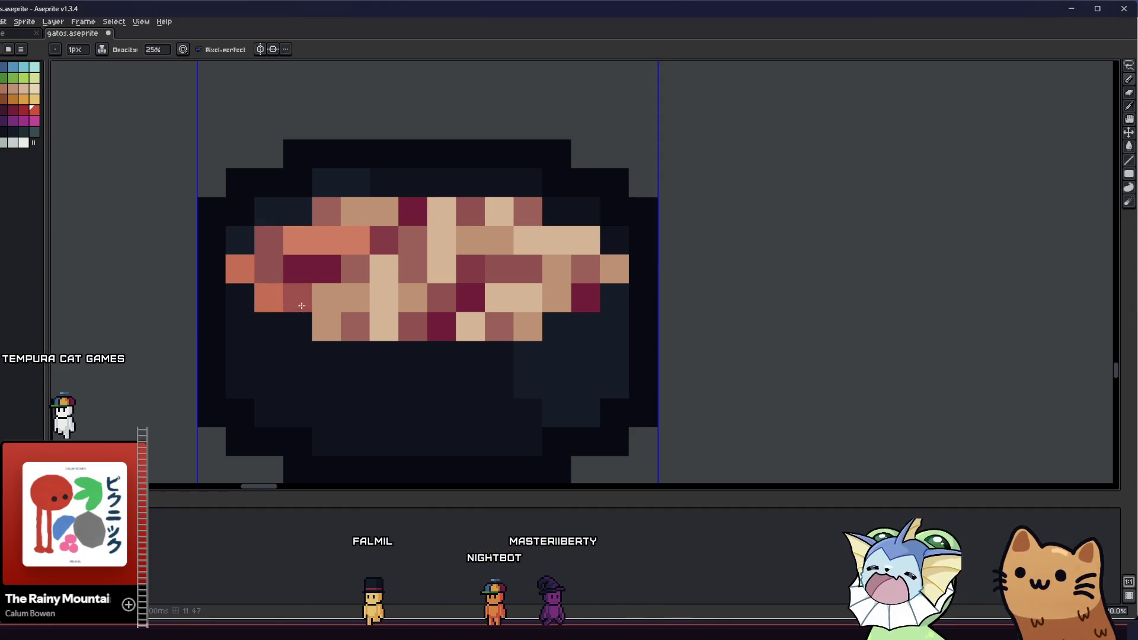
scroll(336, 319, "down", 3)
key("m")
scroll(337, 339, "up", 2)
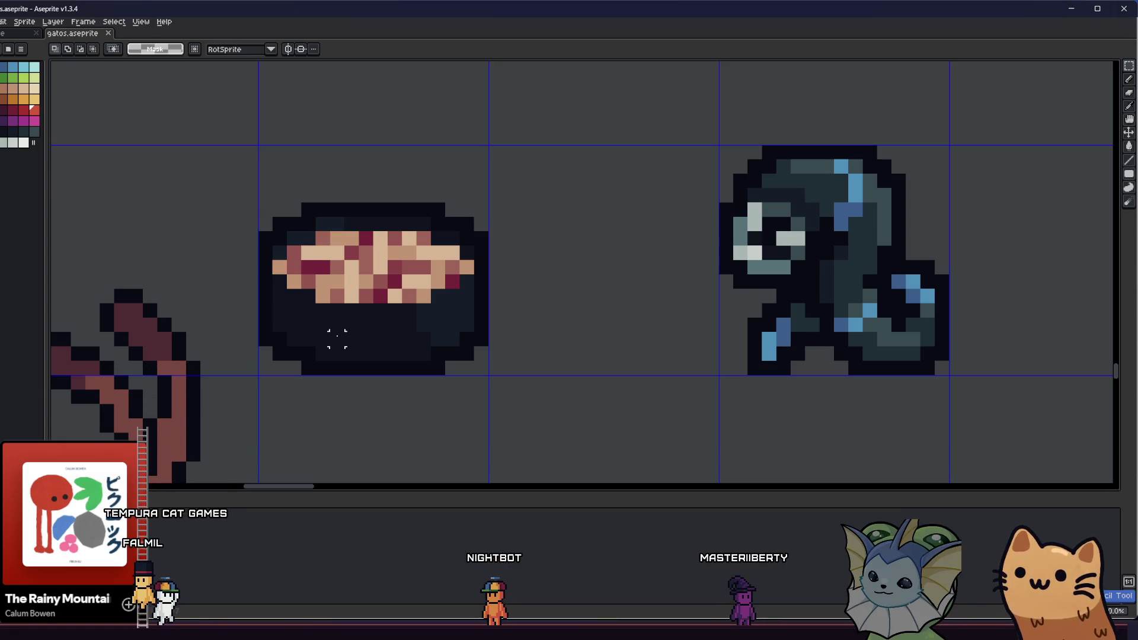
Step: Select the bowl and bucket-recolor beige pixels orange-pink and magenta pixels red
left_click_drag(277, 192, 516, 419)
scroll(374, 303, "up", 1)
key("g")
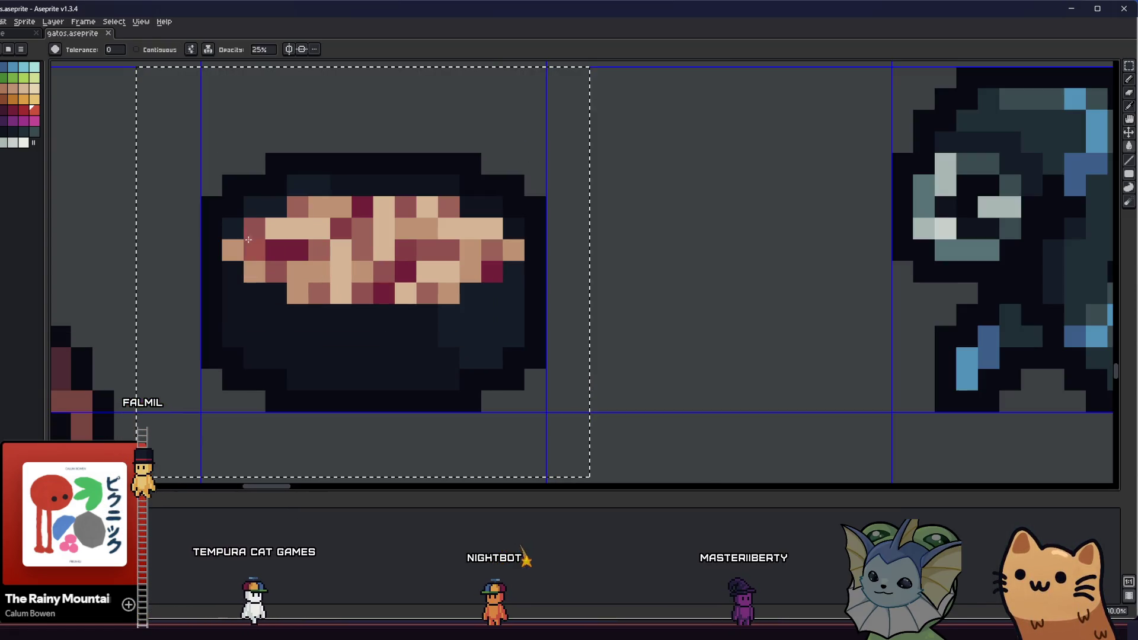
left_click(286, 229)
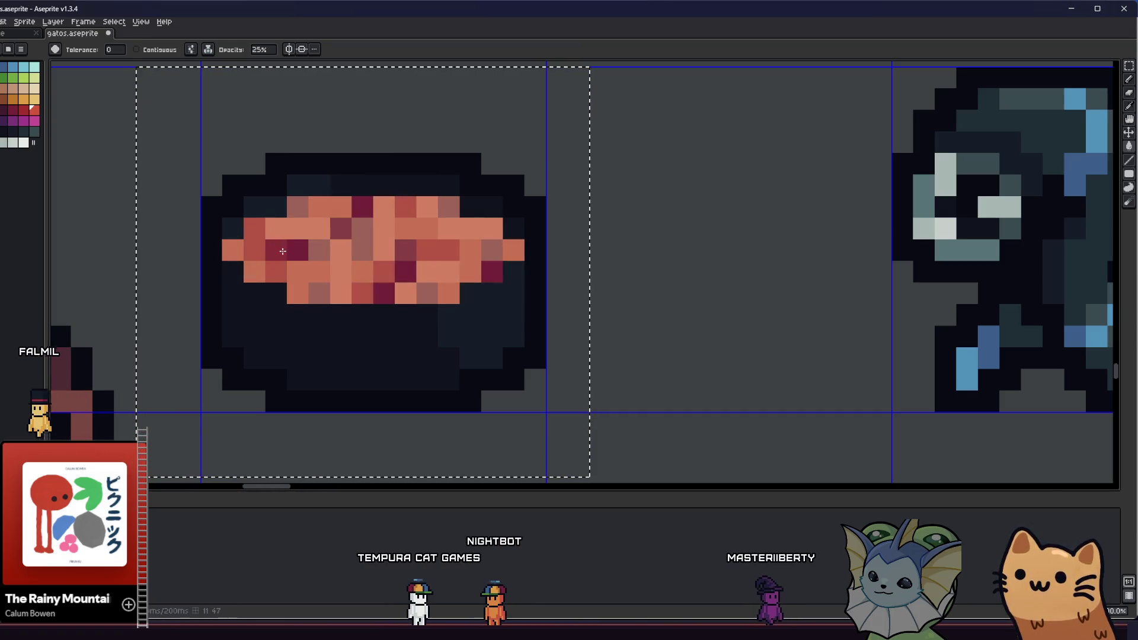
left_click(283, 252)
Step: Recolor the crimson and mauve filling cells red with the Paint Bucket
scroll(318, 252, "down", 4)
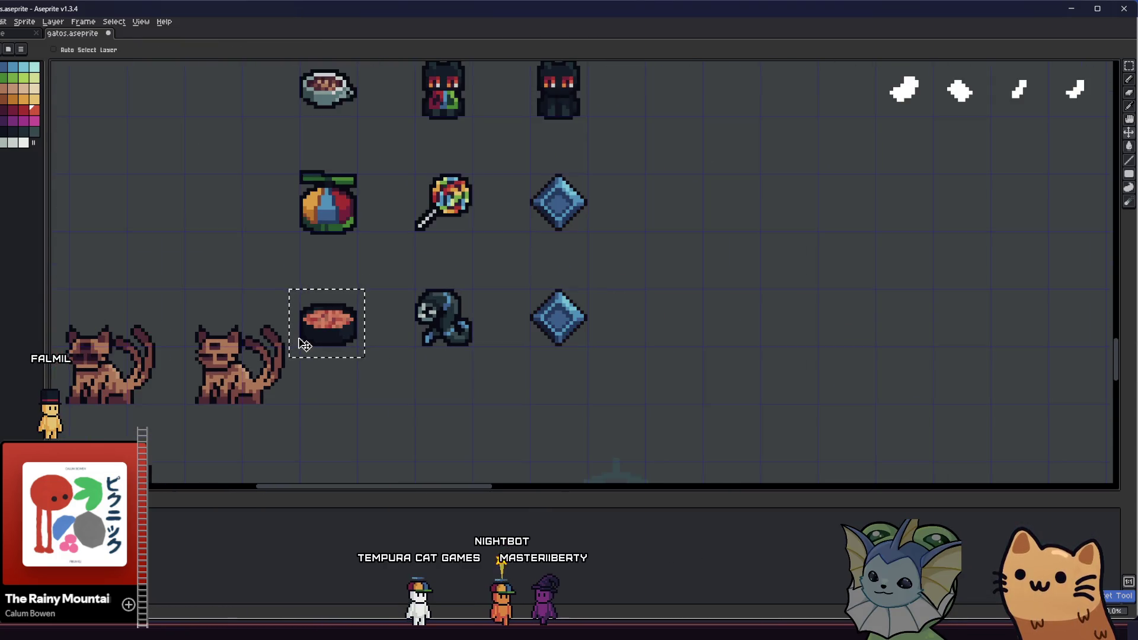
scroll(304, 345, "up", 2)
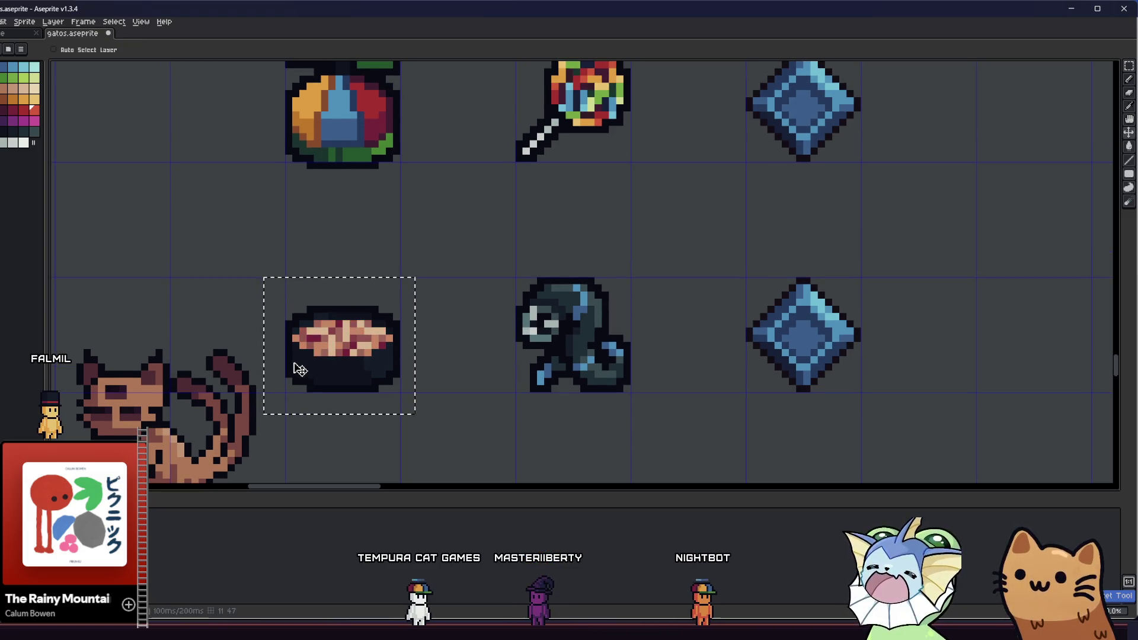
scroll(302, 365, "up", 3)
key("g")
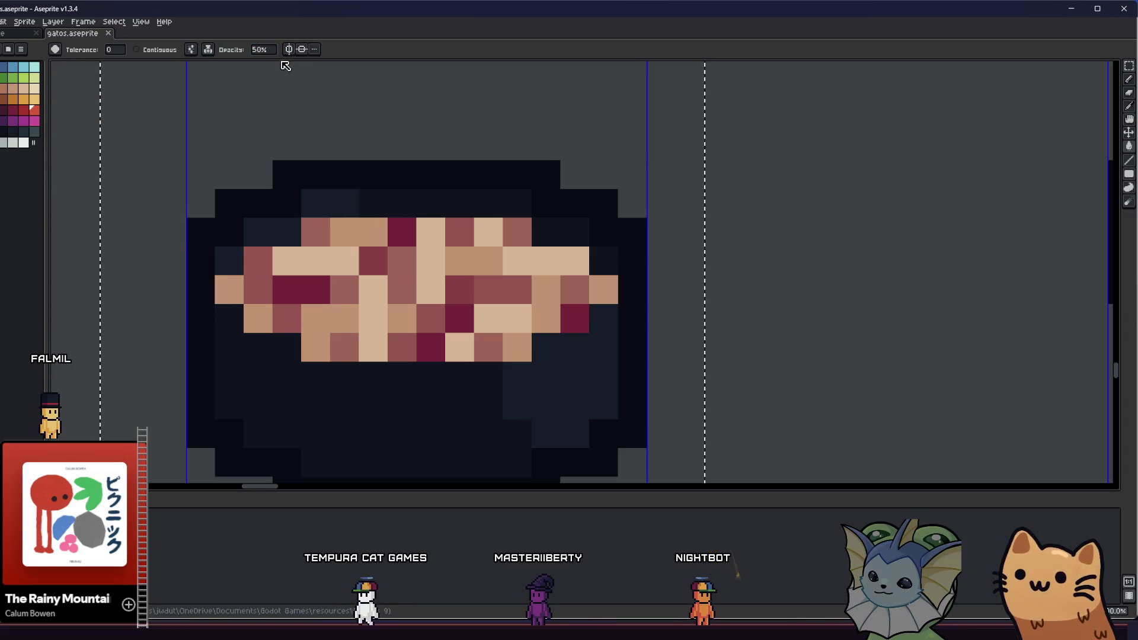
left_click(316, 290)
left_click(302, 289)
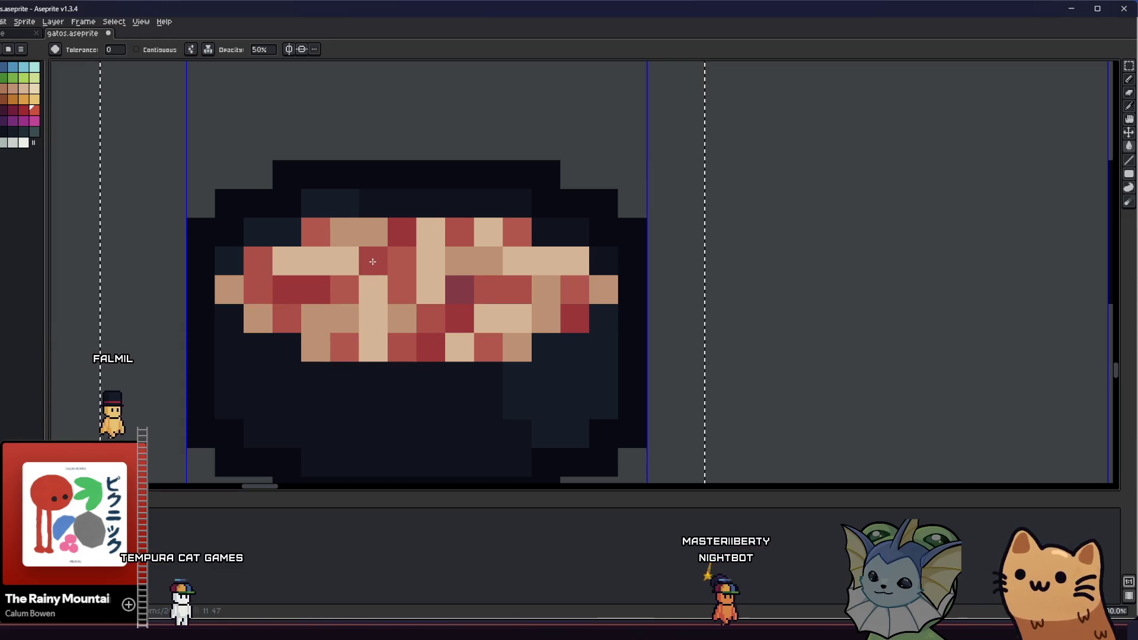
Step: Pick a new palette colour and turn the beige filling pixels salmon
scroll(372, 262, "down", 5)
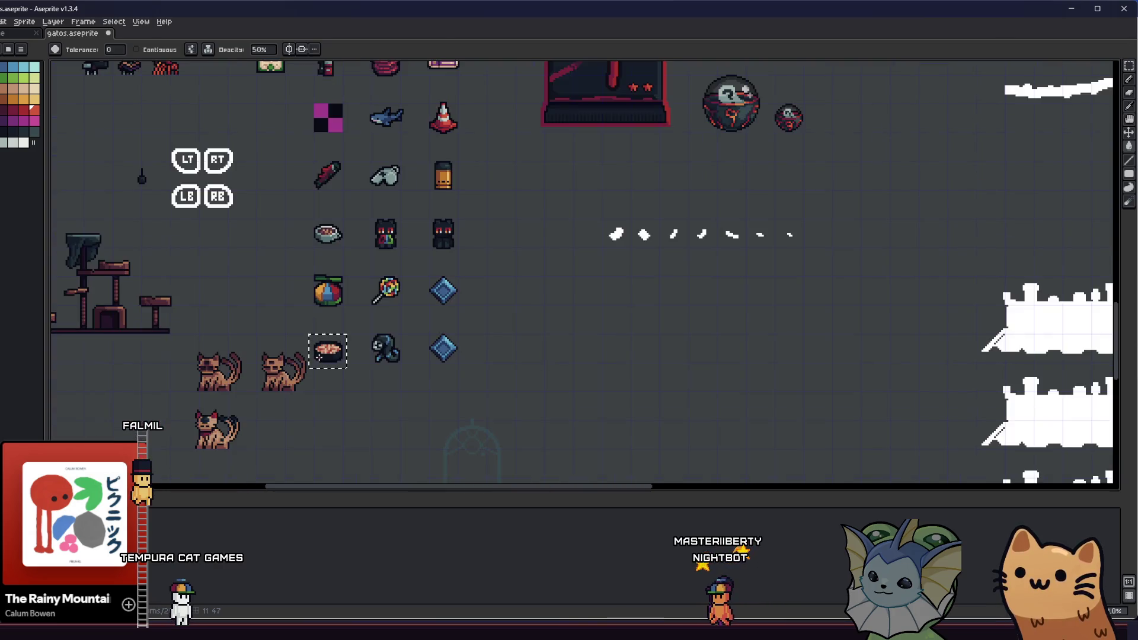
scroll(319, 357, "up", 1)
scroll(303, 363, "up", 2)
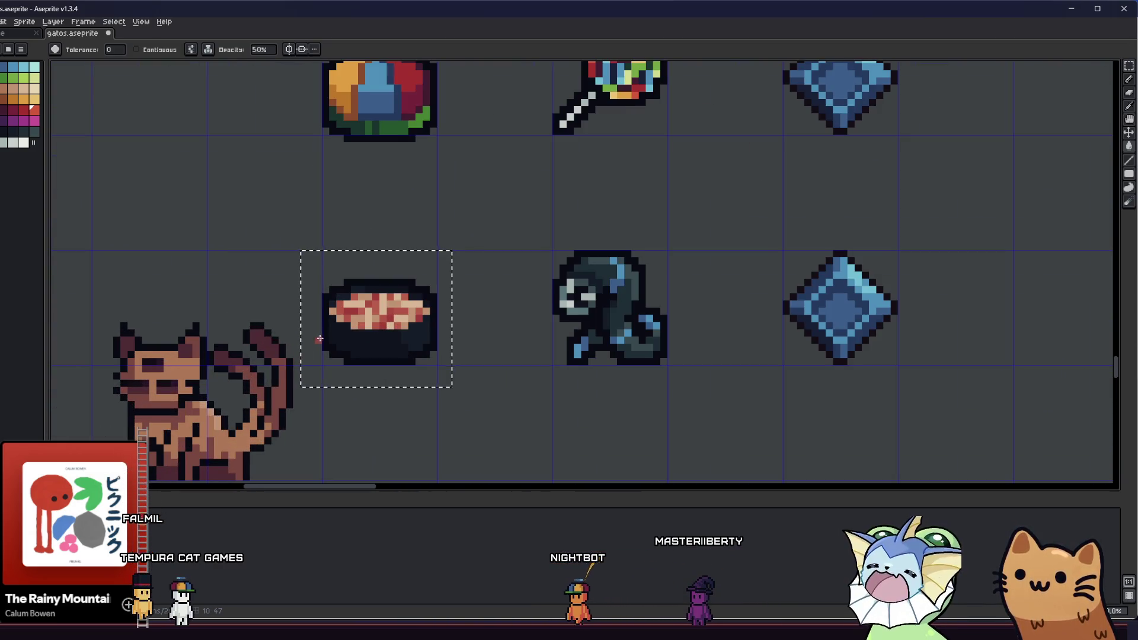
scroll(300, 335, "up", 2)
scroll(328, 292, "up", 3)
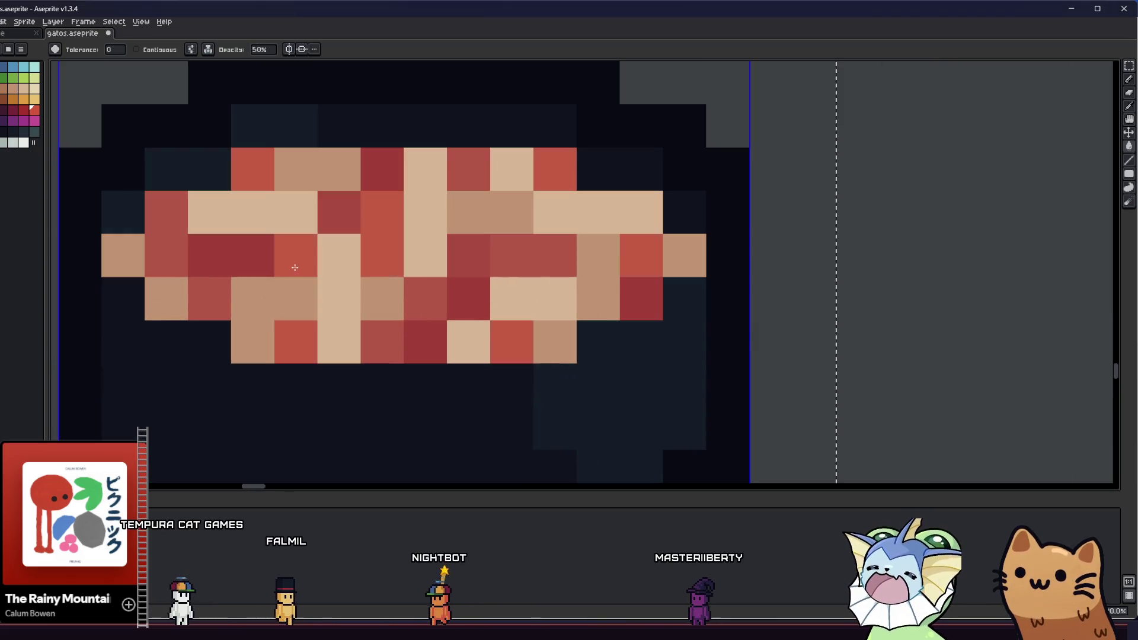
scroll(160, 232, "down", 3)
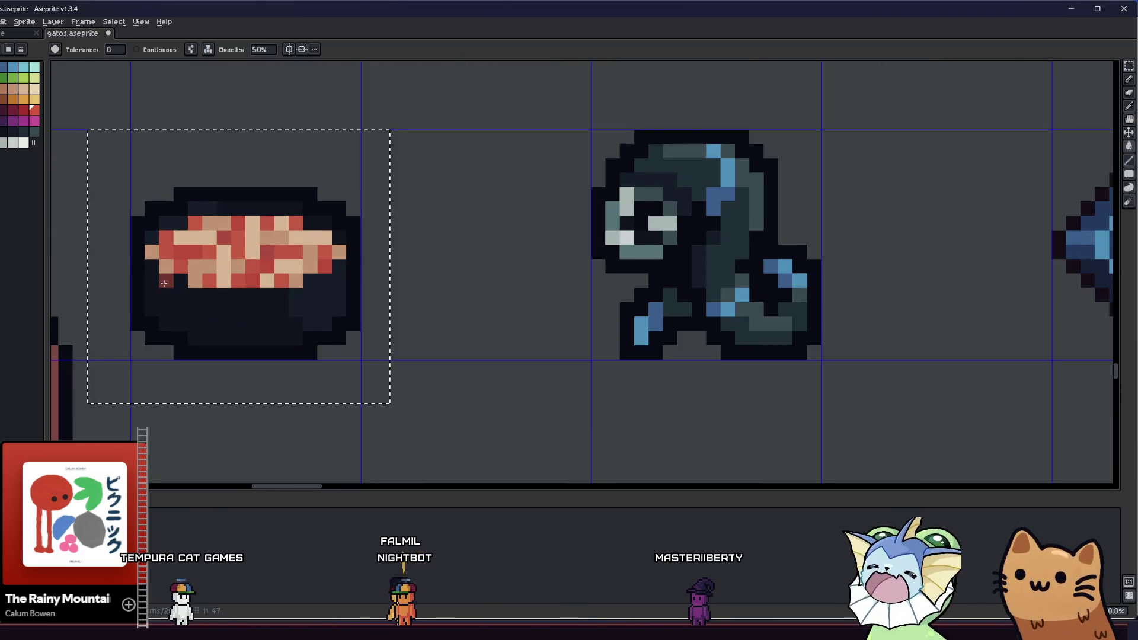
key("v")
key("g")
left_click_drag(177, 327, 200, 343)
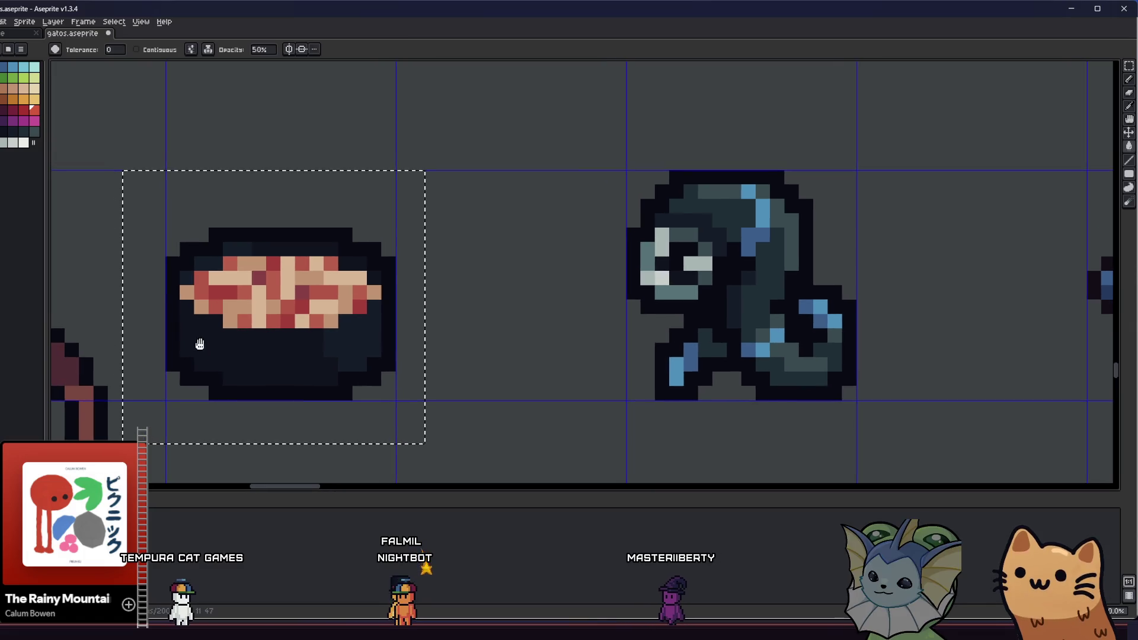
scroll(221, 354, "down", 2)
scroll(190, 257, "up", 2)
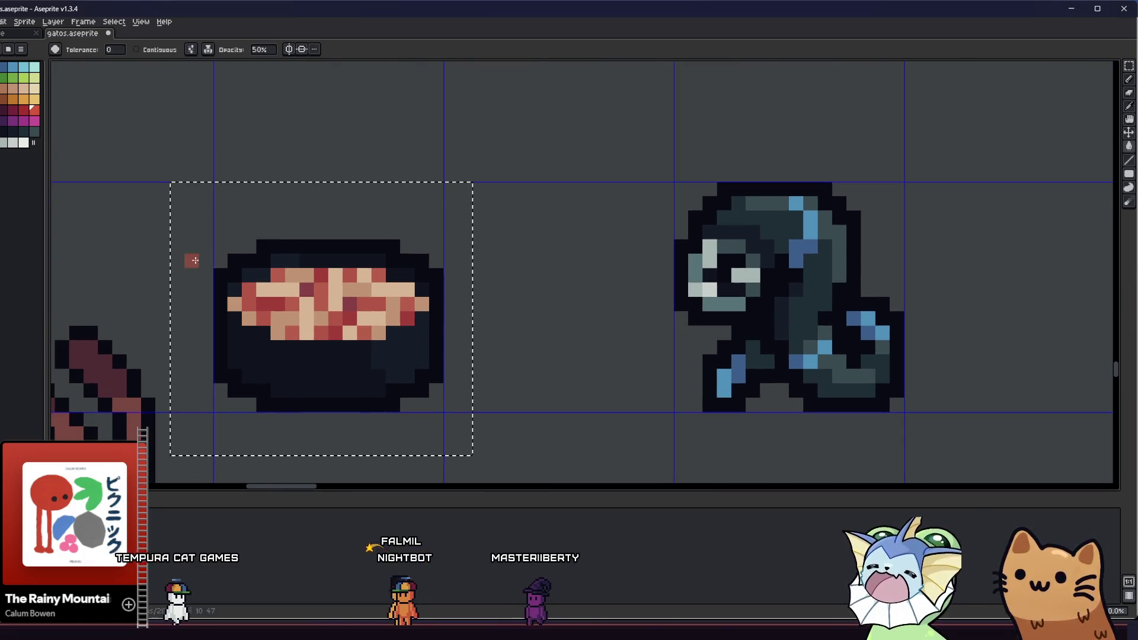
left_click(27, 111)
scroll(320, 305, "up", 1)
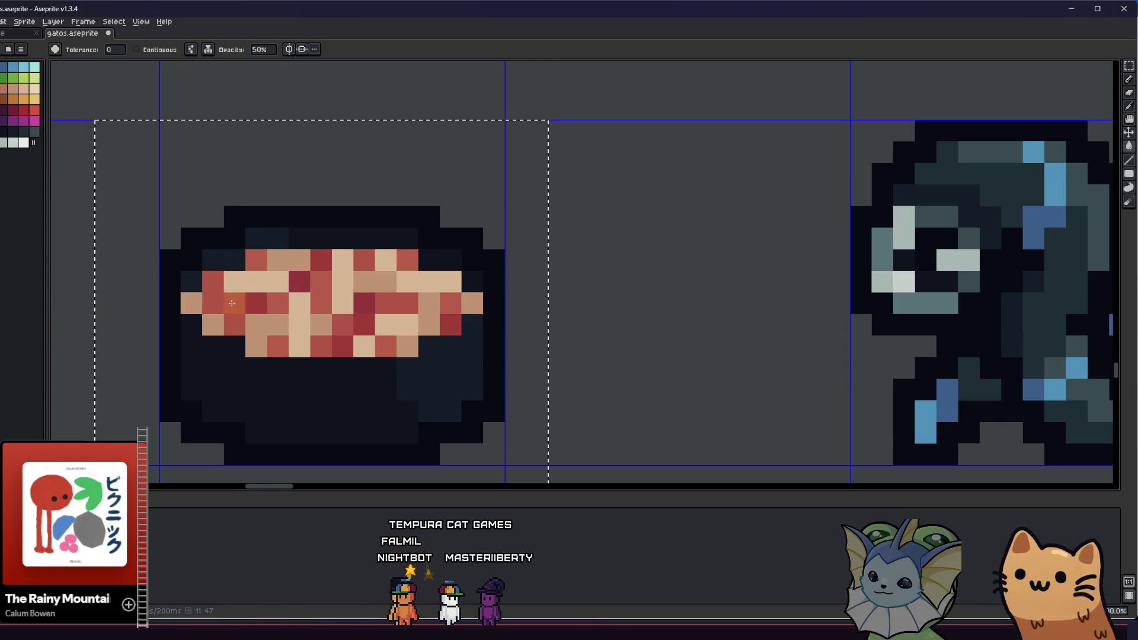
scroll(232, 303, "down", 3)
left_click_drag(225, 356, 266, 389)
scroll(266, 388, "down", 2)
scroll(290, 310, "up", 5)
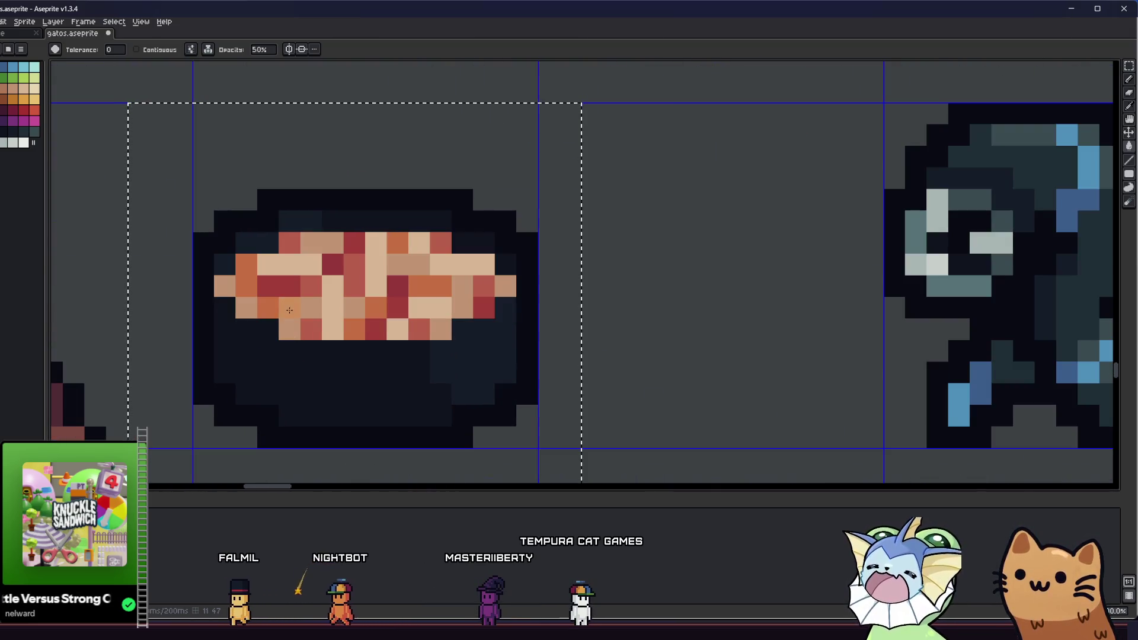
scroll(119, 249, "down", 1)
scroll(77, 208, "up", 1)
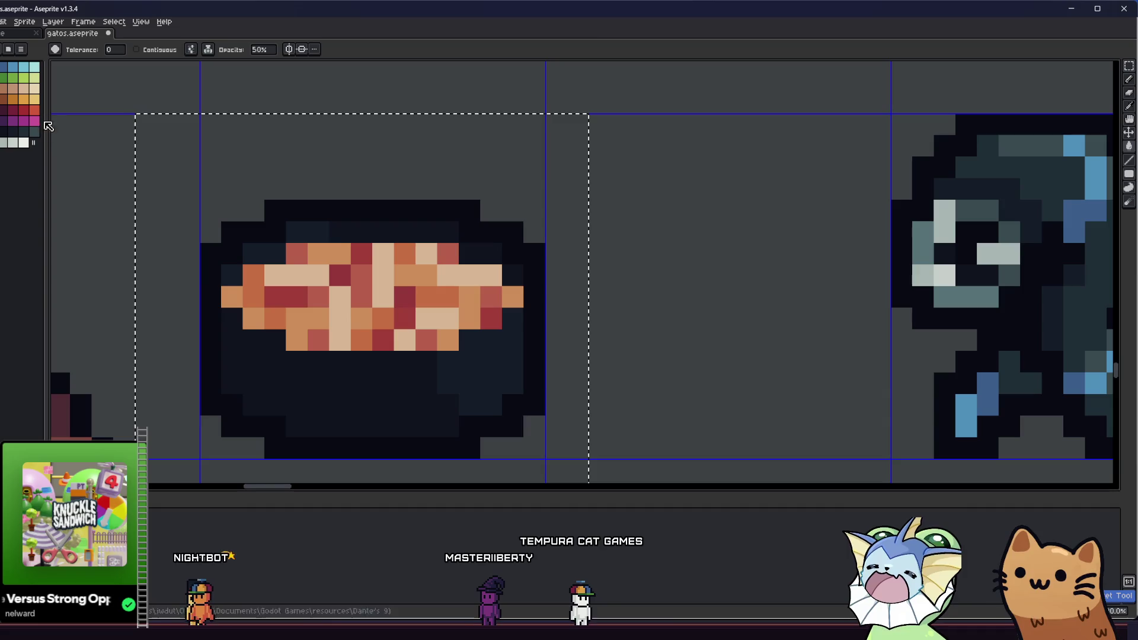
left_click(281, 276)
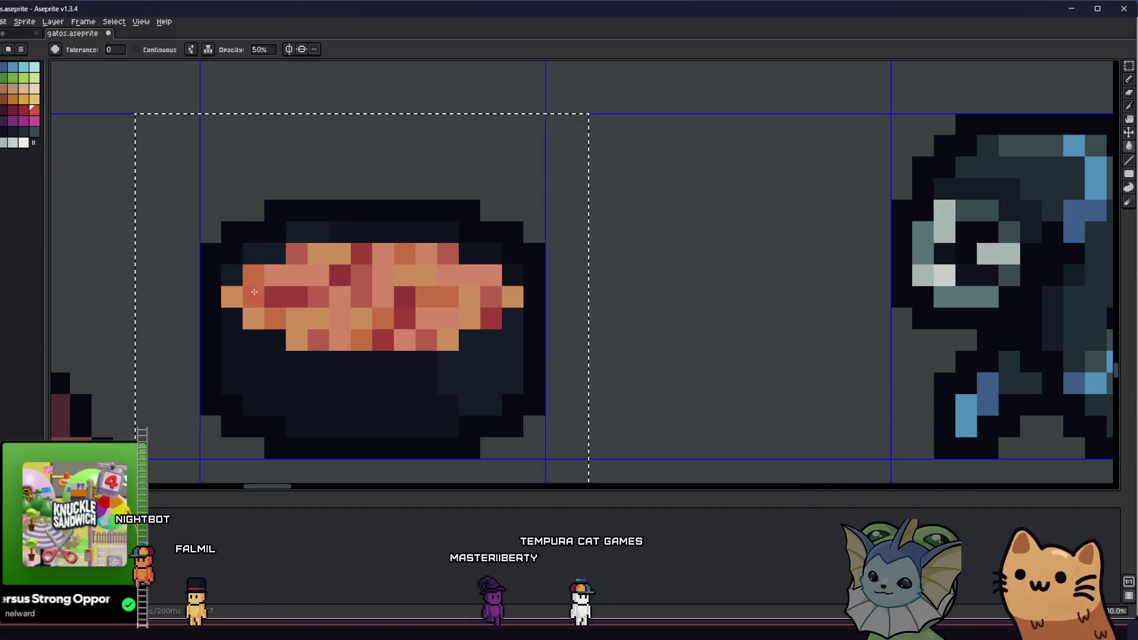
Step: Marquee-select the bowl sprite's cell on the sheet
scroll(294, 335, "down", 3)
key("g")
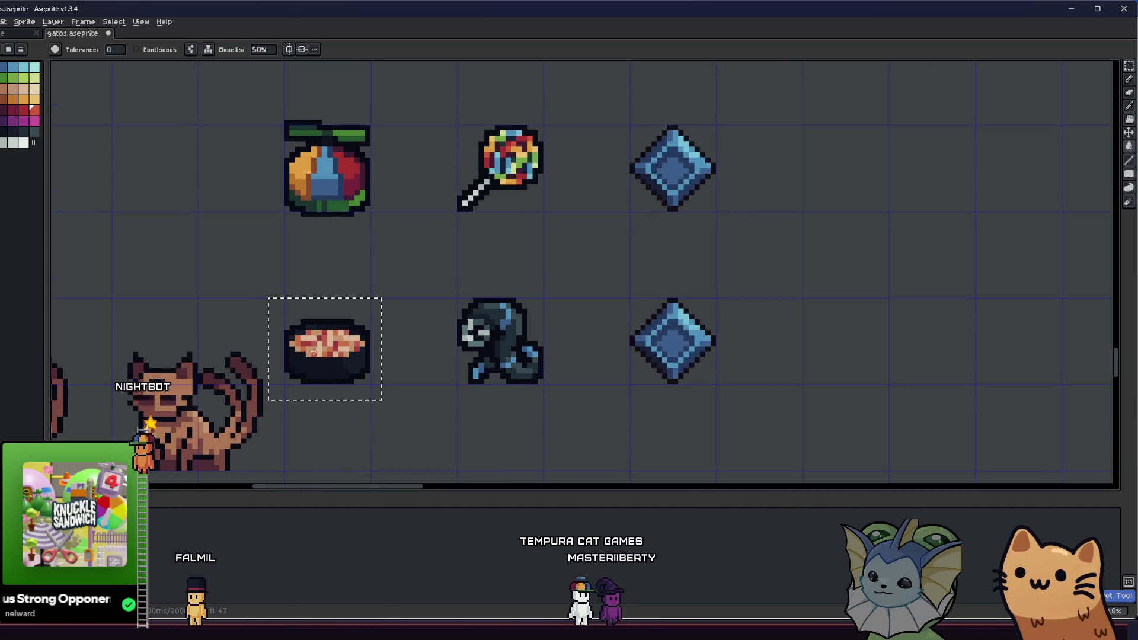
scroll(311, 350, "up", 3)
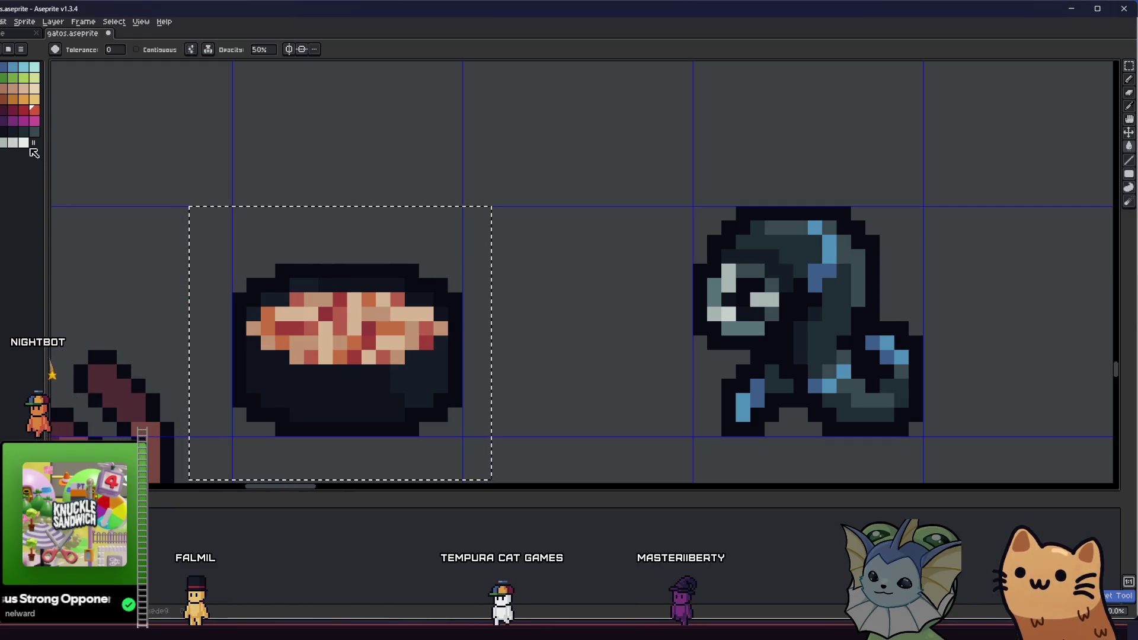
scroll(317, 320, "down", 3)
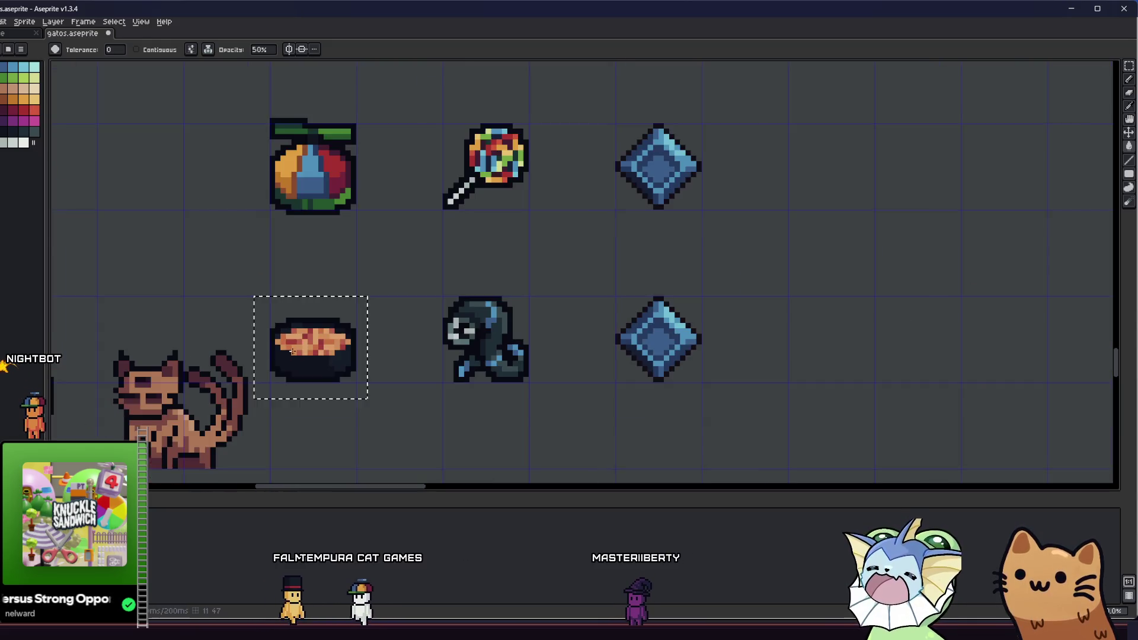
key("m")
scroll(327, 394, "down", 3)
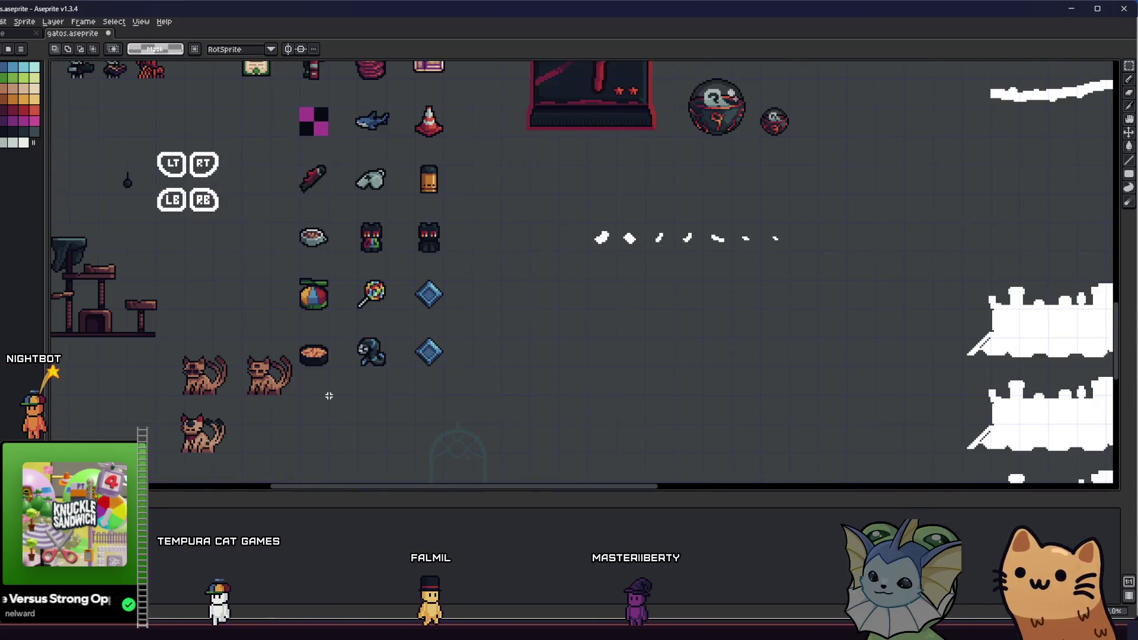
scroll(323, 393, "up", 5)
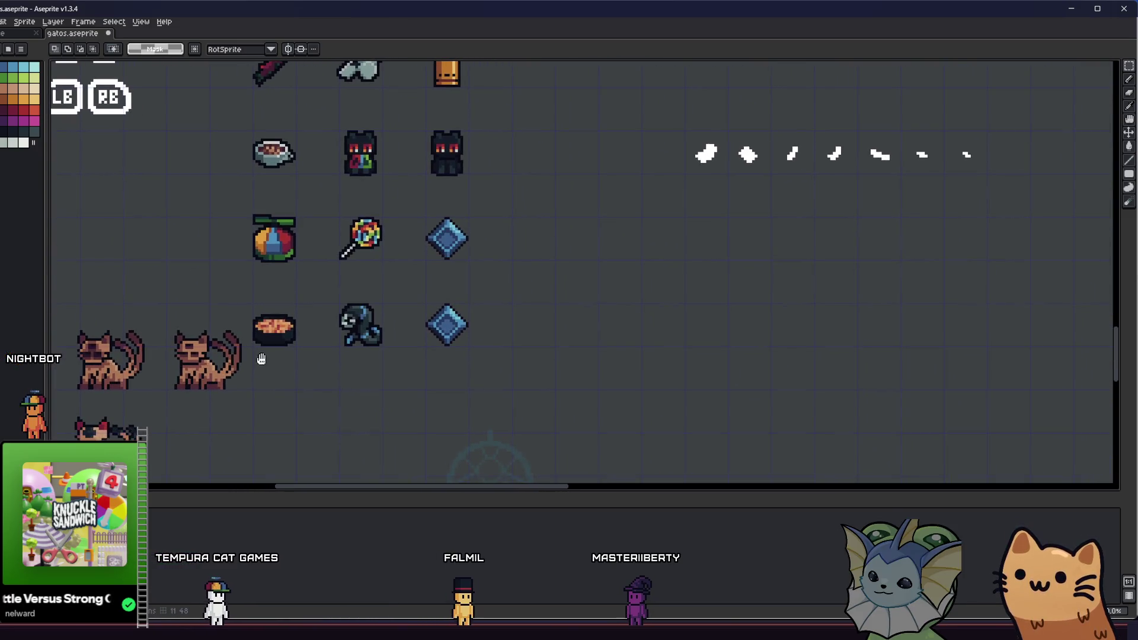
mouse_move(146, 335)
left_mouse_down()
mouse_move(233, 320)
mouse_move(277, 339)
left_mouse_up()
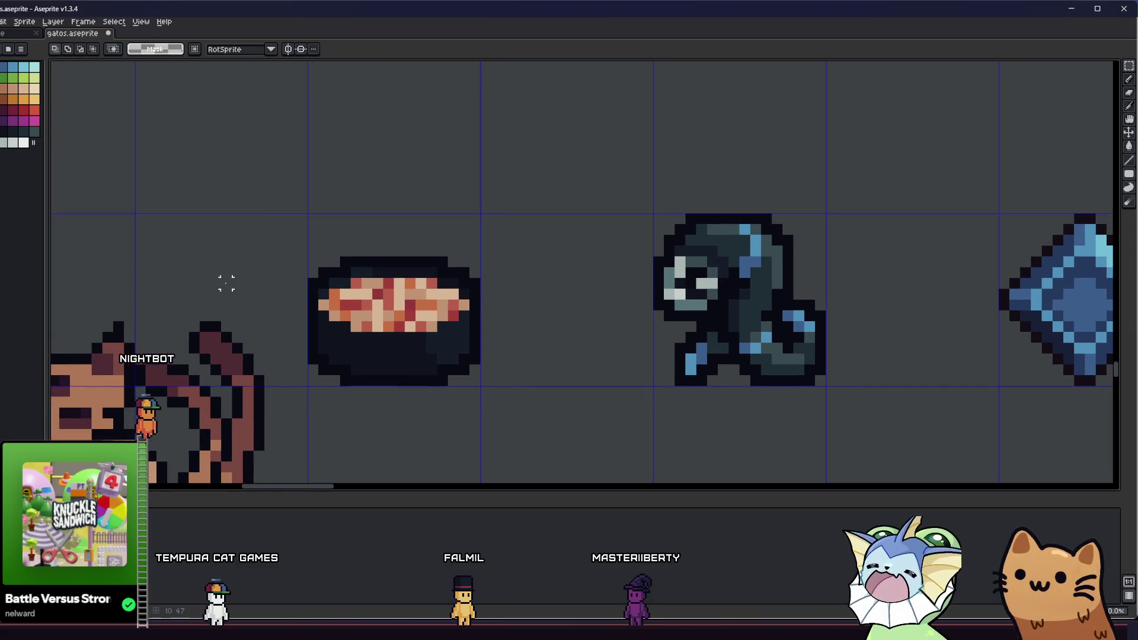
scroll(226, 283, "down", 3)
scroll(226, 283, "up", 3)
Step: Sample the bowl's red and bucket-recolor the orange filling pixels red
key("b")
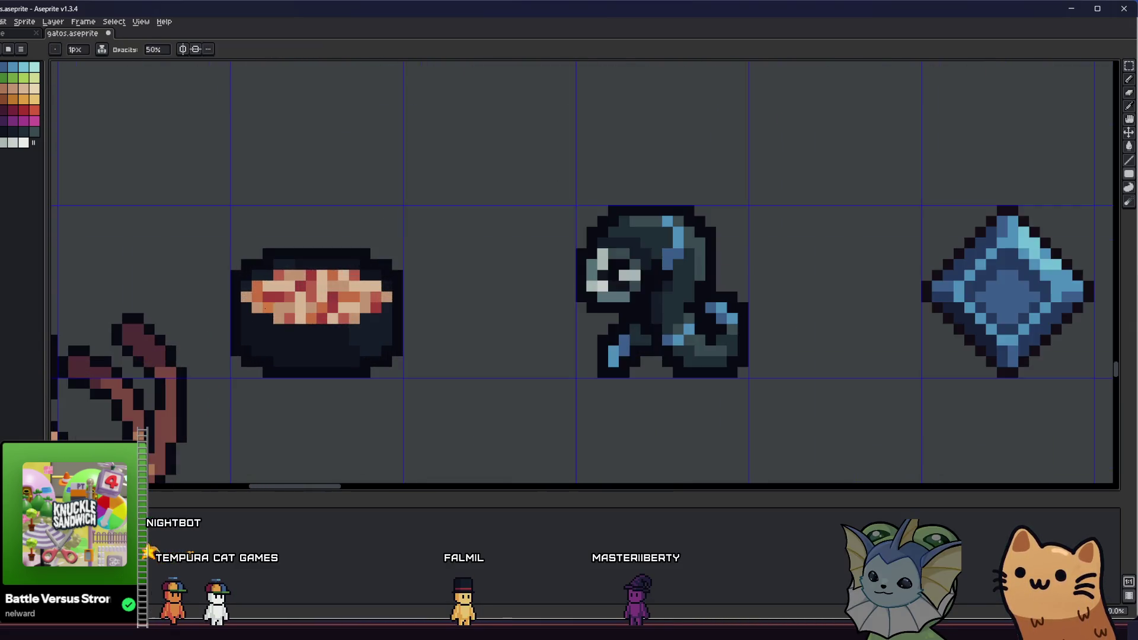
key("i")
scroll(285, 268, "up", 2)
left_click(21, 107)
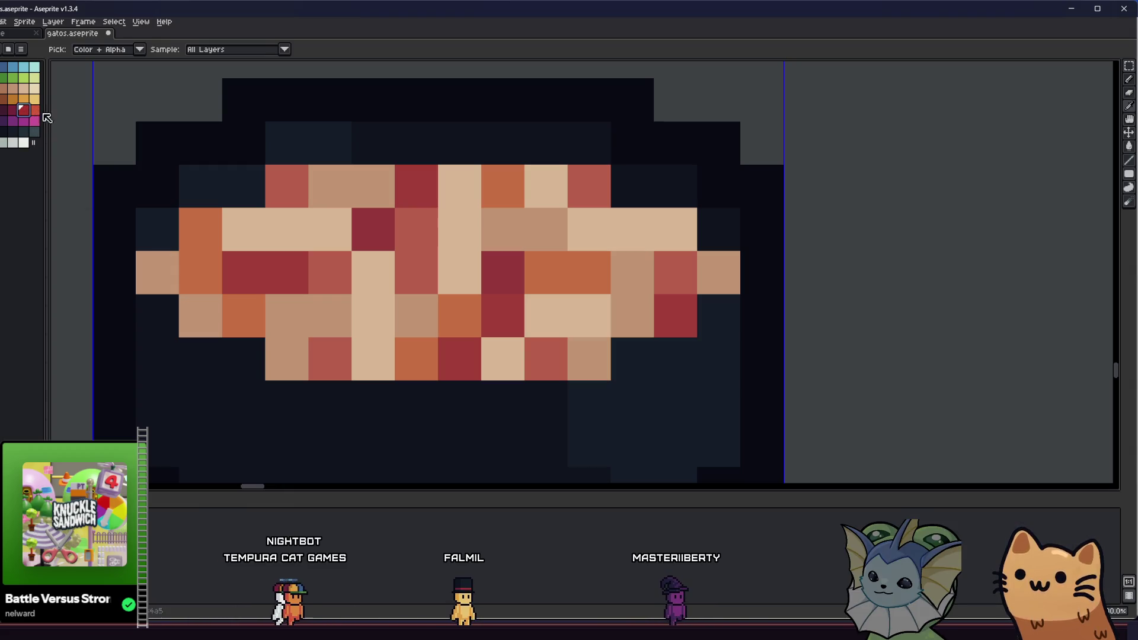
key("g")
left_click(246, 305)
Step: Start editing the Paint Bucket fill opacity value
scroll(247, 305, "down", 5)
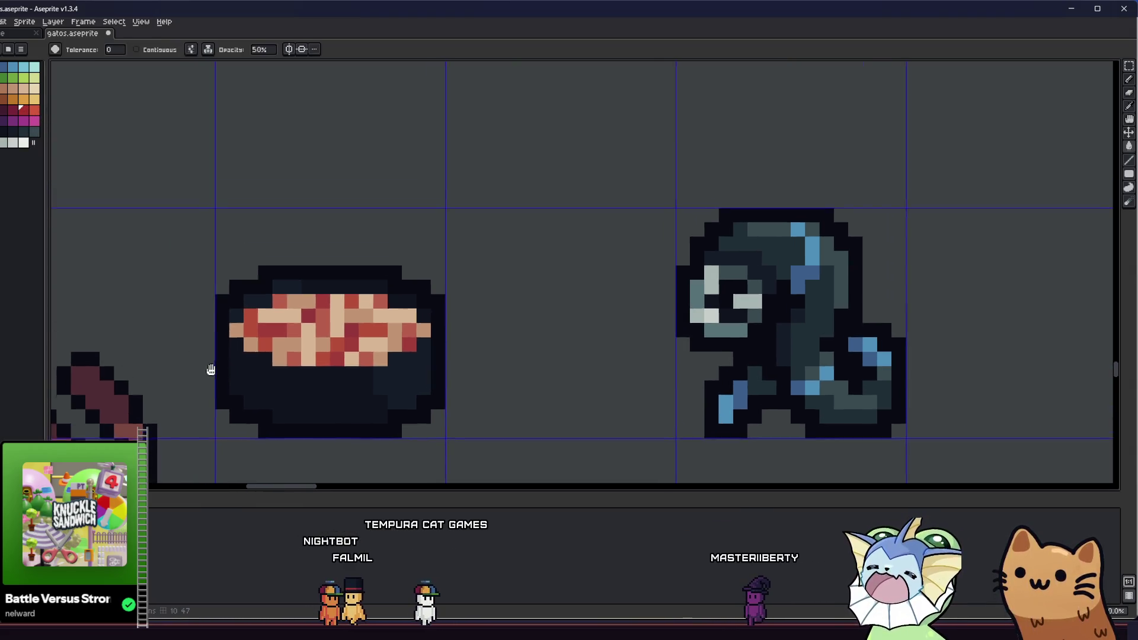
scroll(225, 362, "up", 3)
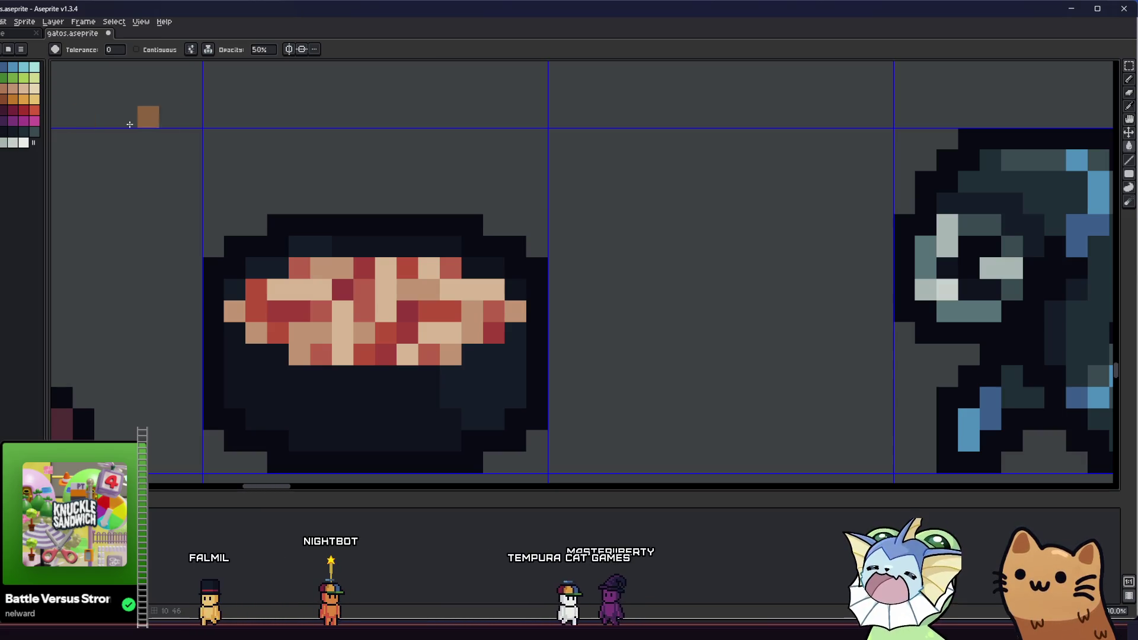
left_click(264, 51)
type("25")
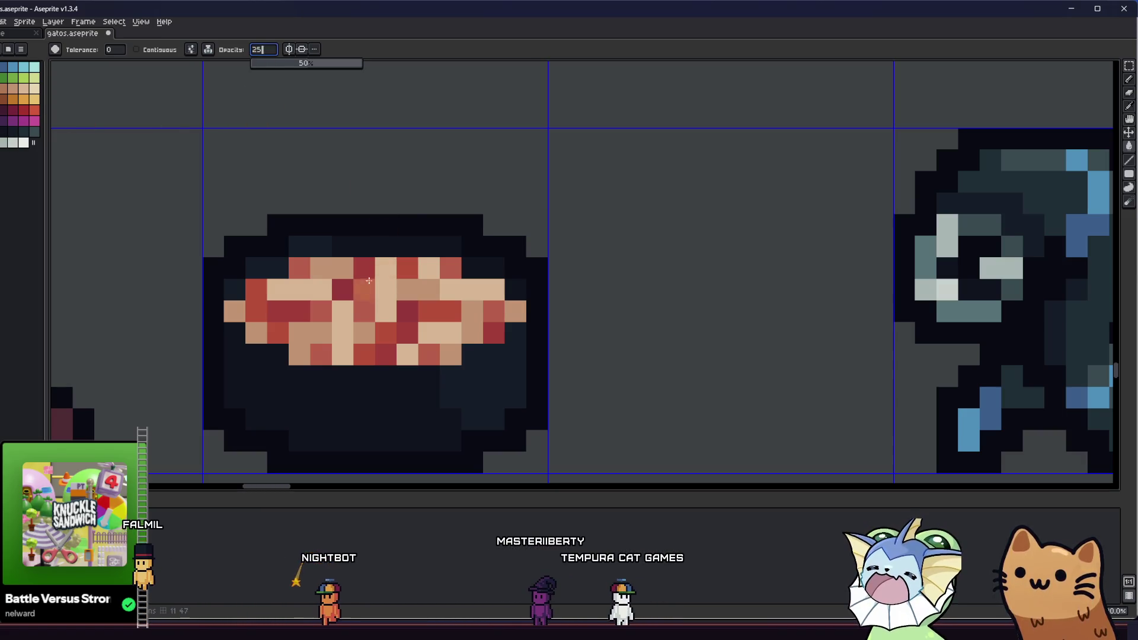
Step: Confirm a 25% Paint Bucket fill opacity
key("Return")
scroll(331, 284, "down", 5)
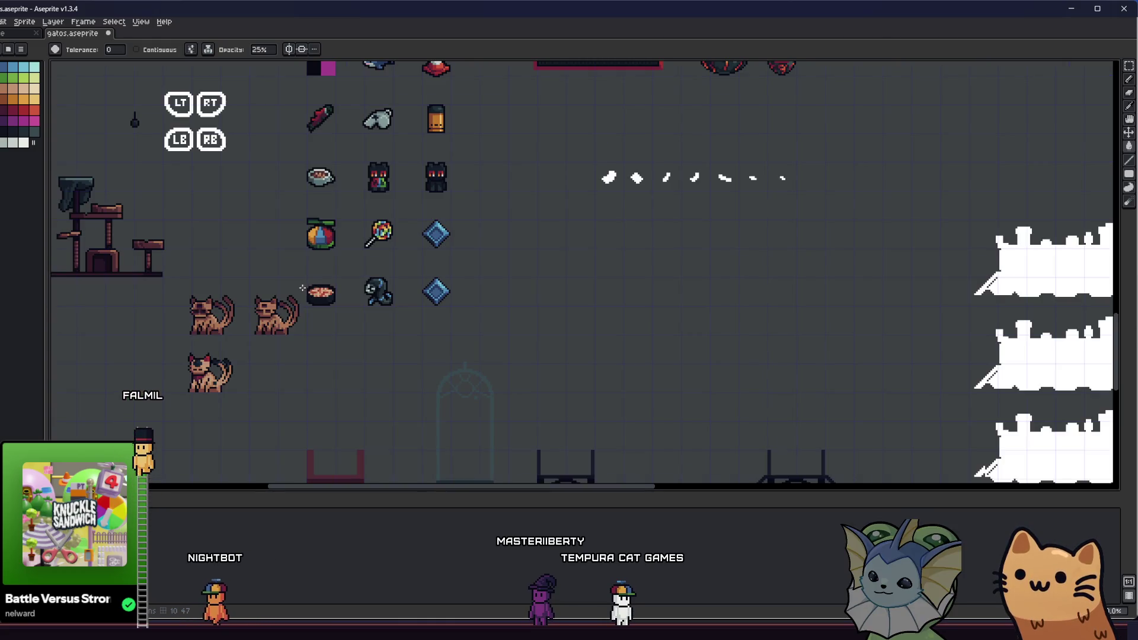
scroll(302, 288, "up", 2)
scroll(418, 255, "up", 2)
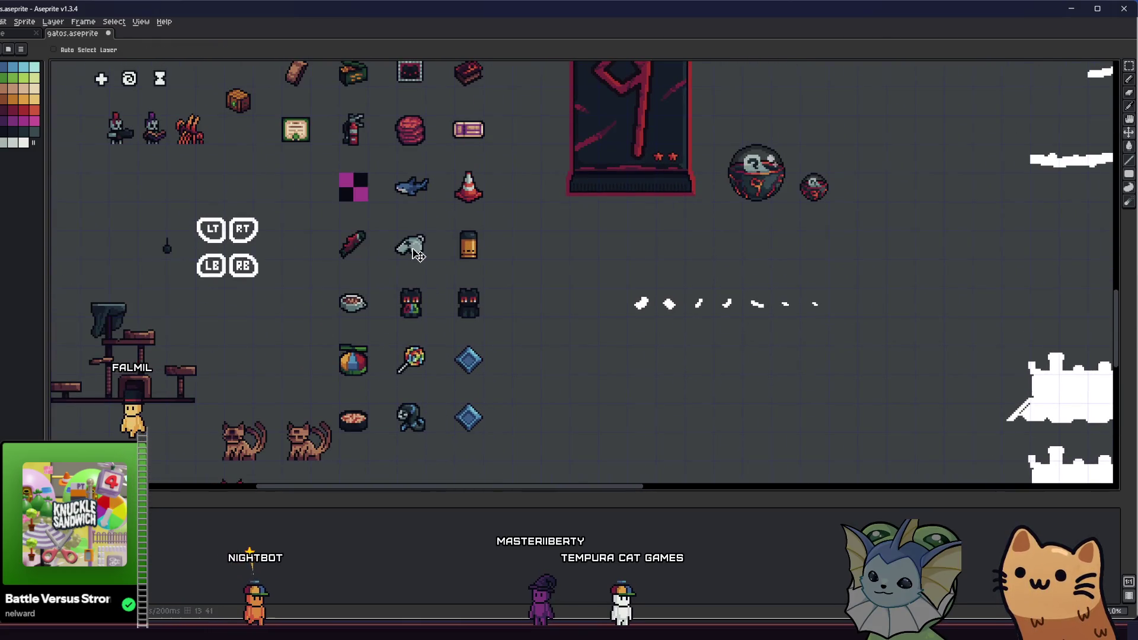
Step: Choose the red palette swatch for tinting the lattice with the Paint Bucket
key("g")
scroll(350, 417, "up", 3)
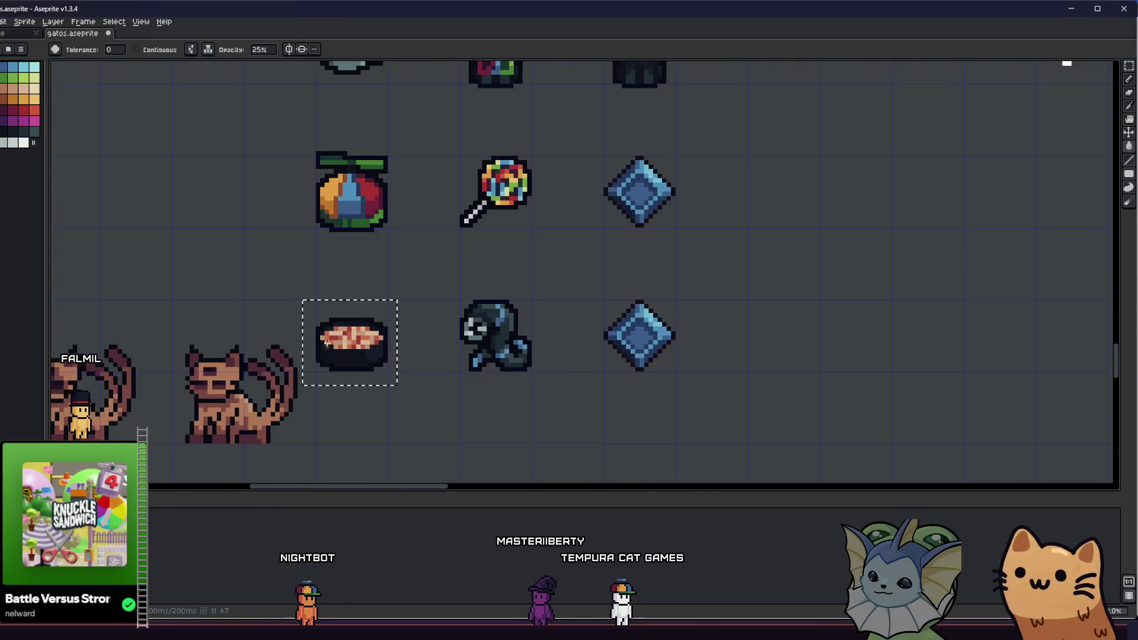
scroll(326, 343, "up", 3)
left_click(22, 112)
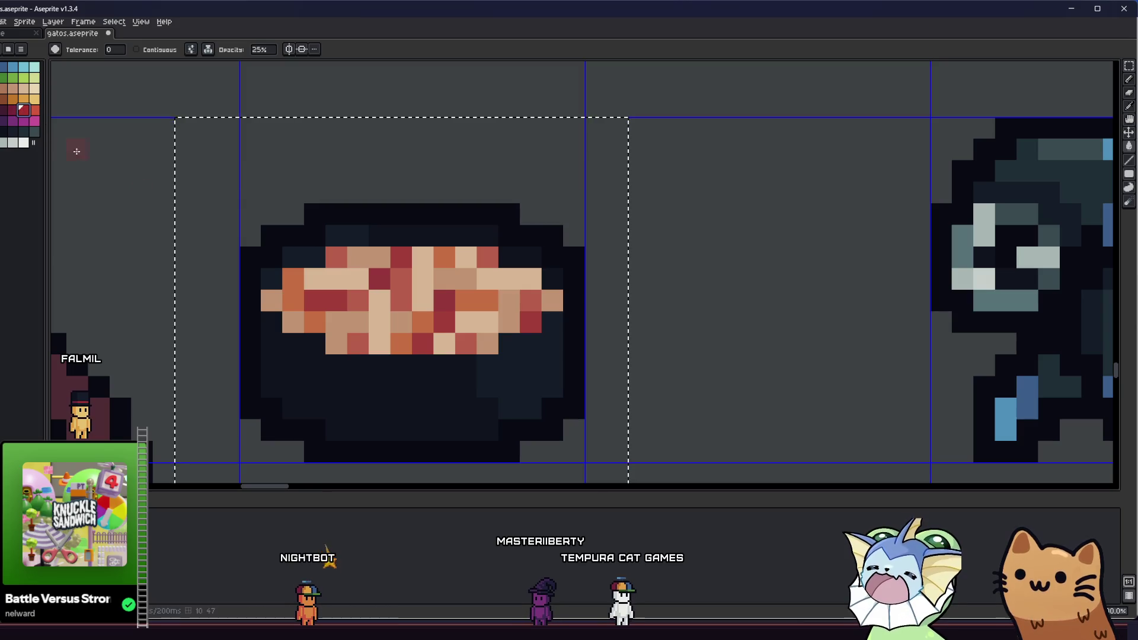
scroll(296, 296, "right", 1)
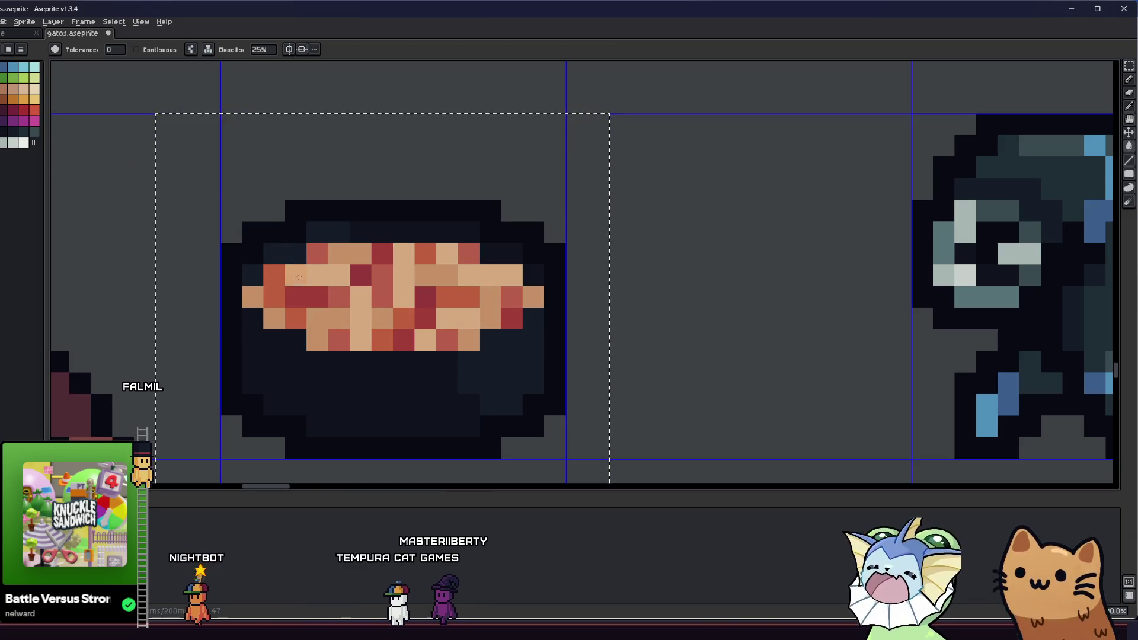
scroll(323, 326, "down", 2)
Step: Bring the bowl back to the centre of the view beside its neighbouring sprites
key("m")
scroll(202, 315, "down", 2)
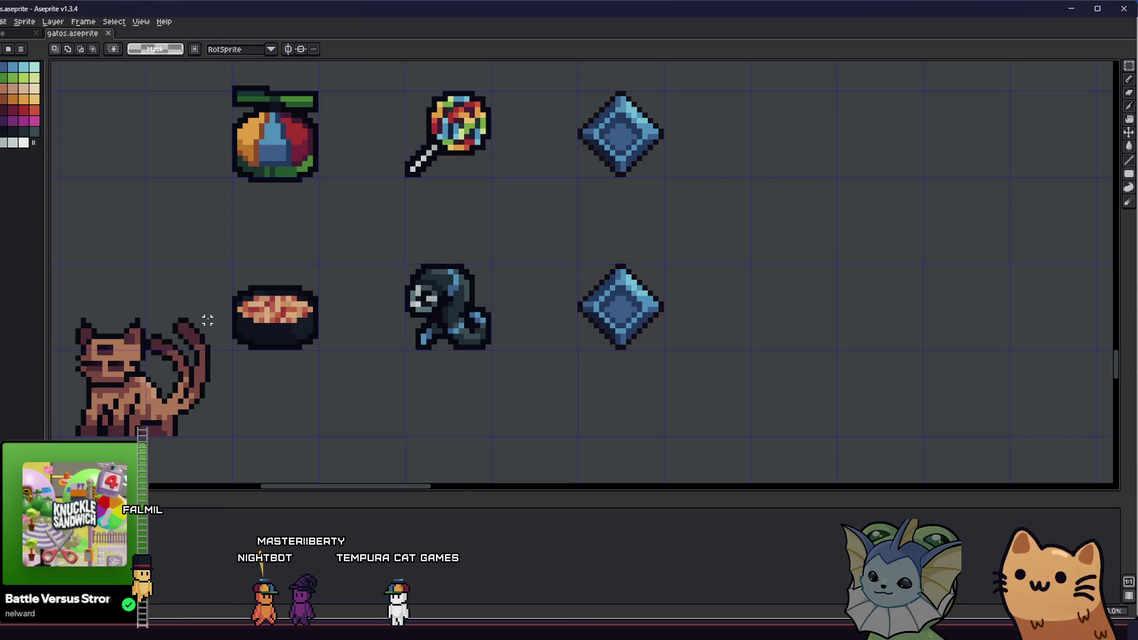
scroll(207, 320, "up", 3)
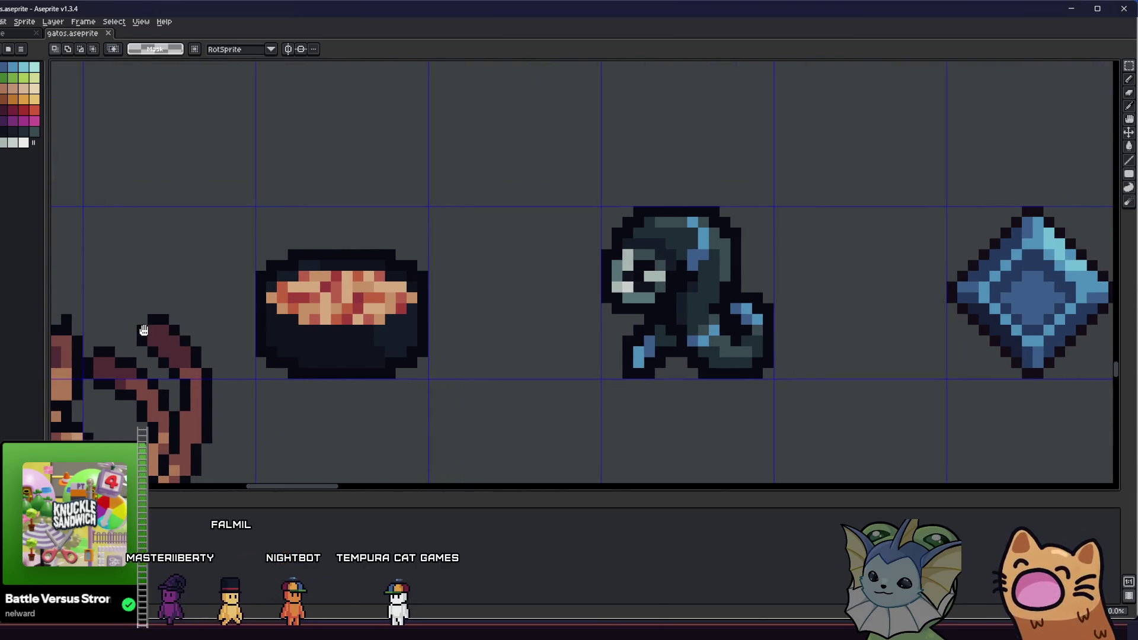
left_click_drag(143, 332, 157, 338)
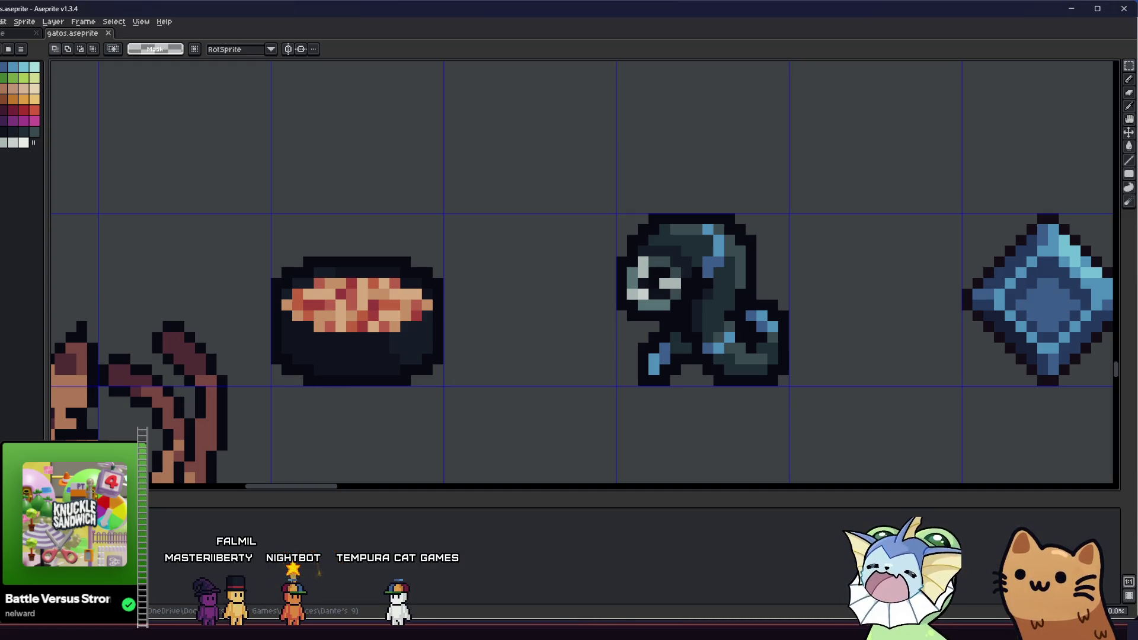
scroll(296, 392, "up", 1)
key("b")
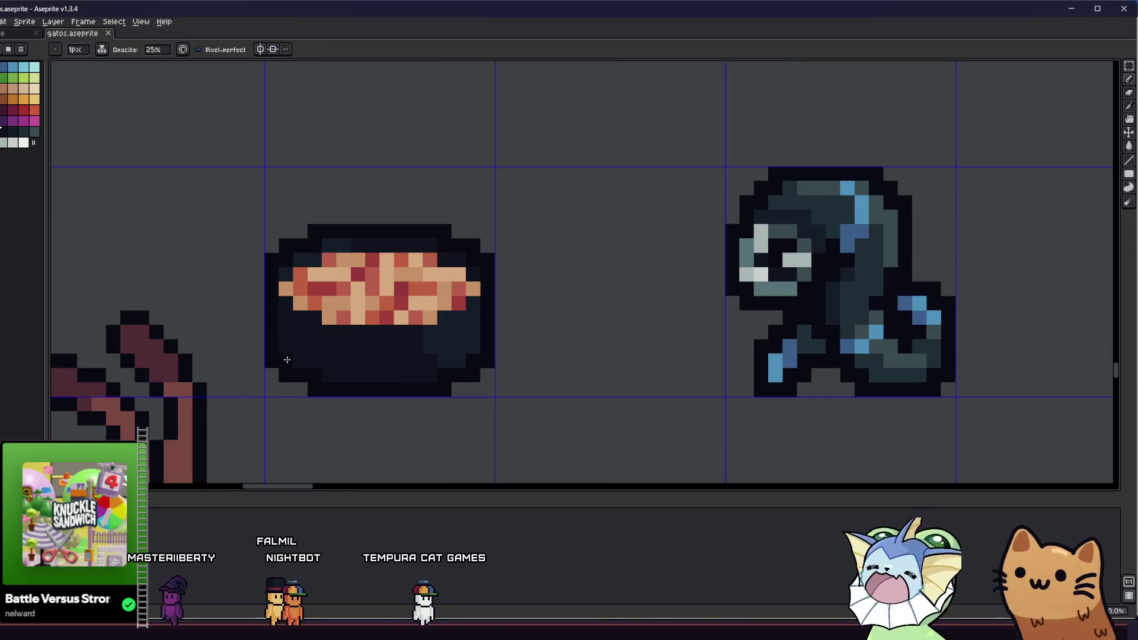
Step: Set the drawing opacity value to 1 and switch the Pencil to a different ink mode
left_click(102, 50)
left_click(116, 72)
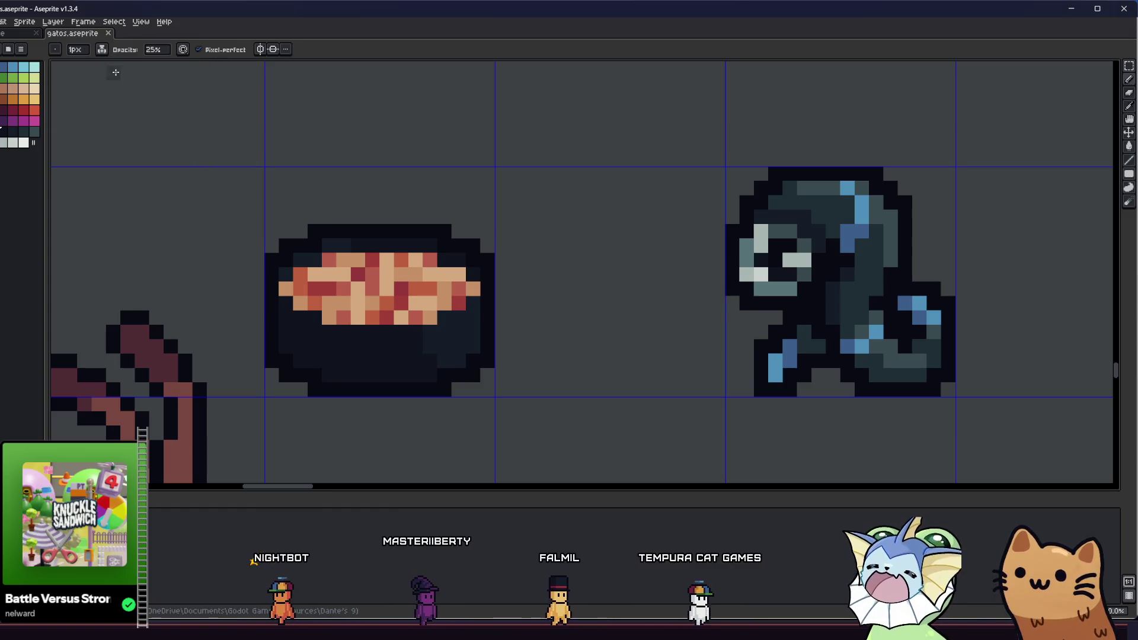
left_click(153, 50)
type("100")
left_click(102, 49)
left_click(122, 84)
scroll(297, 359, "up", 3)
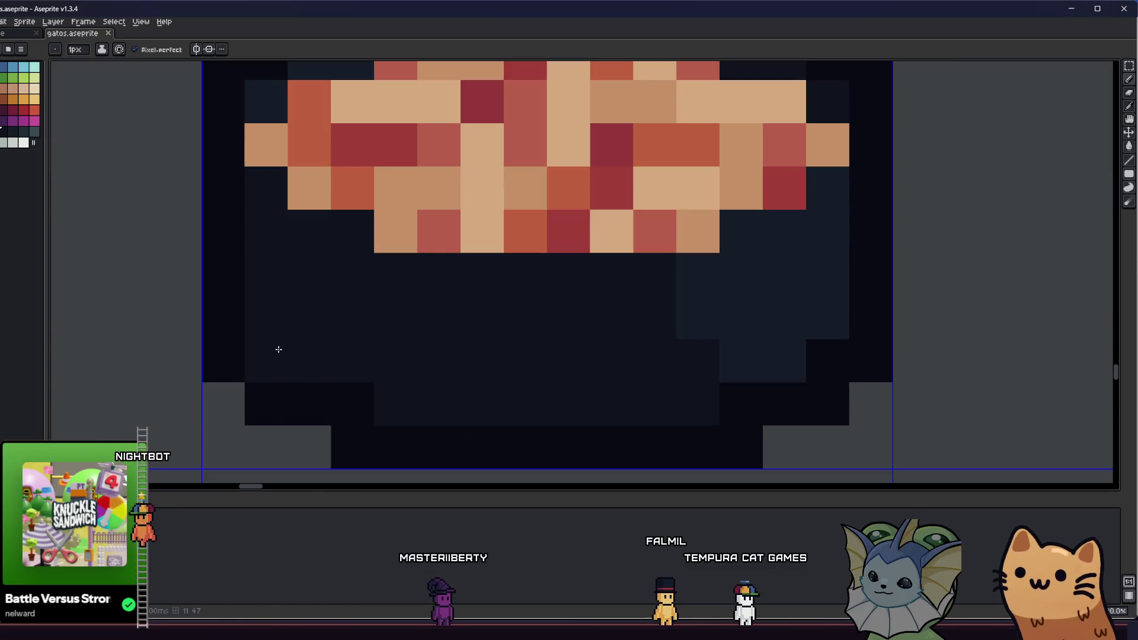
scroll(280, 360, "down", 2)
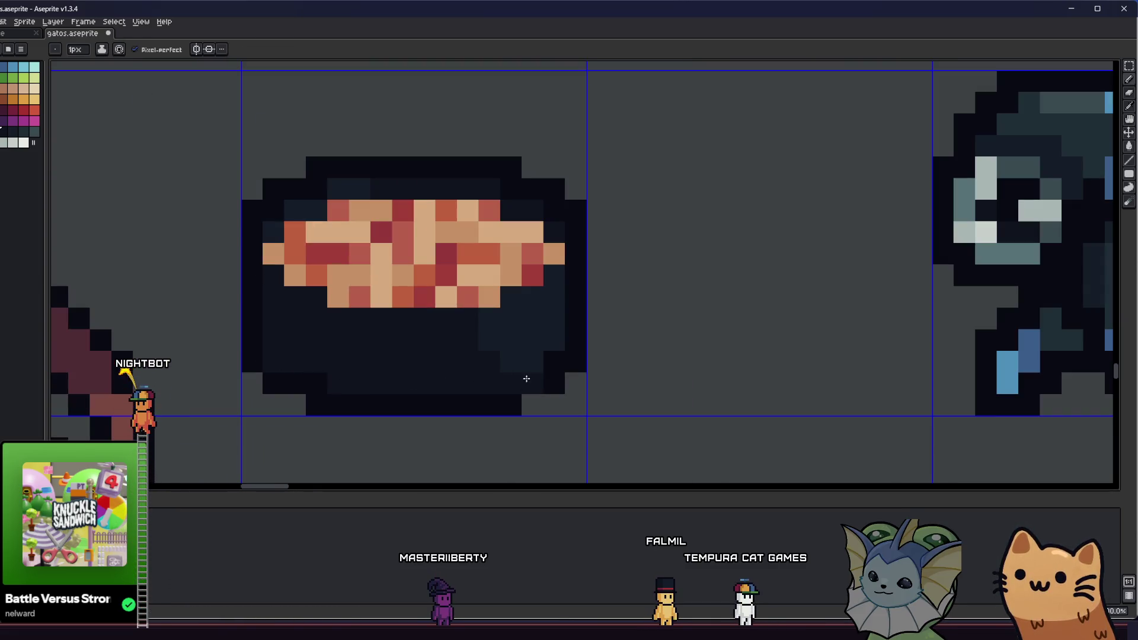
Step: Touch up the bowl's edges with a lighter right column, dark fill and trimmed left-edge pixels
key("b")
left_click_drag(551, 314, 554, 363)
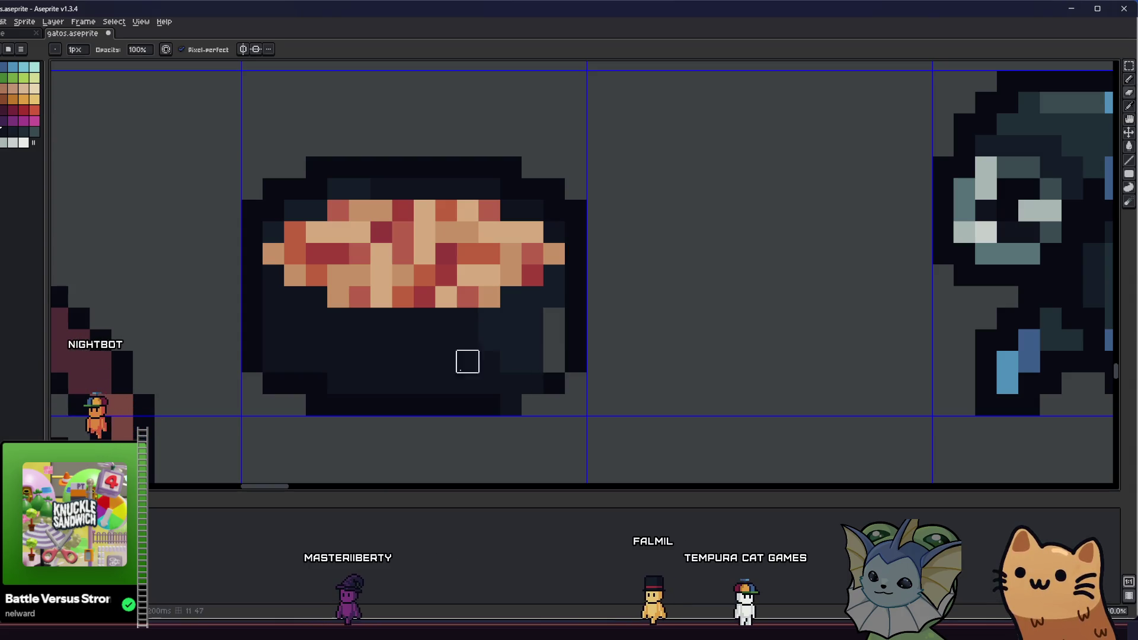
key("e")
mouse_move(273, 314)
left_mouse_down()
mouse_move(272, 383)
mouse_move(296, 392)
left_mouse_up()
key("ctrl+z")
key("i")
left_click(296, 378)
key("b")
left_click(277, 387)
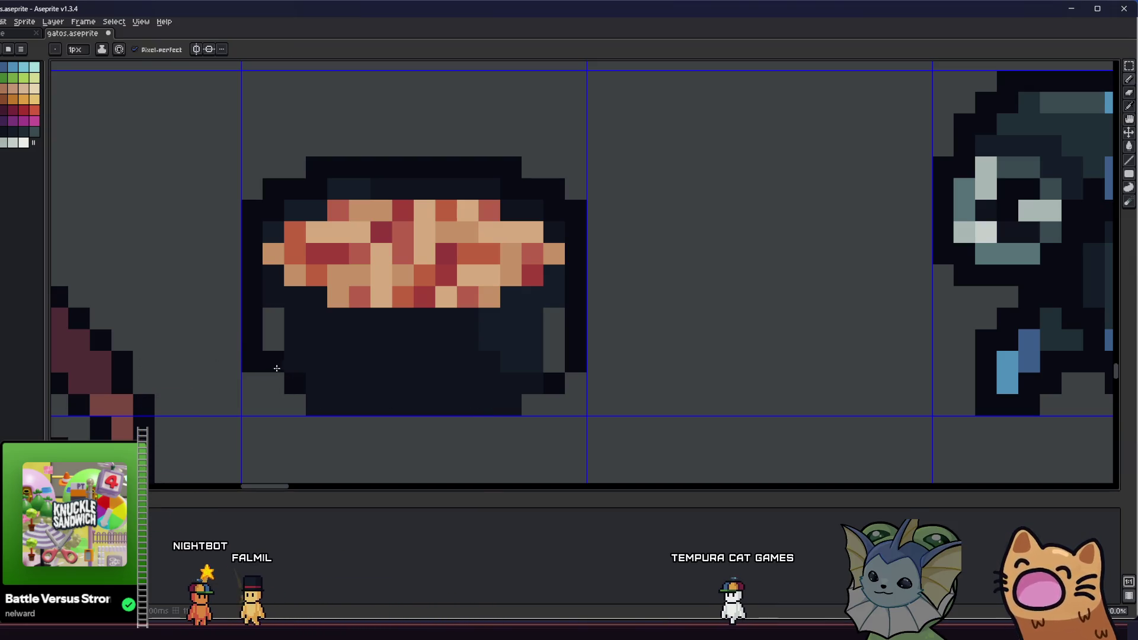
key("e")
left_click_drag(255, 342, 273, 405)
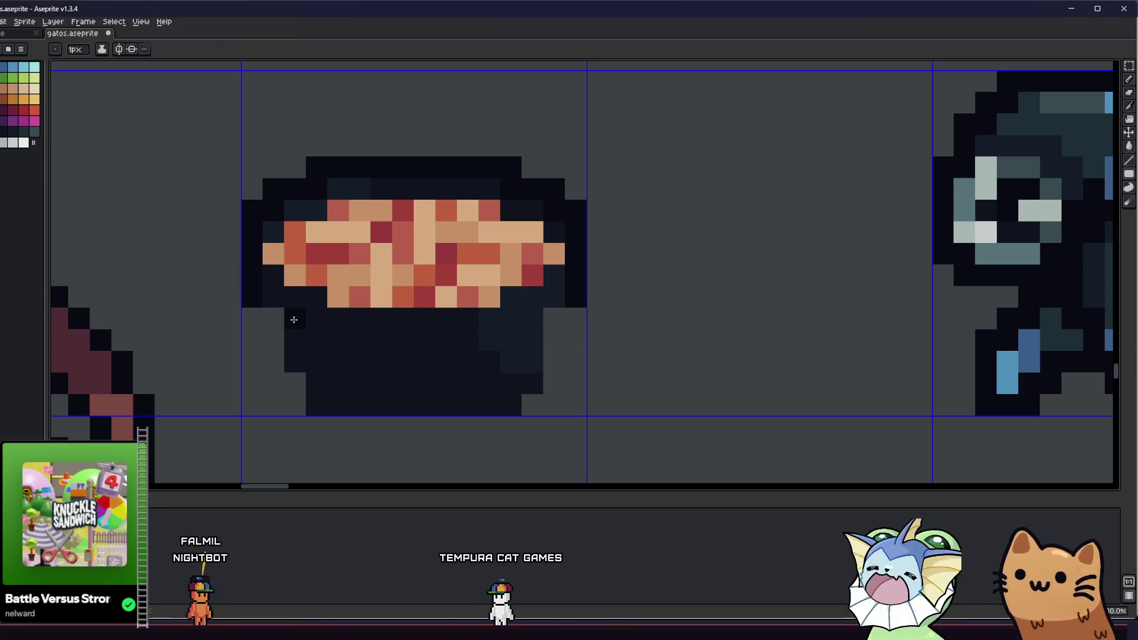
Step: Sample the bowl's dark colour and extend the bowl's bottom with dark pixels
left_click(534, 311, "alt")
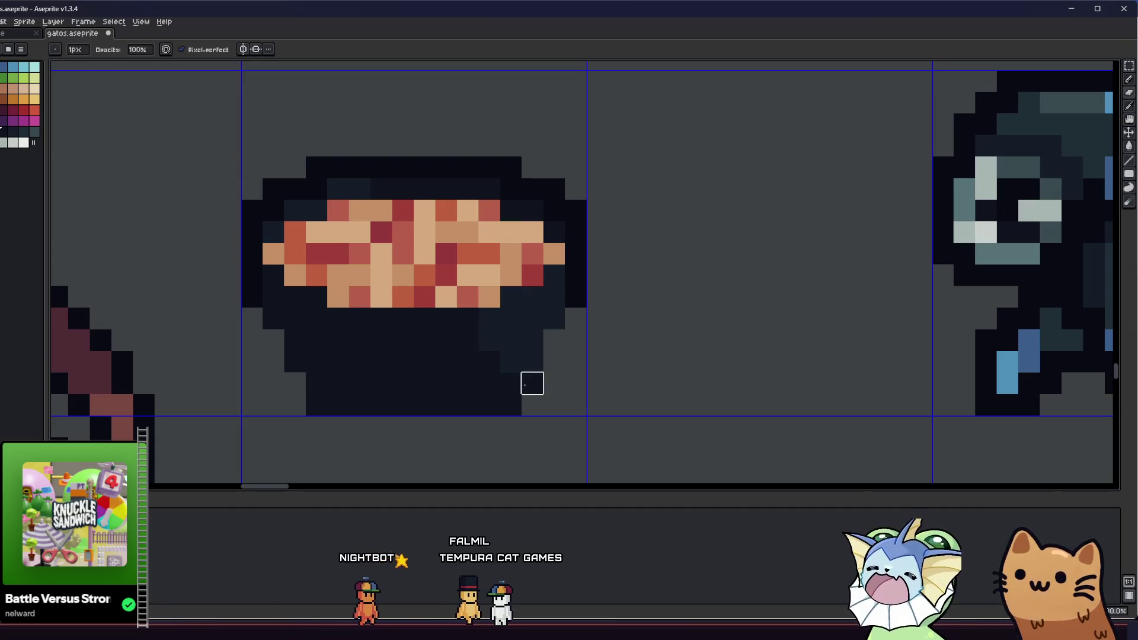
key("alt")
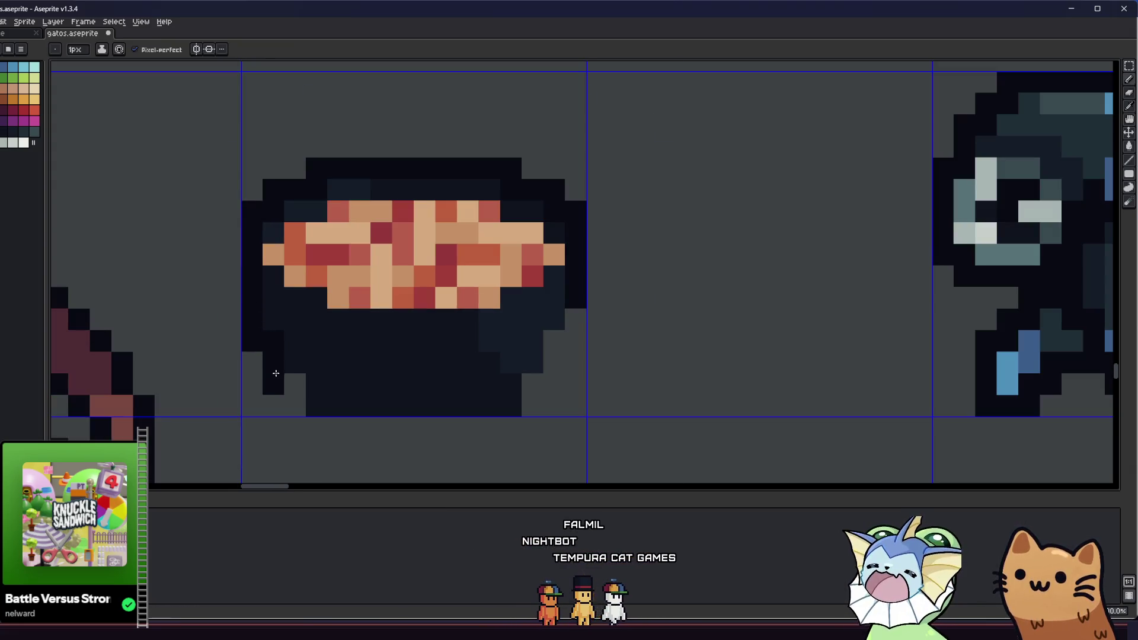
left_click_drag(300, 423, 427, 431)
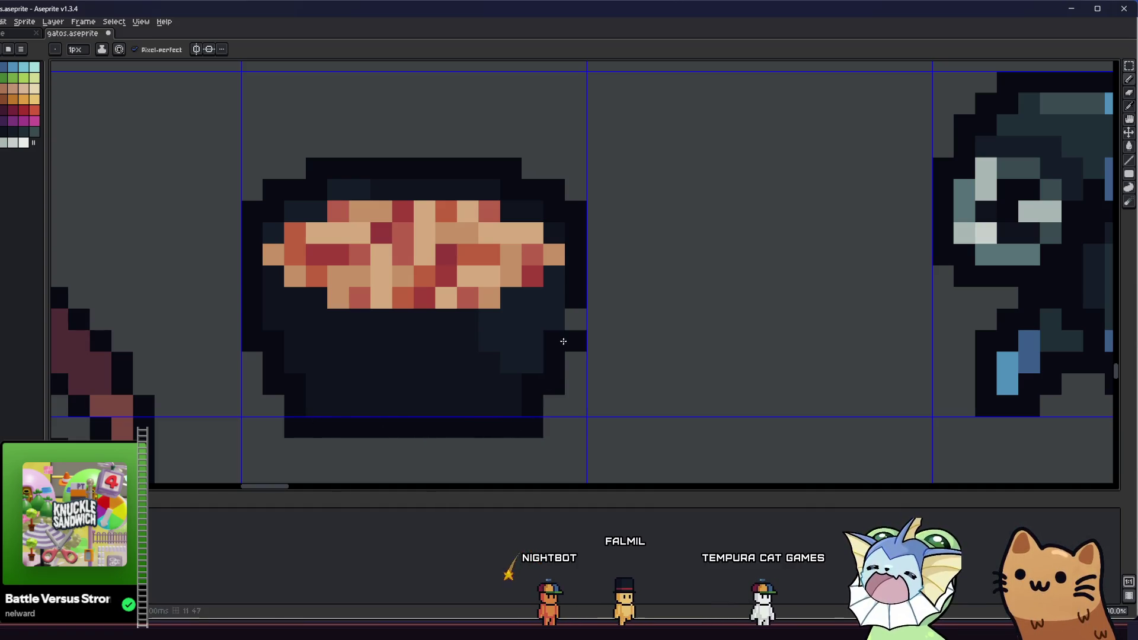
scroll(575, 325, "down", 5)
left_click_drag(389, 419, 355, 405)
scroll(386, 376, "up", 5)
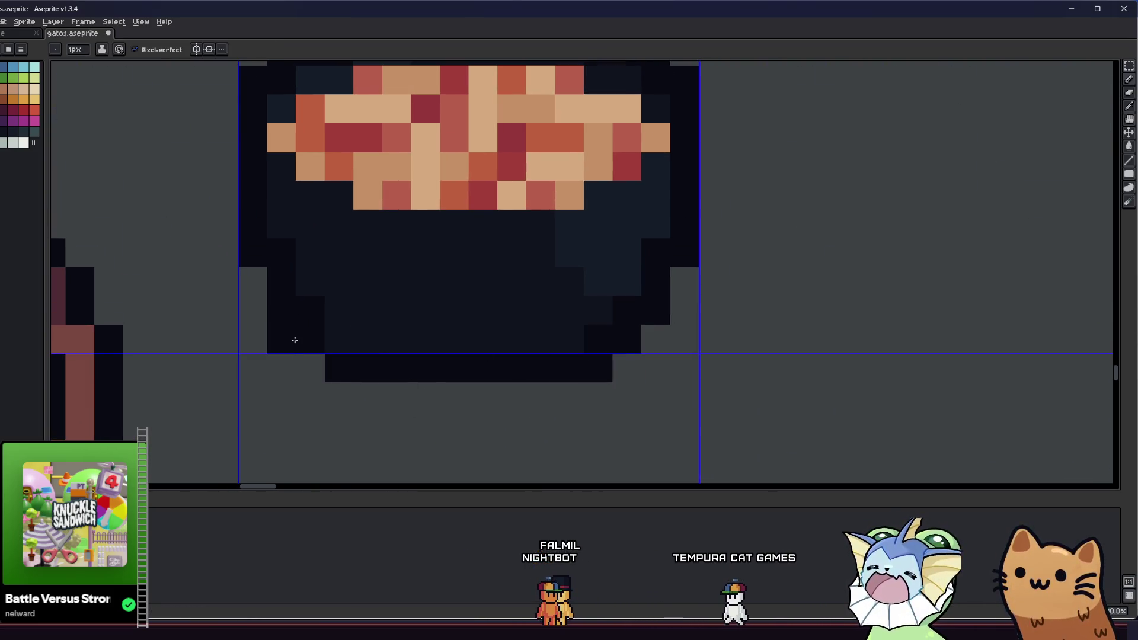
scroll(333, 338, "down", 6)
Step: Nudge the whole bowl up one pixel and shift its lower-right part right one pixel
key("m")
scroll(312, 374, "up", 2)
left_click_drag(307, 218, 545, 382)
key("Up")
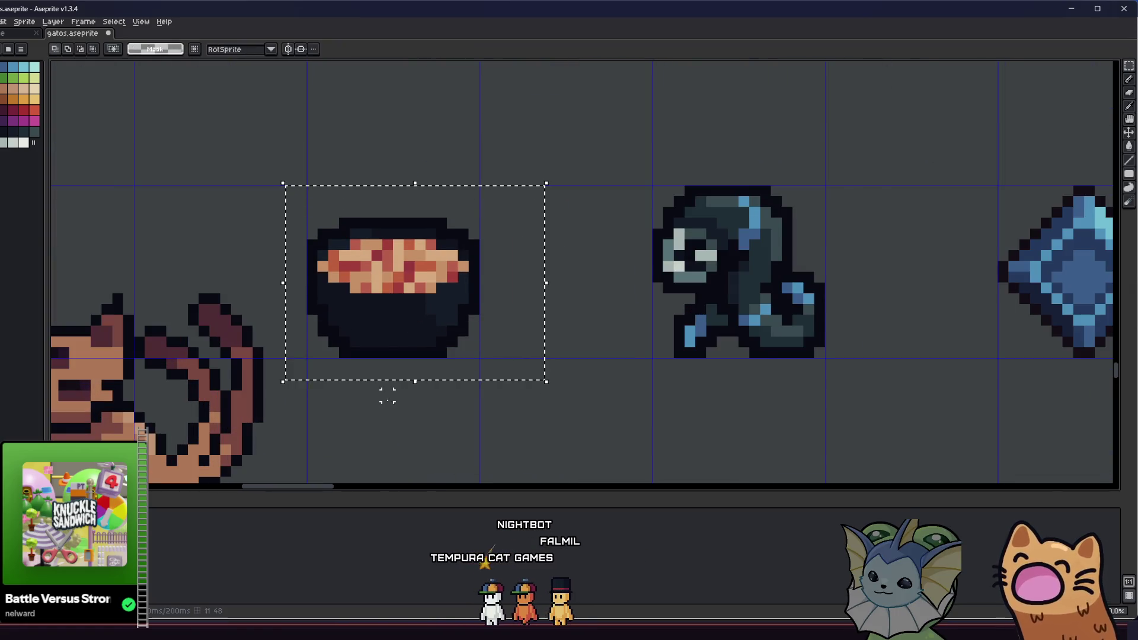
scroll(388, 395, "up", 4)
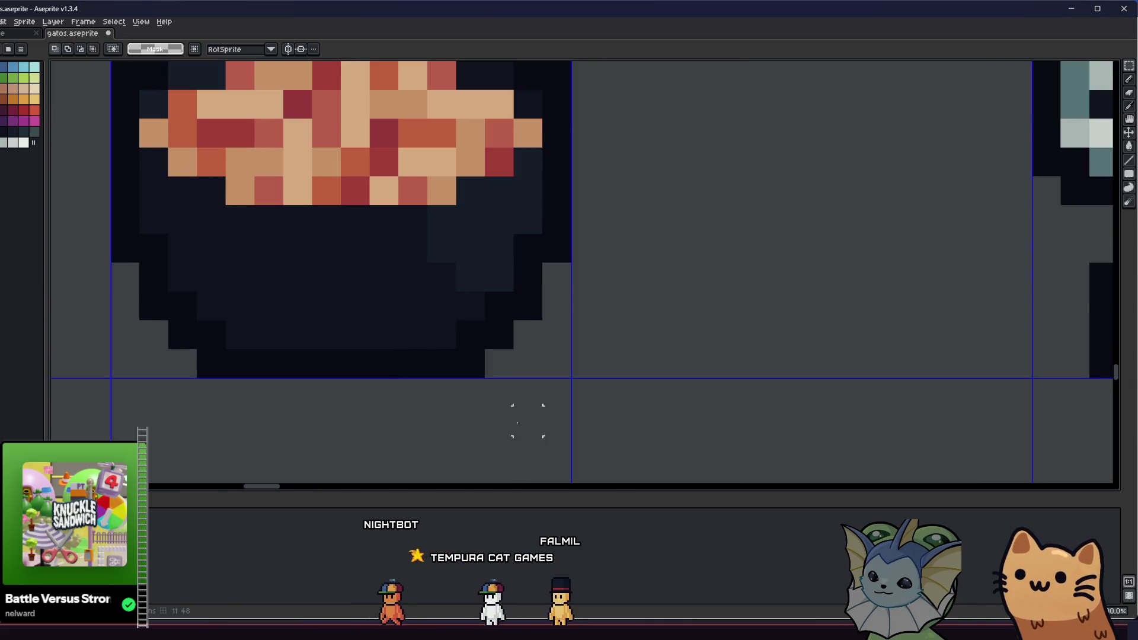
left_click_drag(413, 248, 539, 432)
key("Right")
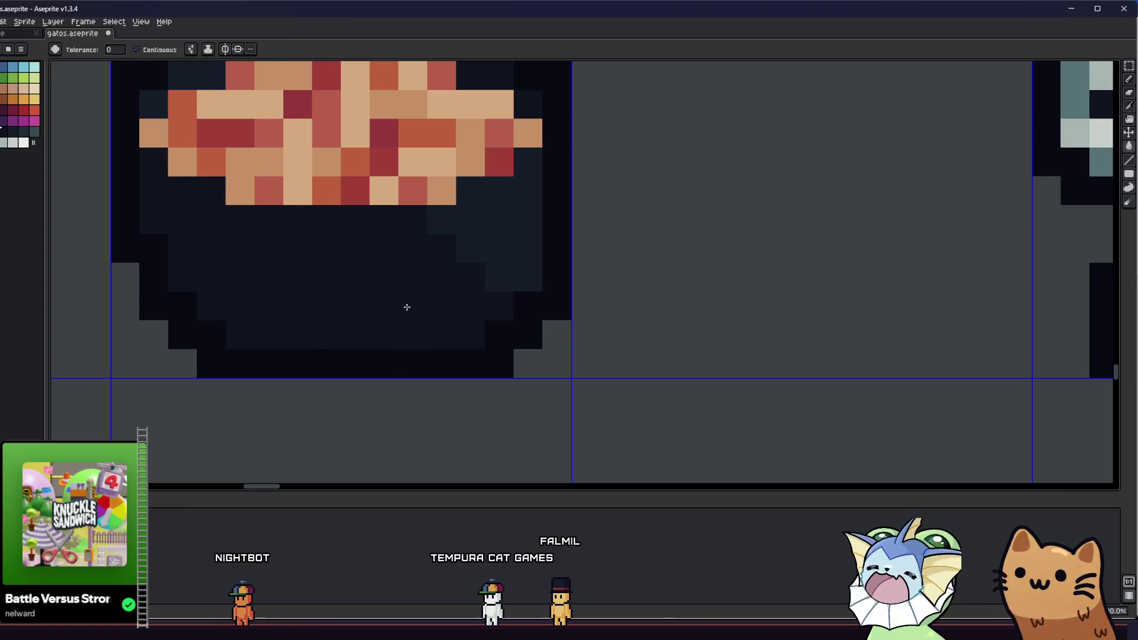
Step: Recolour an outline pixel with the interior colour and pan to view neighbouring sprites
key("b")
left_click(184, 284)
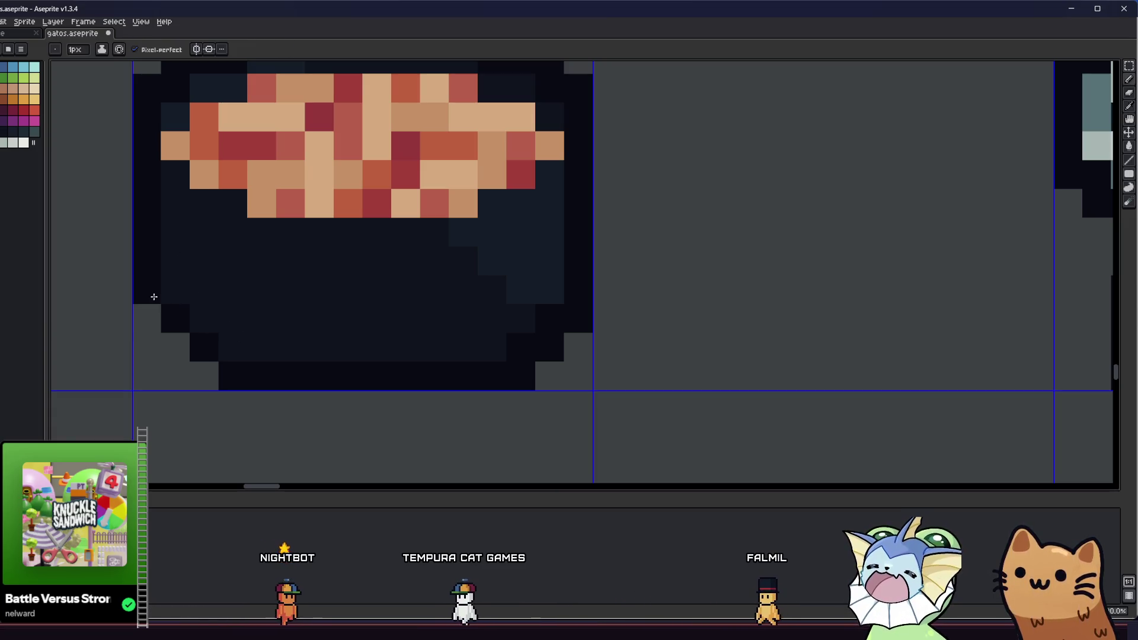
left_click_drag(188, 383, 204, 407)
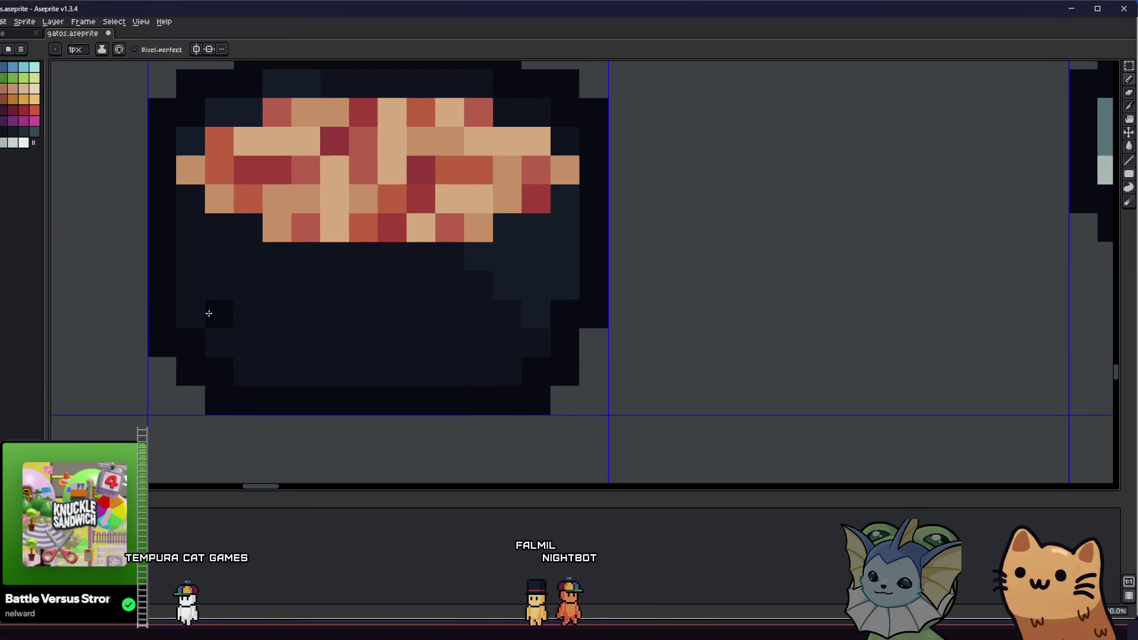
left_click_drag(131, 385, 150, 405)
scroll(150, 405, "down", 3)
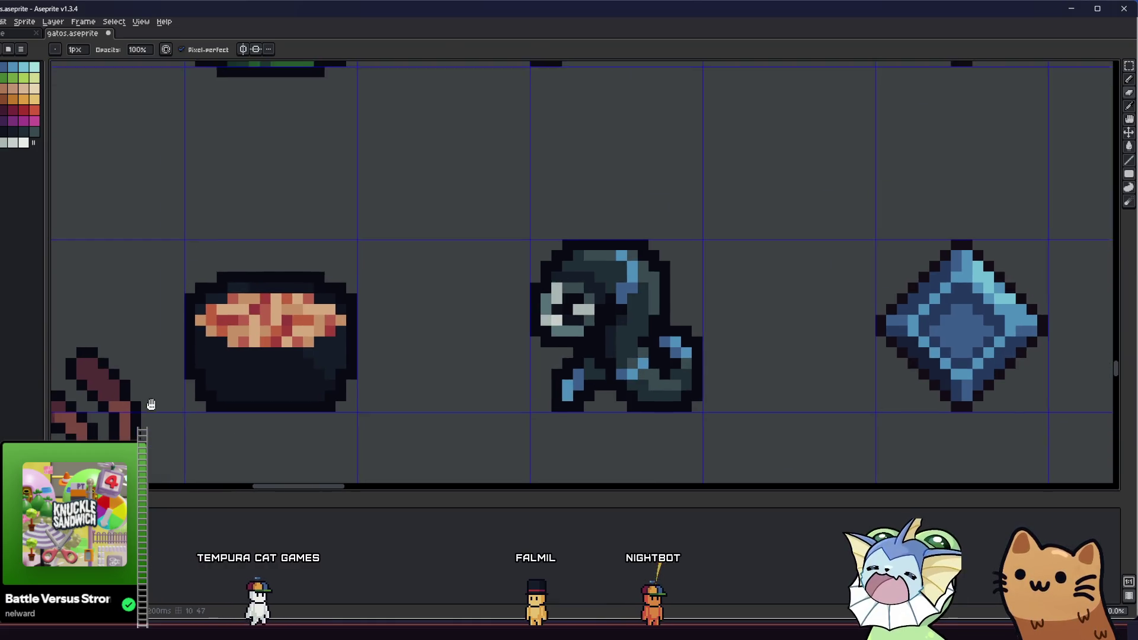
scroll(144, 401, "up", 4)
key("b")
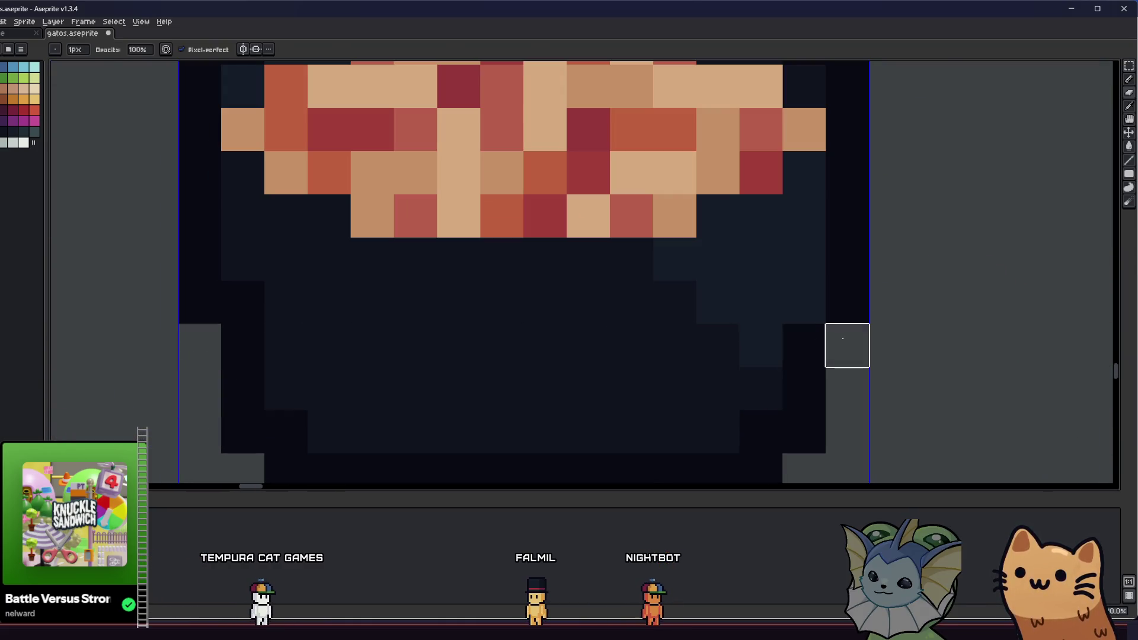
scroll(842, 337, "down", 6)
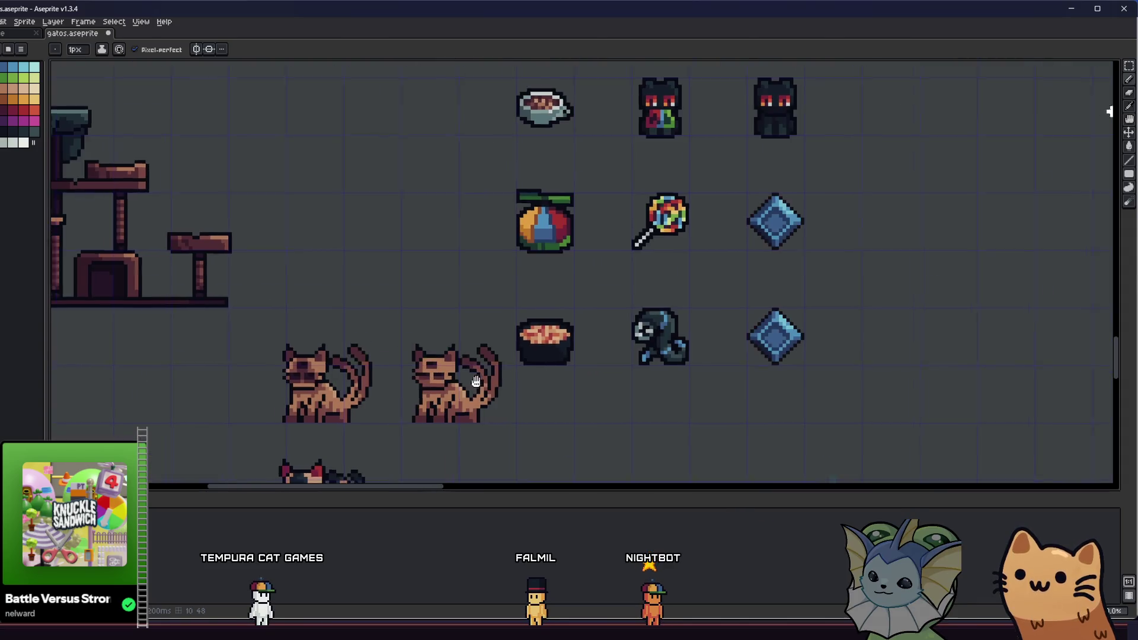
left_click_drag(475, 381, 425, 392)
key("v")
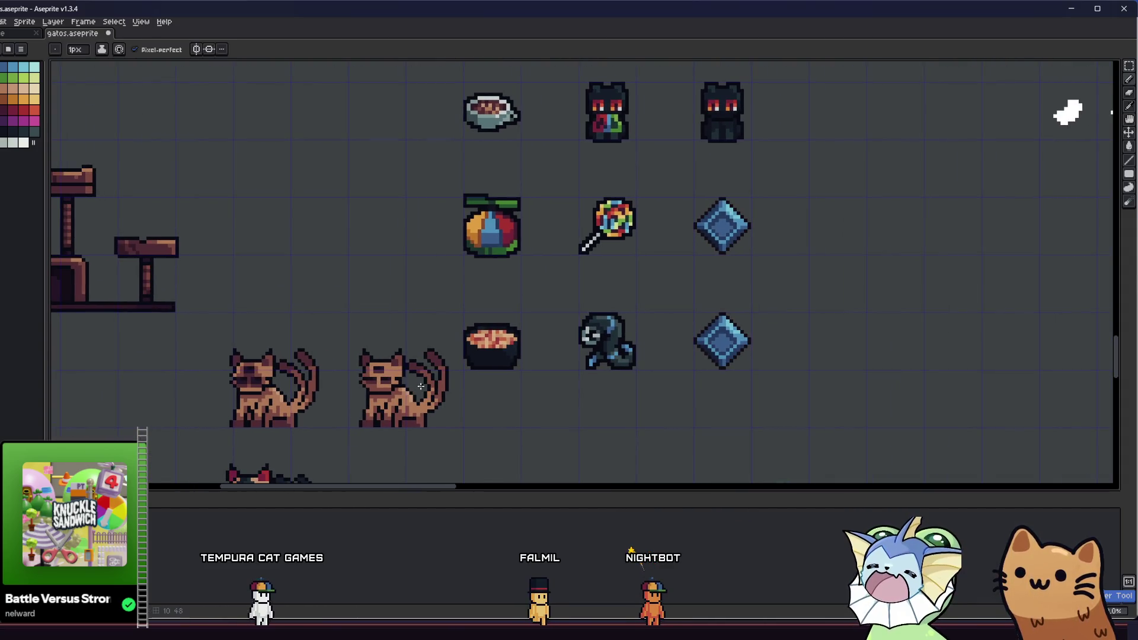
scroll(503, 381, "right", 2)
scroll(436, 353, "up", 4)
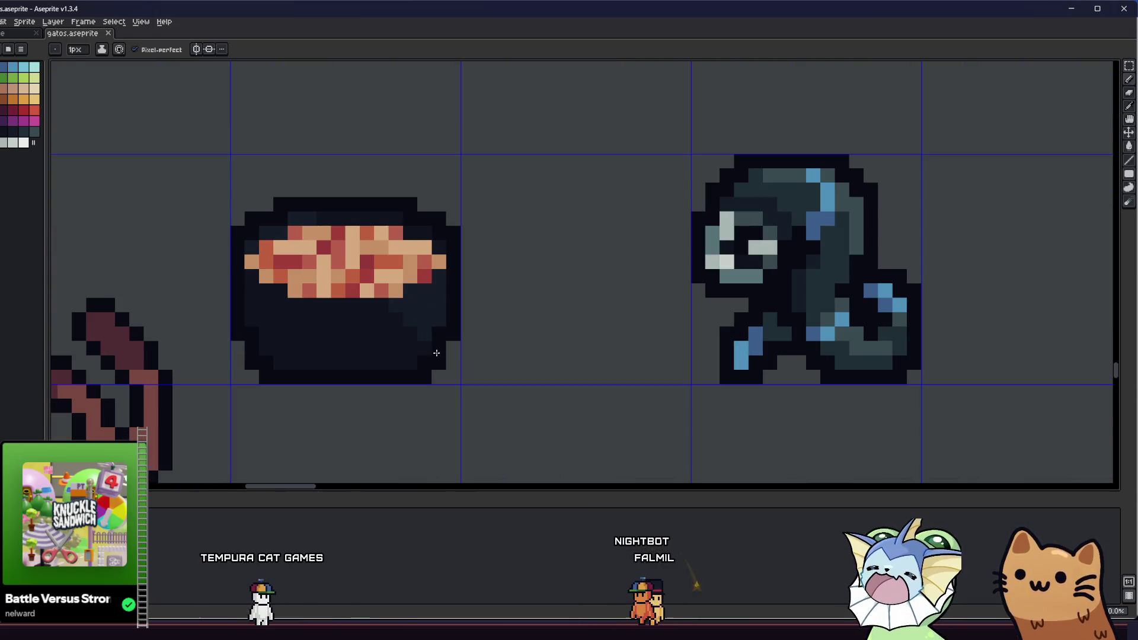
scroll(334, 321, "up", 2)
Step: Sample a tan from the sprite and try a drip pixel, undoing the stray one
key("i")
left_click(246, 228)
key("b")
left_click(310, 302)
key("ctrl+z")
Step: Pick a palette tan and paint tan drip pixels under the filling beside the existing column
left_click(5, 88)
left_click(318, 288)
left_click(400, 288)
left_click(400, 318)
left_click(362, 286)
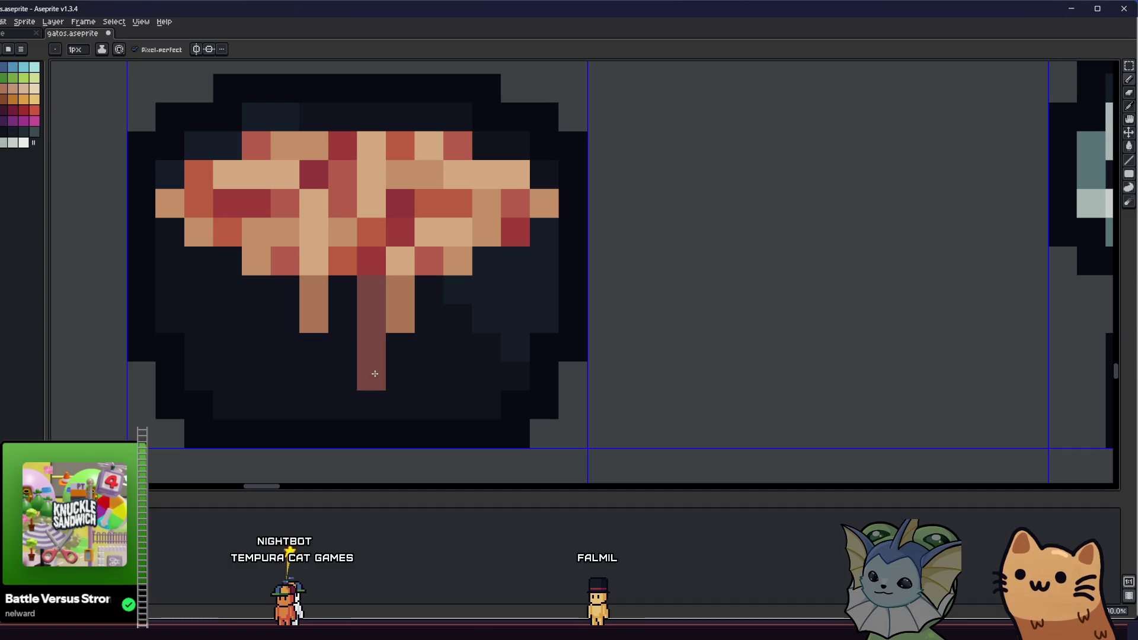
scroll(272, 344, "down", 5)
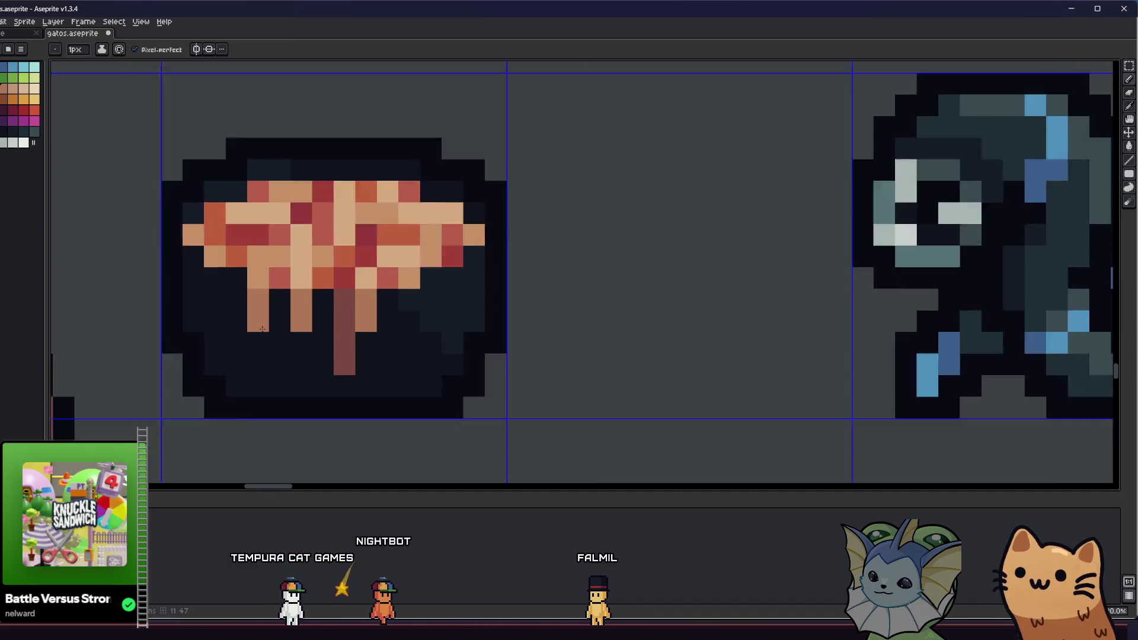
scroll(285, 385, "down", 3)
scroll(303, 380, "up", 5)
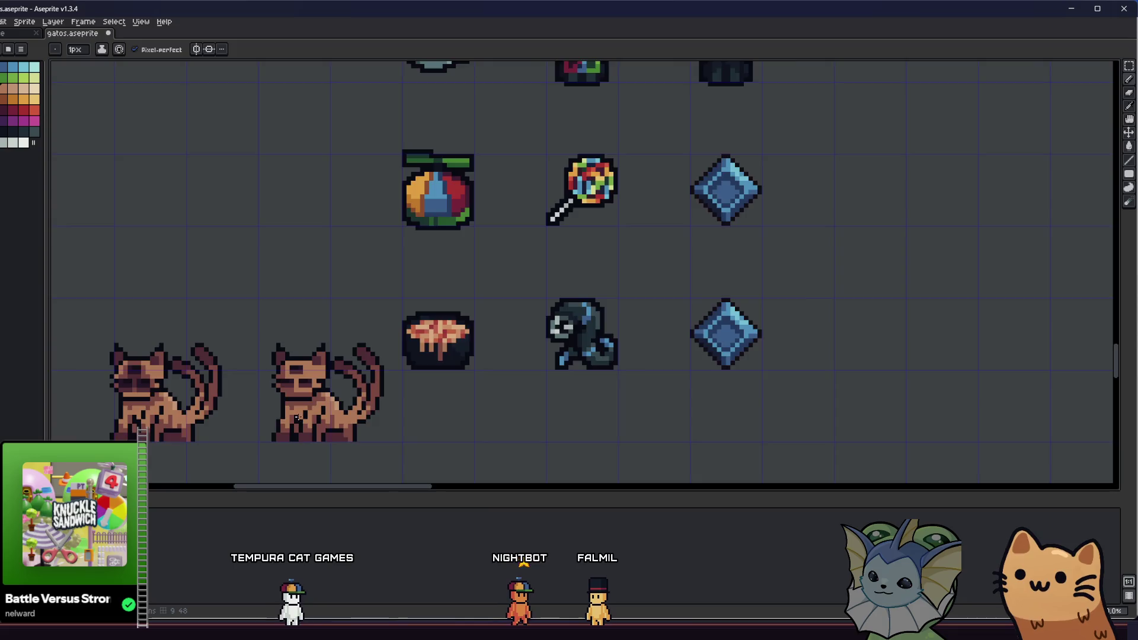
scroll(558, 350, "up", 3)
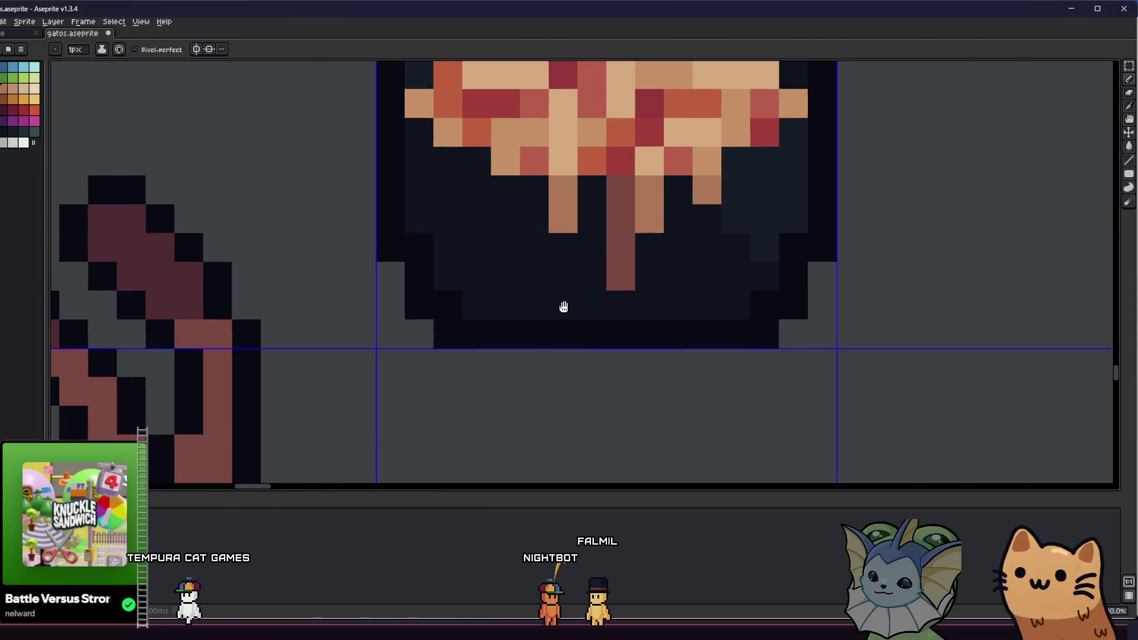
left_click(413, 221)
key("ctrl+z")
Step: Sample the dark red and draw a vertical dark red drip right of centre
key("i")
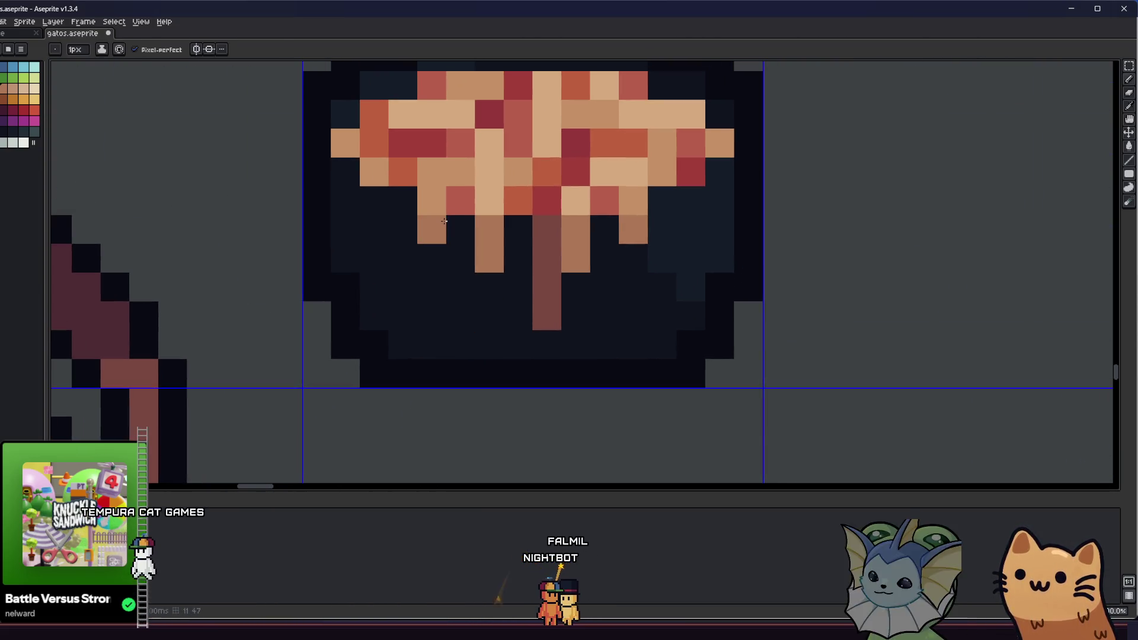
left_click(554, 225)
key("b")
left_click_drag(633, 231, 633, 287)
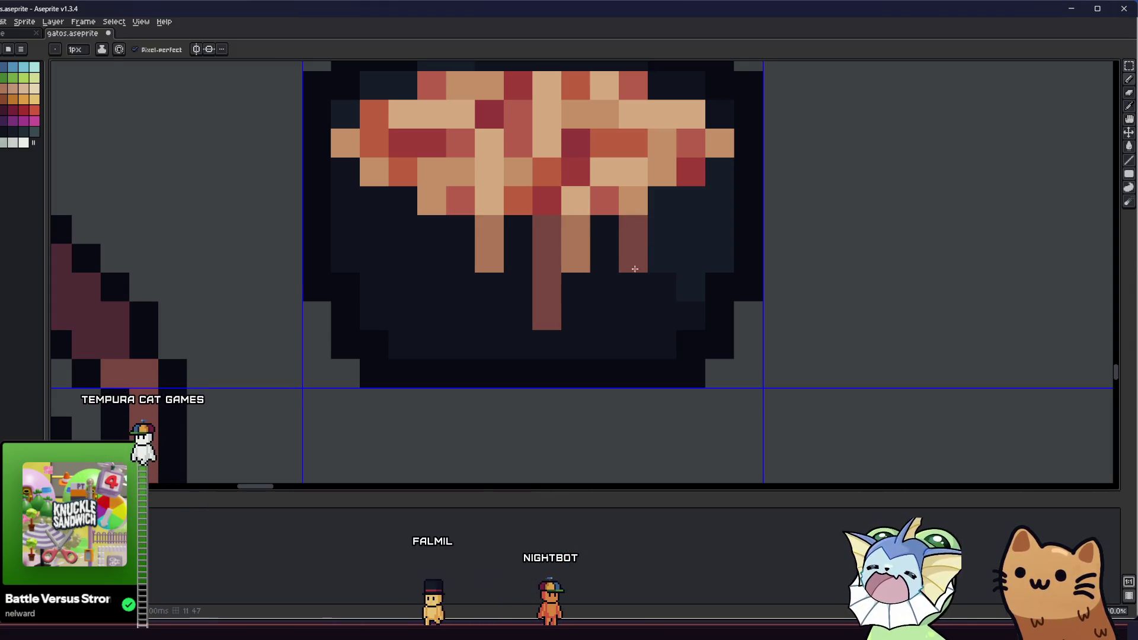
left_click(607, 263)
scroll(374, 391, "down", 5)
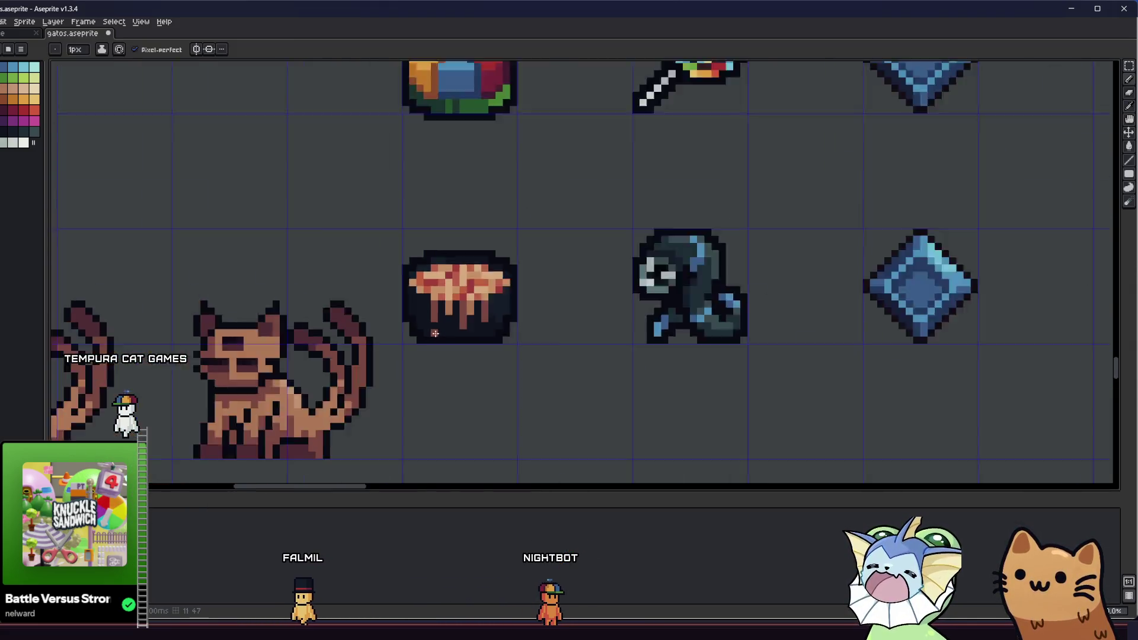
scroll(374, 391, "down", 5)
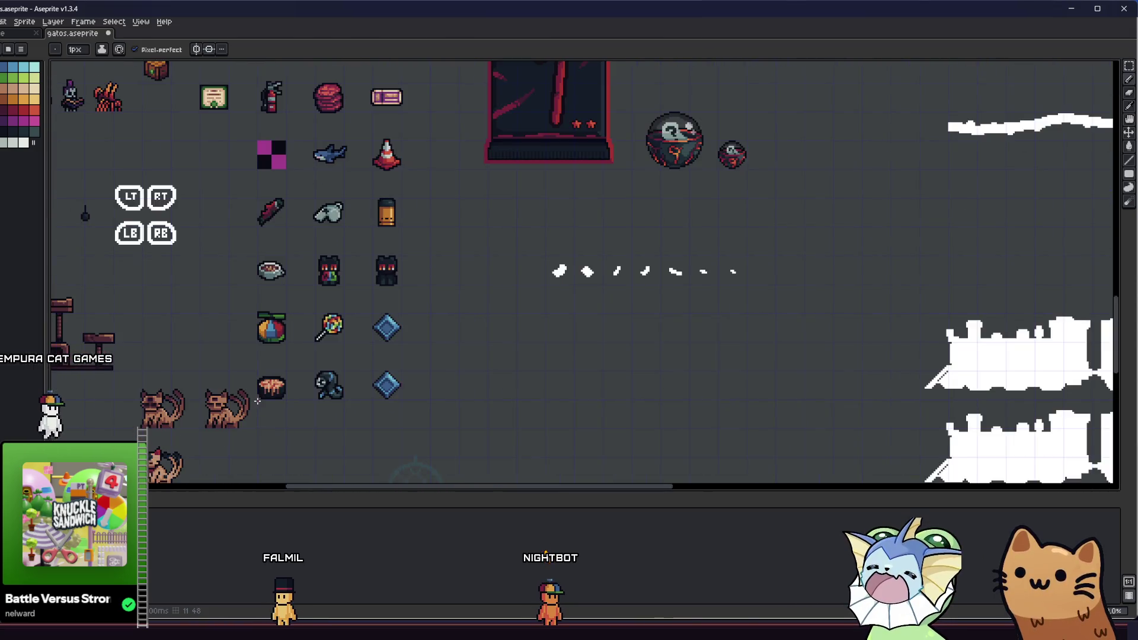
Step: Select a rectangular area around the bowl sprite
scroll(249, 406, "up", 5)
key("i")
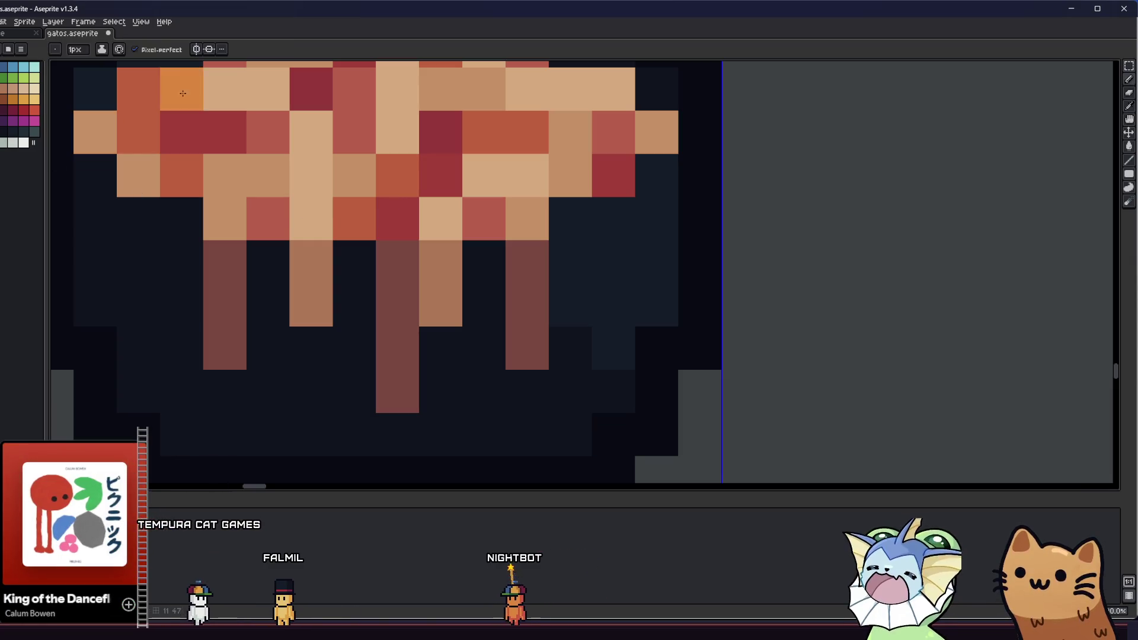
scroll(380, 297, "down", 4)
key("m")
left_click_drag(272, 202, 498, 410)
scroll(343, 273, "up", 4)
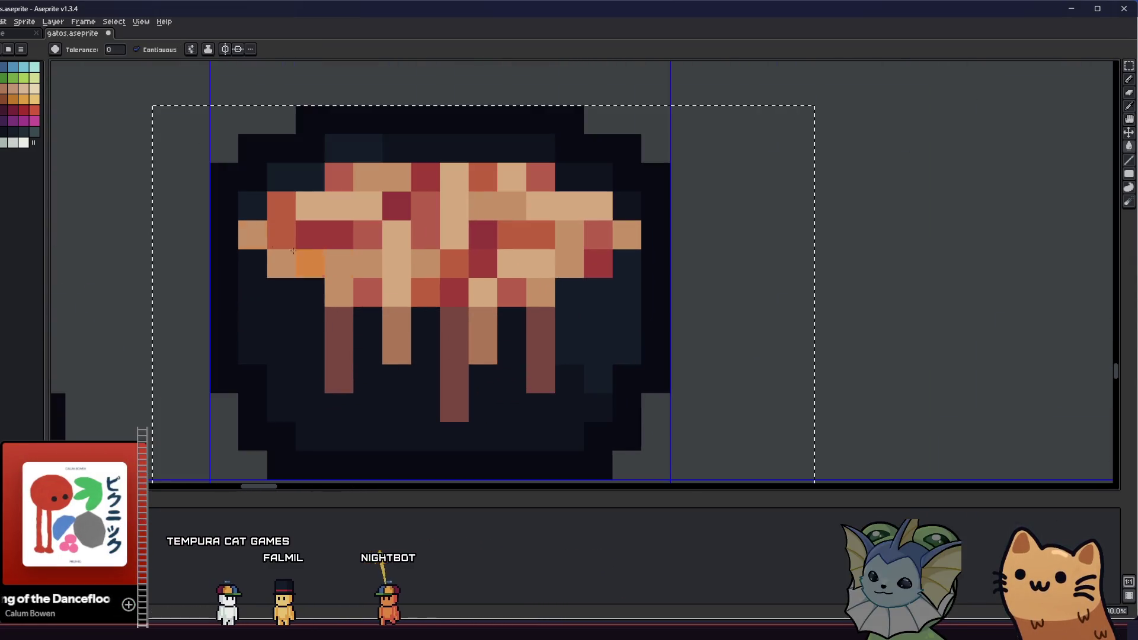
Step: With the Paint Bucket in Alpha Compositing ink, tint the drips brown, undoing the interior fill
key("g")
left_click(208, 50)
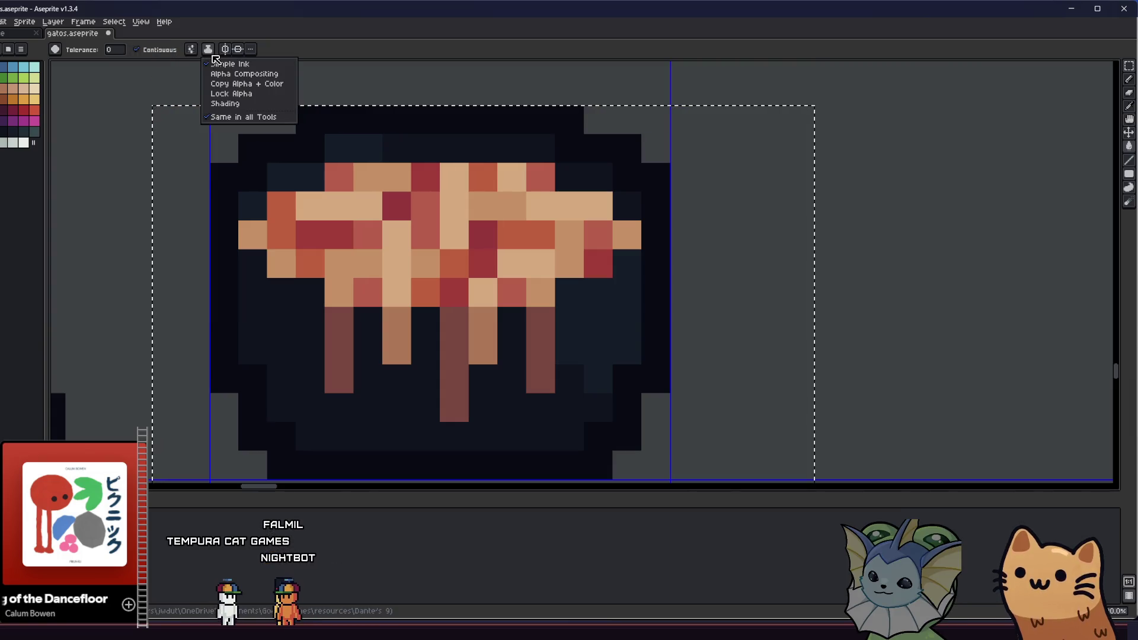
left_click(225, 75)
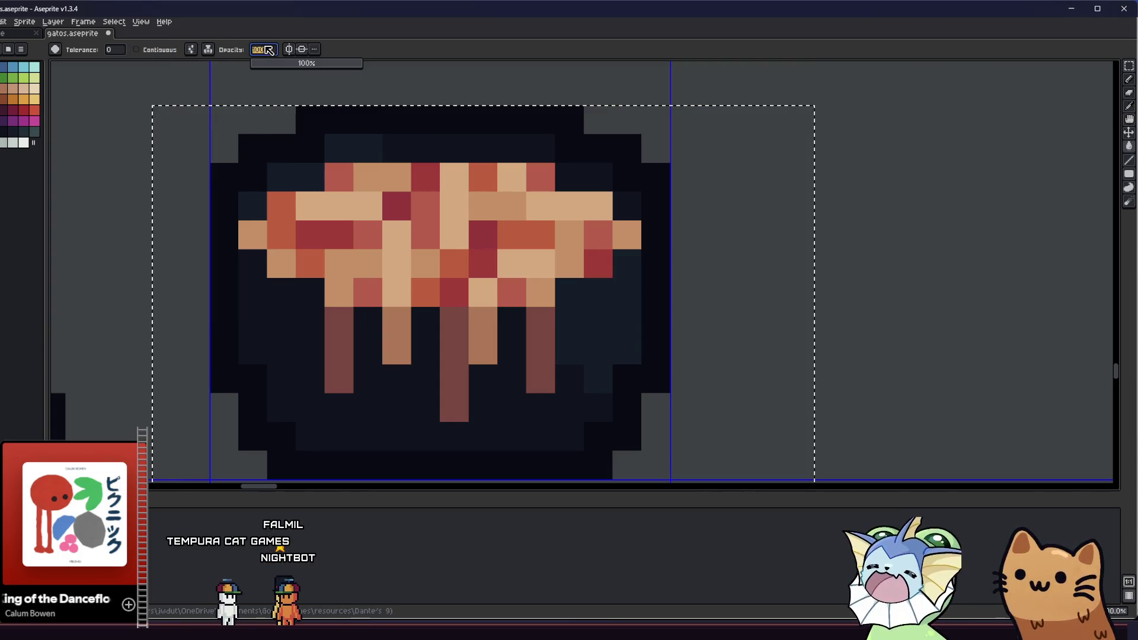
left_click(355, 345)
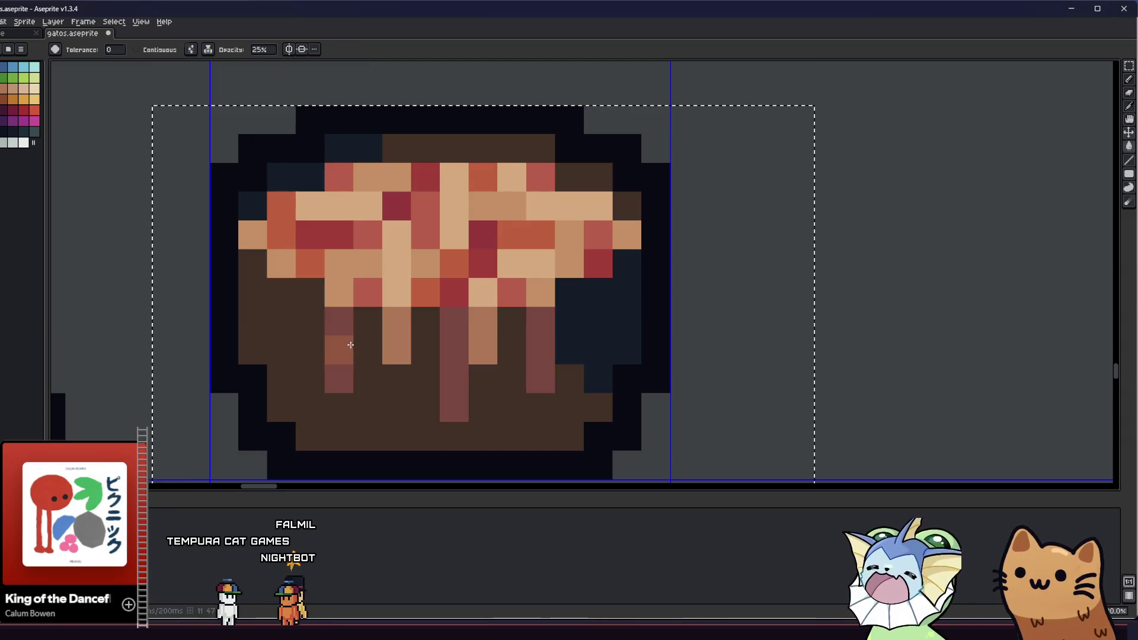
key("ctrl+z")
left_click(379, 334)
scroll(377, 342, "down", 4)
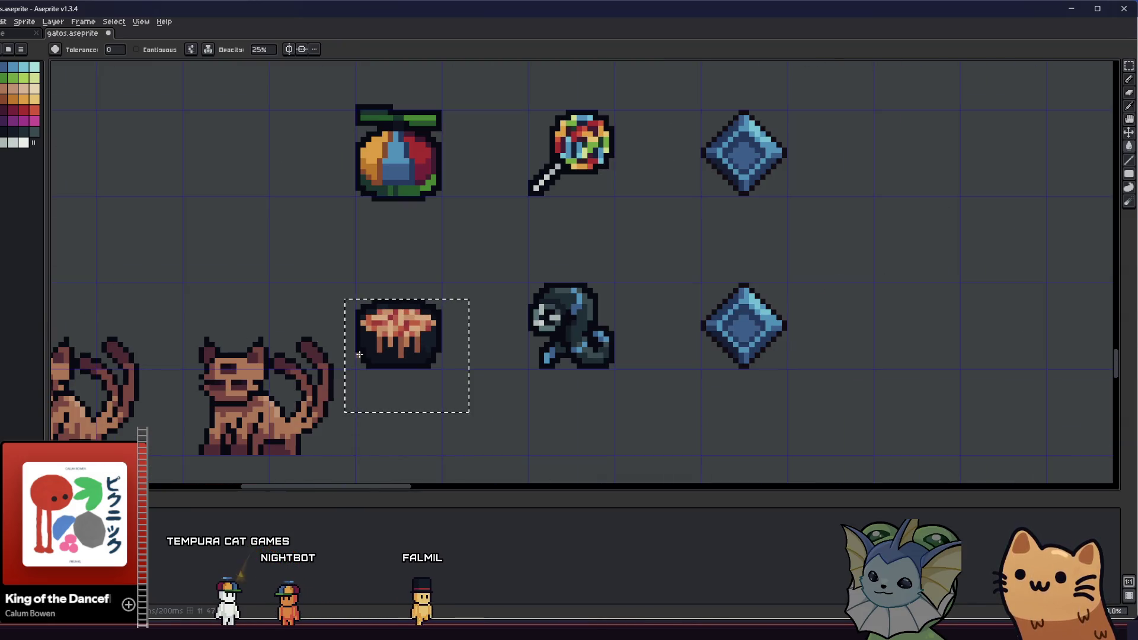
scroll(386, 335, "up", 4)
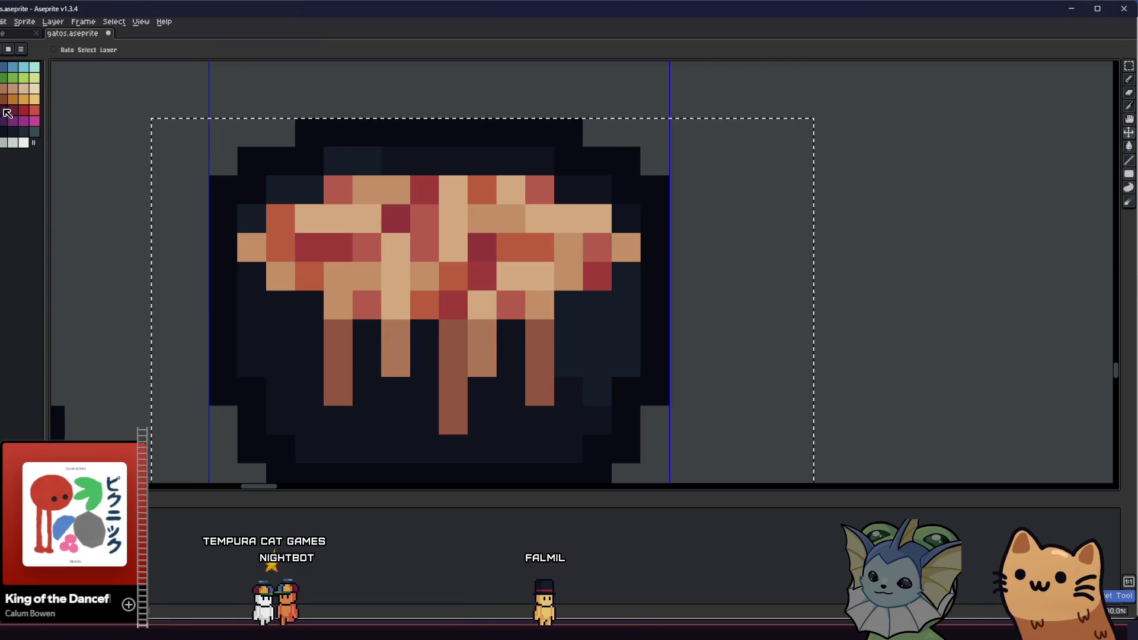
Step: Pick a red palette colour and flood-fill the darker drip columns brighter
left_click(34, 110)
key("g")
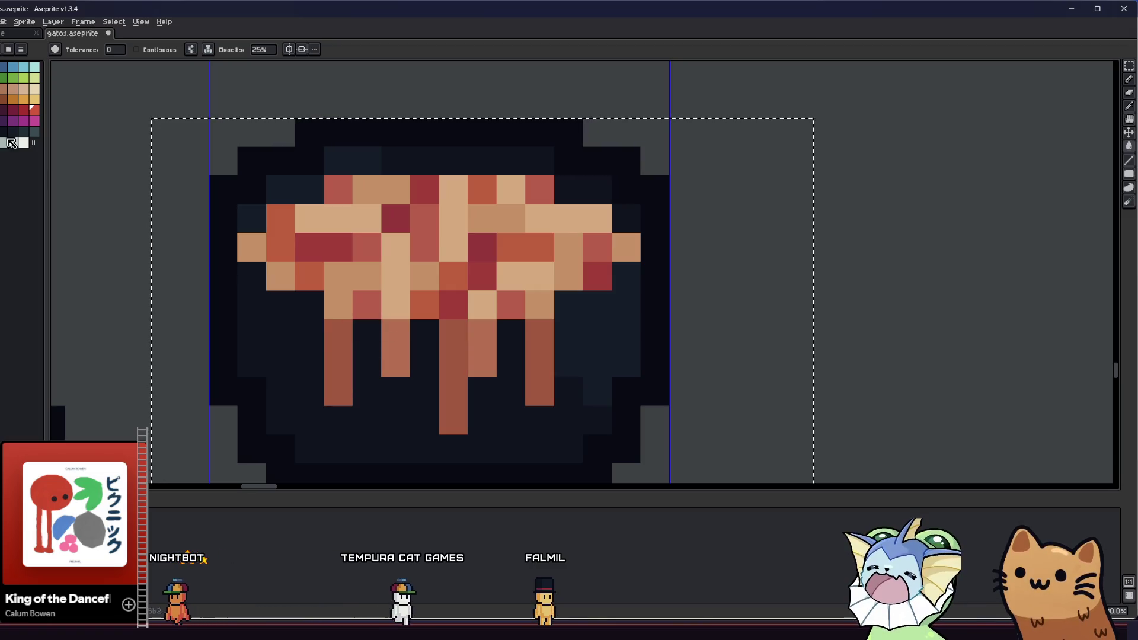
left_click(338, 339)
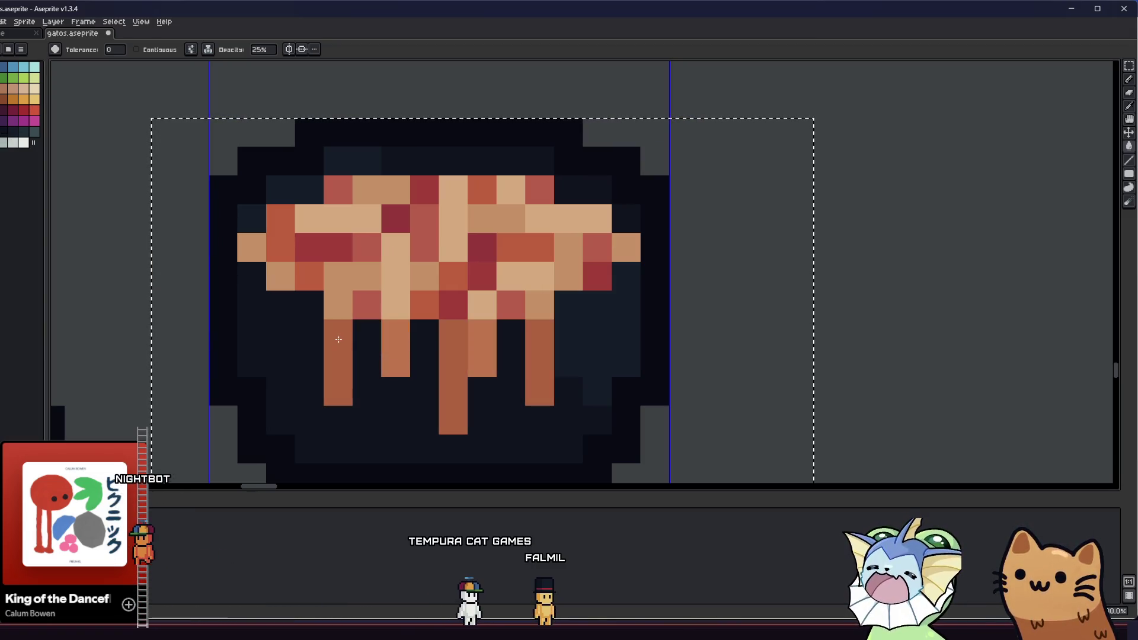
scroll(338, 339, "down", 4)
scroll(275, 382, "up", 3)
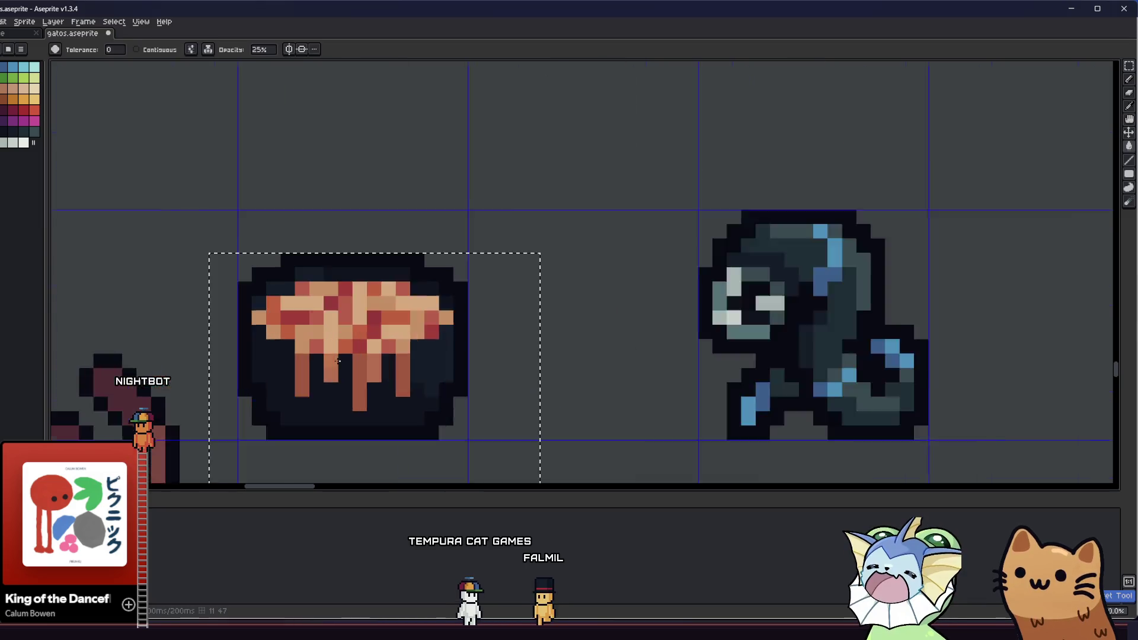
key("v")
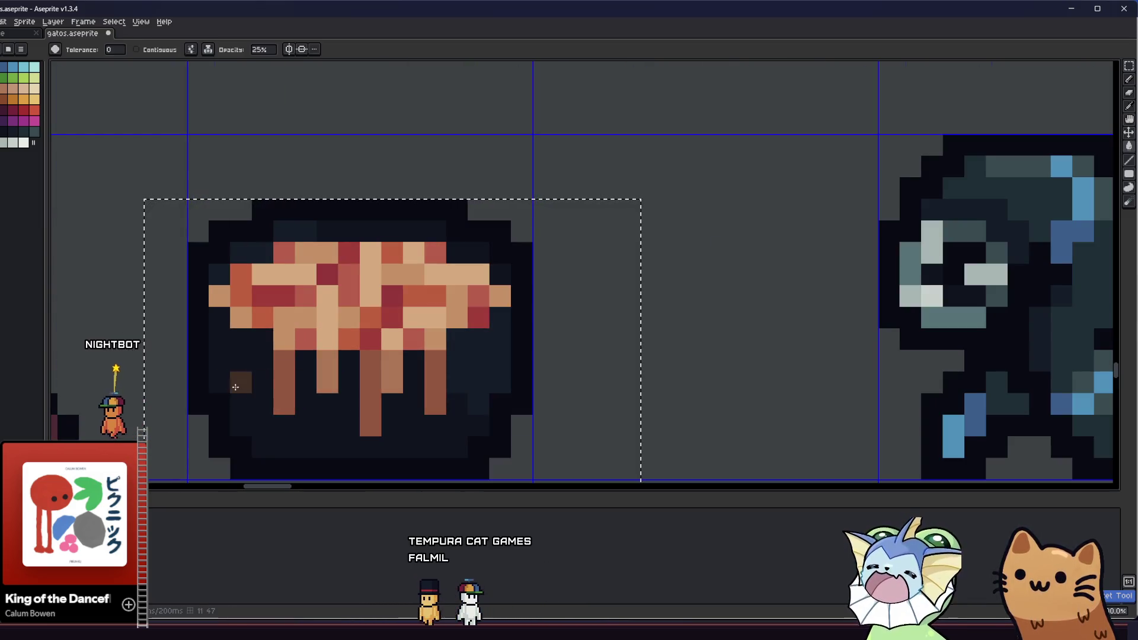
scroll(241, 381, "up", 3)
Step: Lighten two more brown drip columns and pan to show the cats left of the bowl
key("i")
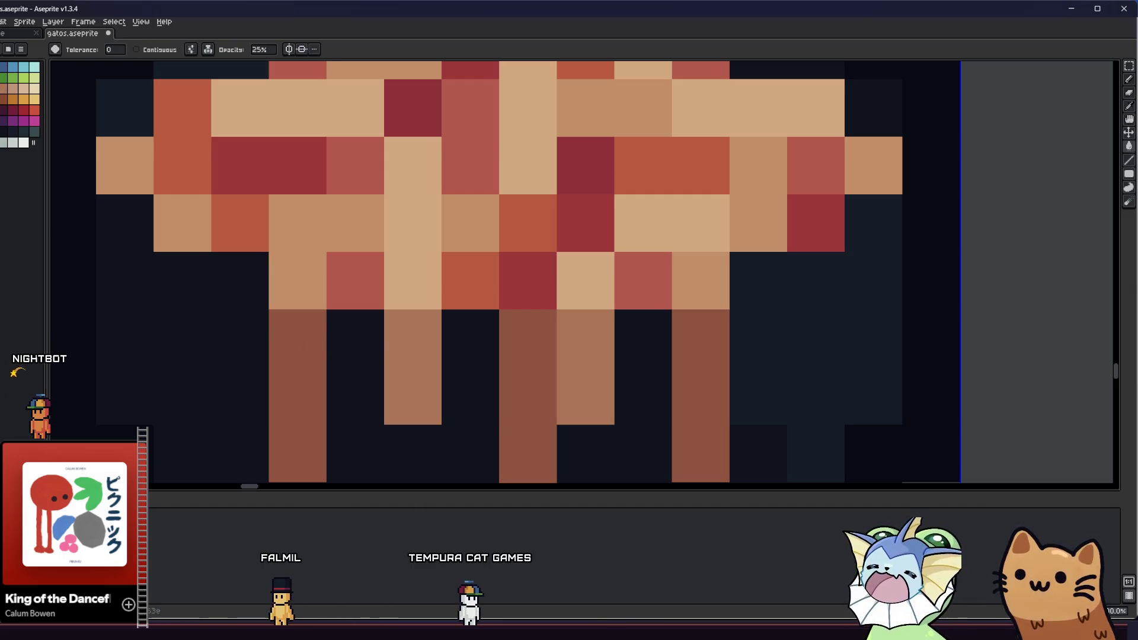
left_click(316, 347)
left_click(306, 346)
scroll(266, 349, "down", 4)
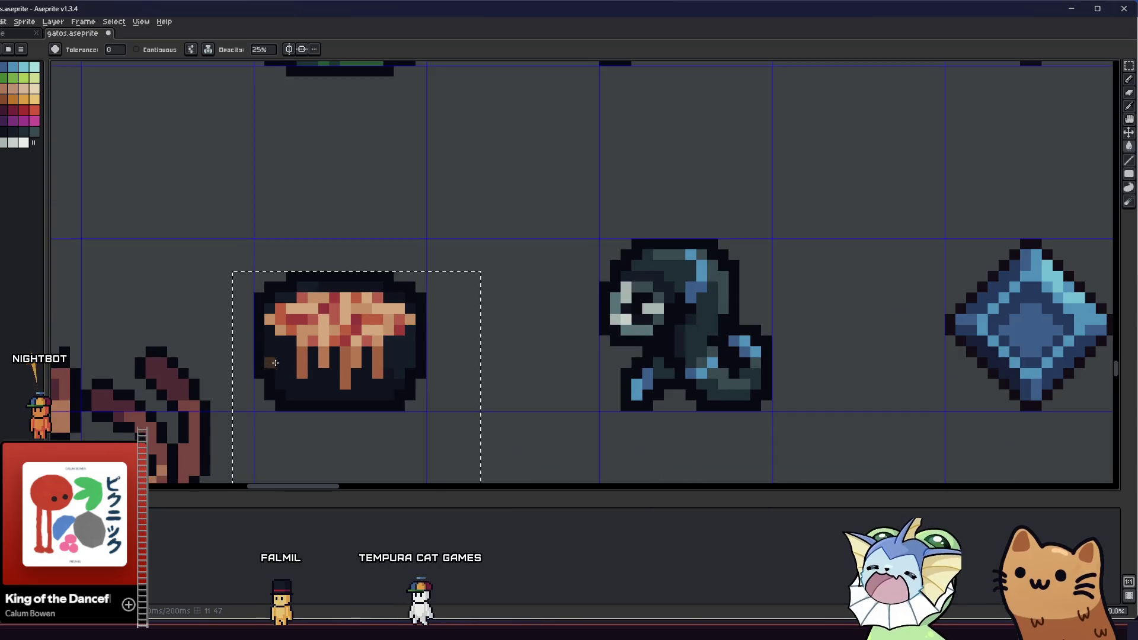
scroll(249, 351, "down", 3)
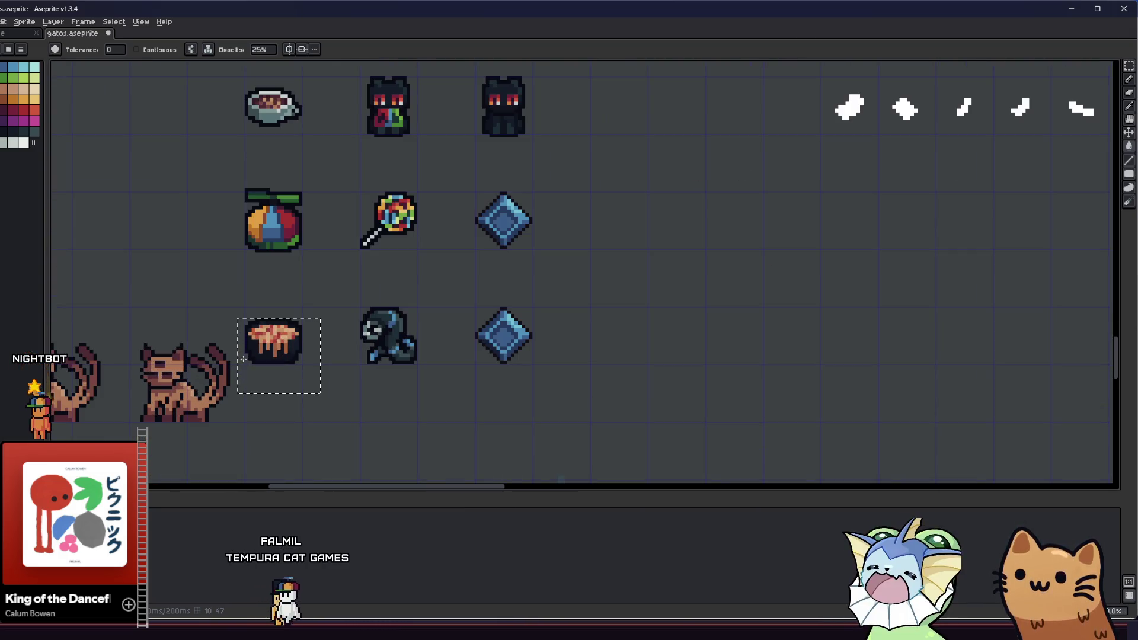
scroll(264, 358, "up", 2)
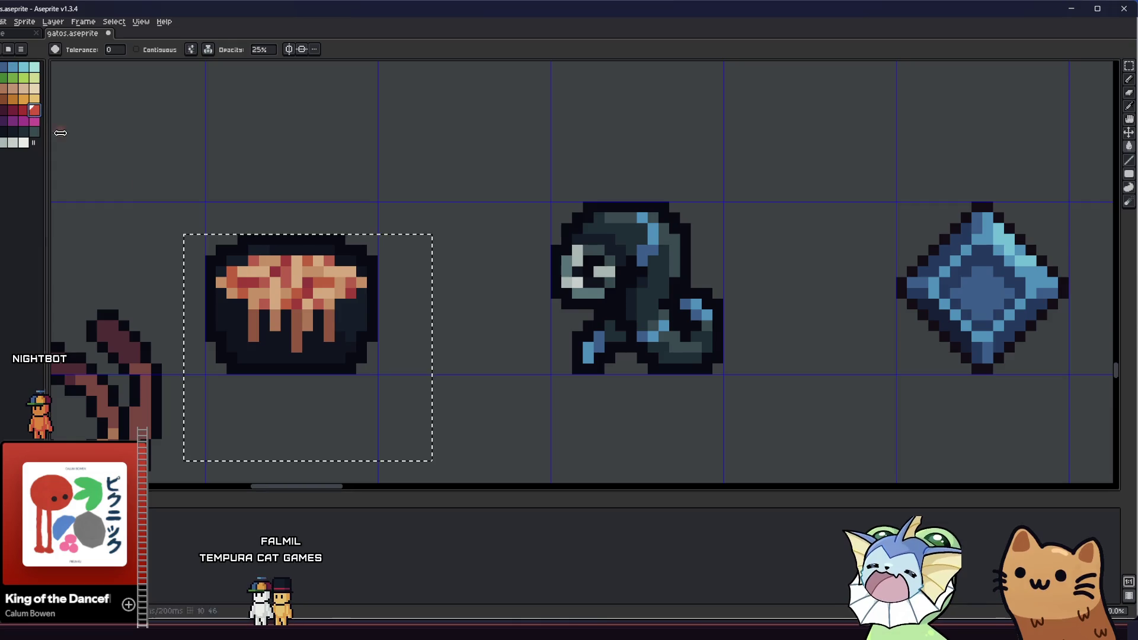
scroll(261, 323, "up", 2)
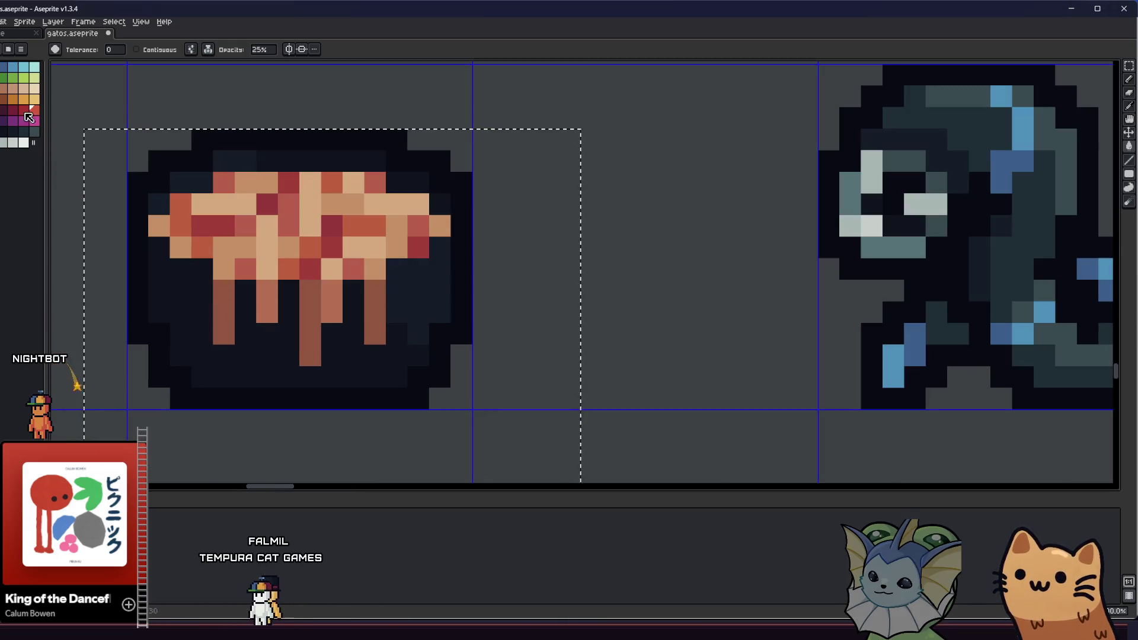
scroll(231, 304, "down", 5)
key("m")
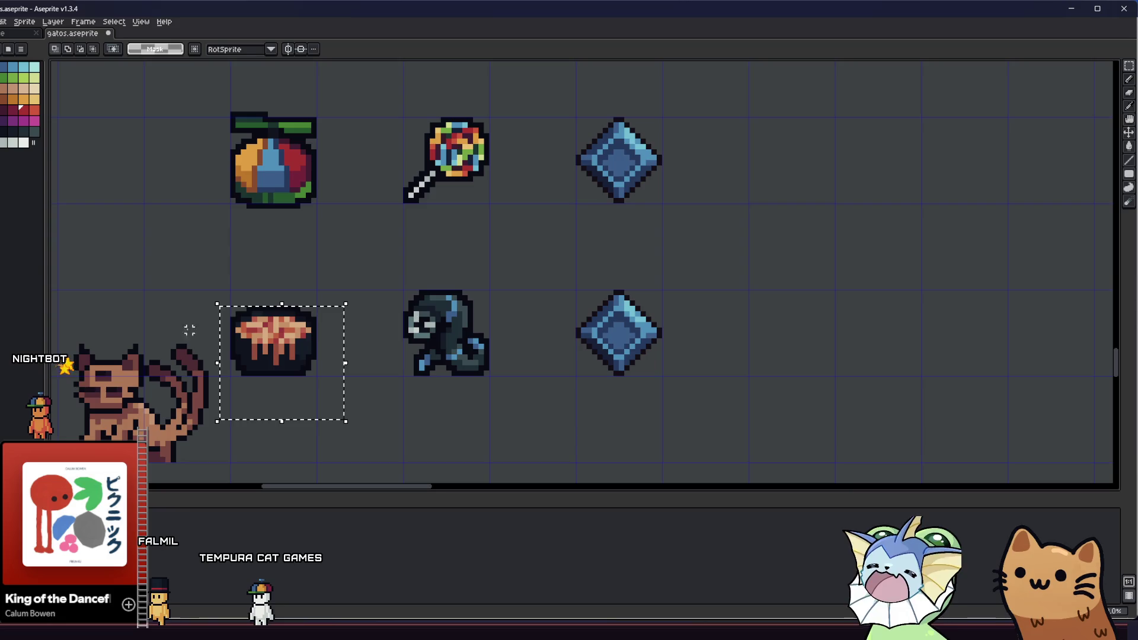
scroll(184, 336, "up", 3)
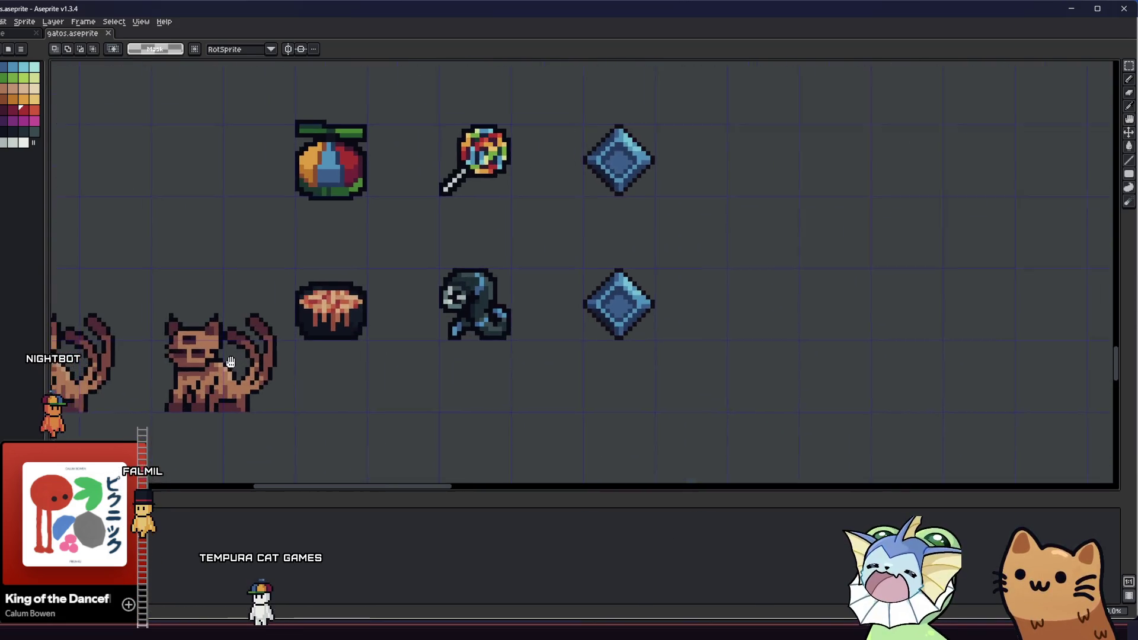
mouse_move(154, 336)
left_mouse_down()
mouse_move(457, 330)
mouse_move(591, 348)
mouse_move(313, 322)
left_mouse_up()
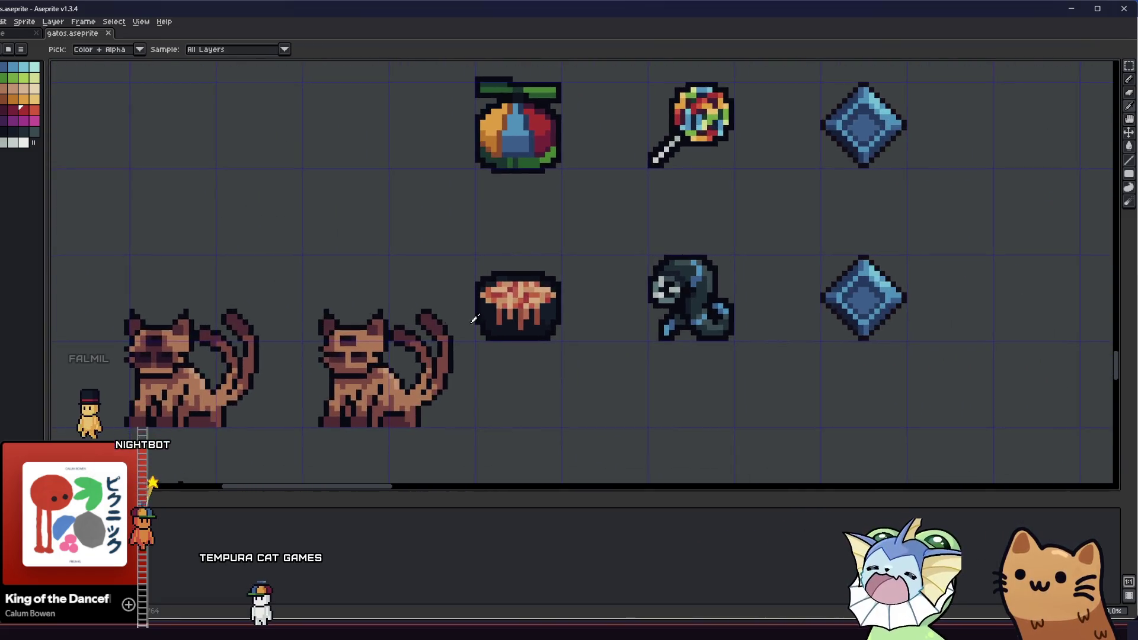
Step: Extend a drip with a light brown pixel and repaint two drip pixels darker red
scroll(495, 317, "up", 5)
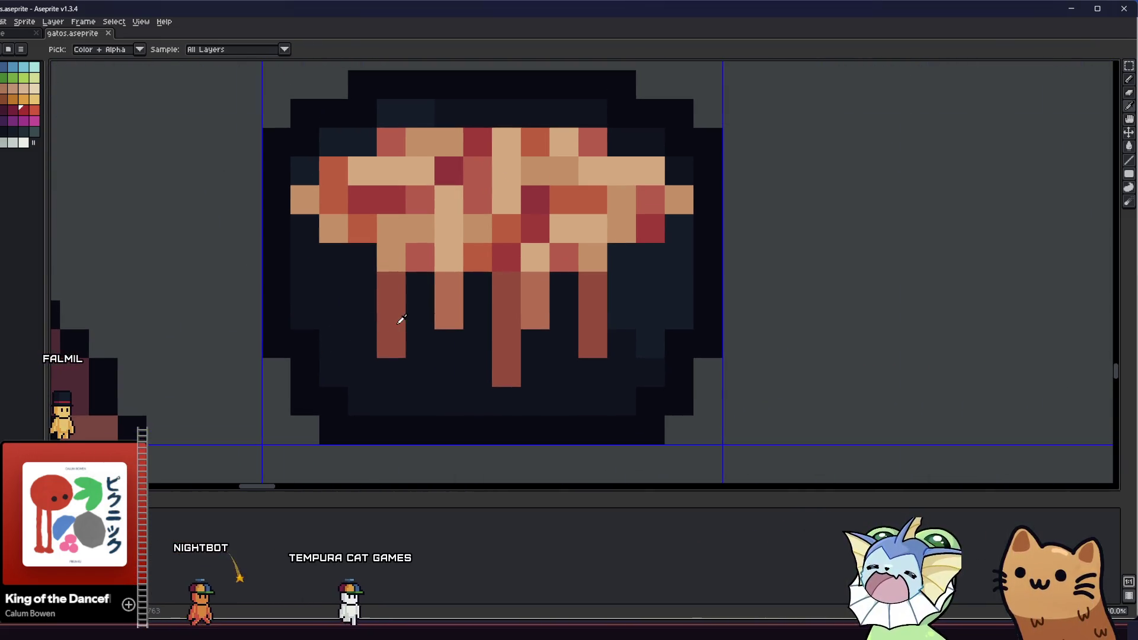
key("alt")
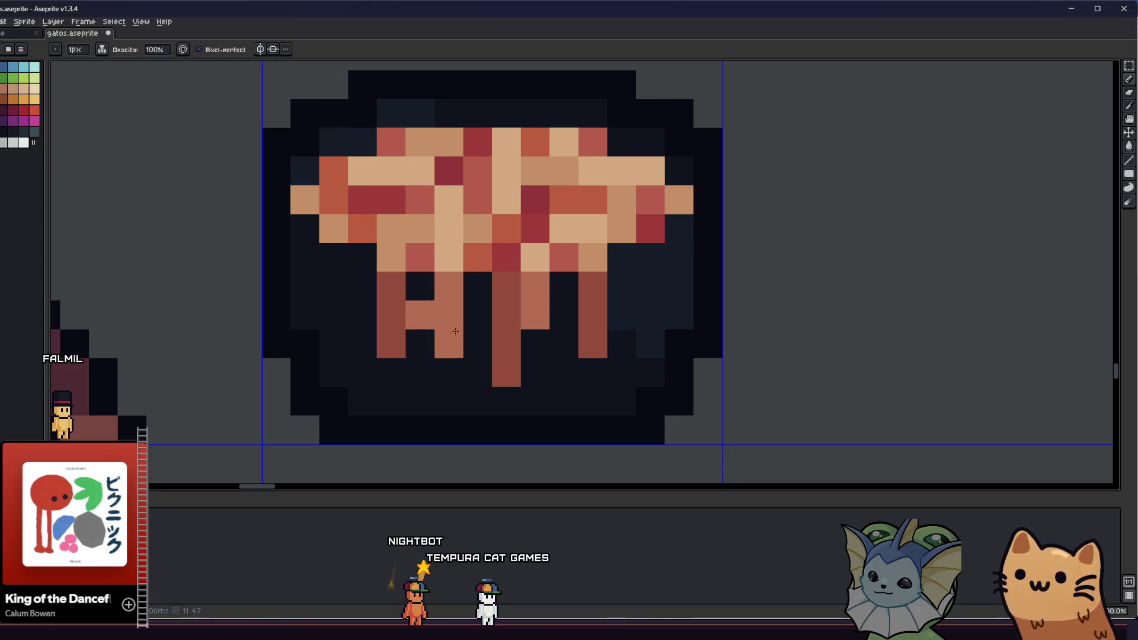
scroll(390, 322, "down", 2)
scroll(375, 317, "up", 3)
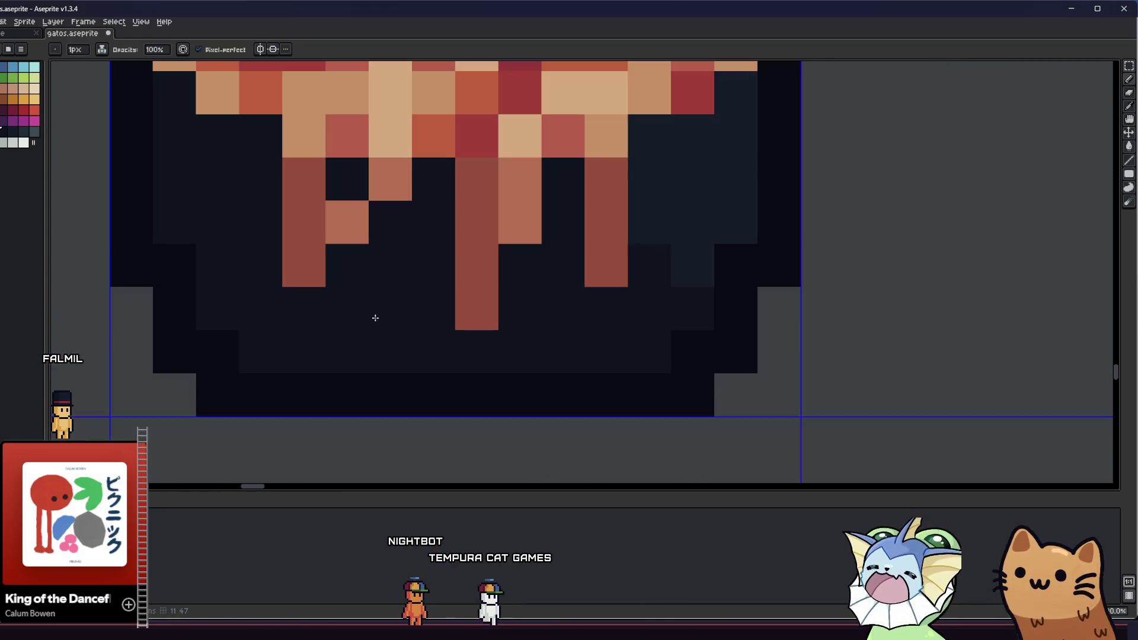
left_click(563, 222)
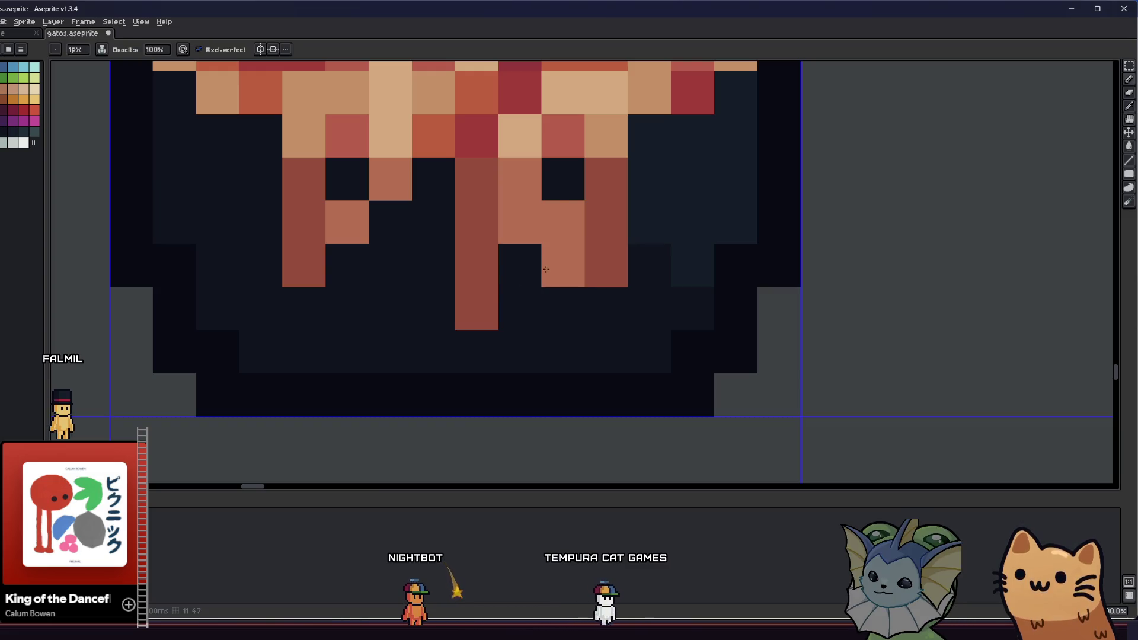
key("alt")
scroll(537, 256, "down", 1)
scroll(465, 275, "down", 5)
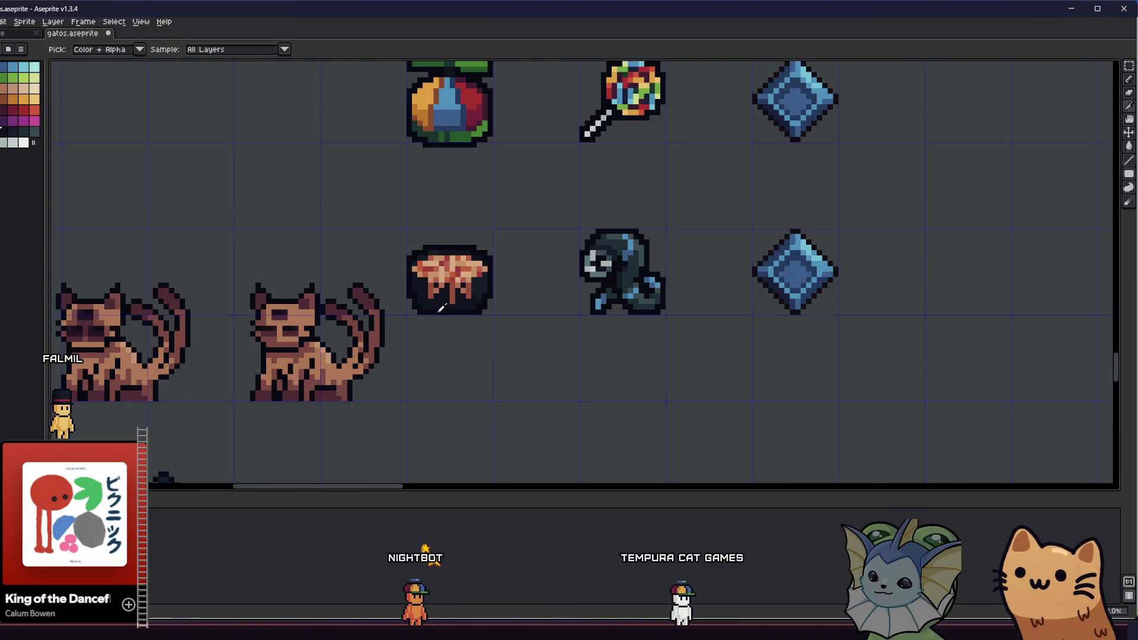
scroll(454, 300, "up", 4)
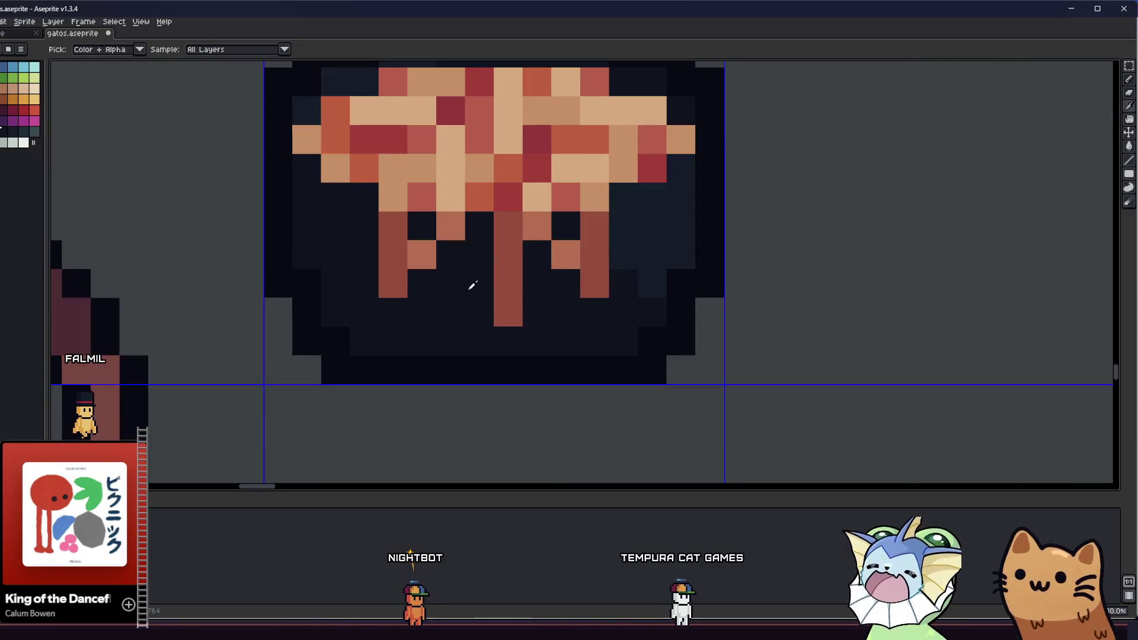
key("alt")
left_click(514, 234)
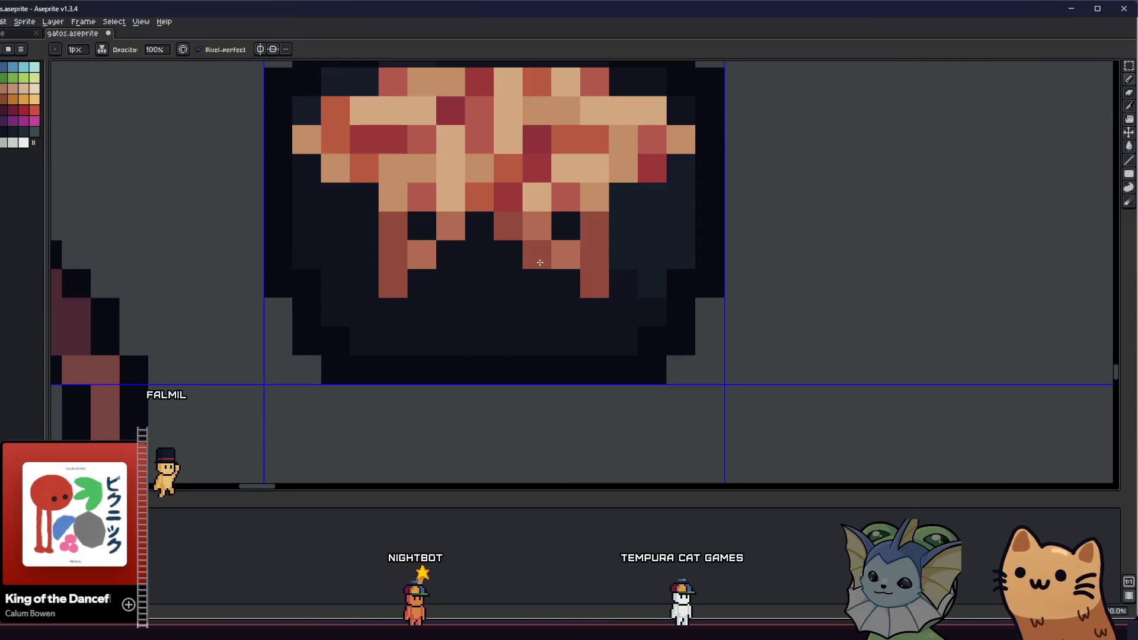
left_click(536, 255)
Step: Draw an L-shaped light red drip and fill a dark gap in the drips with salmon
scroll(439, 271, "down", 4)
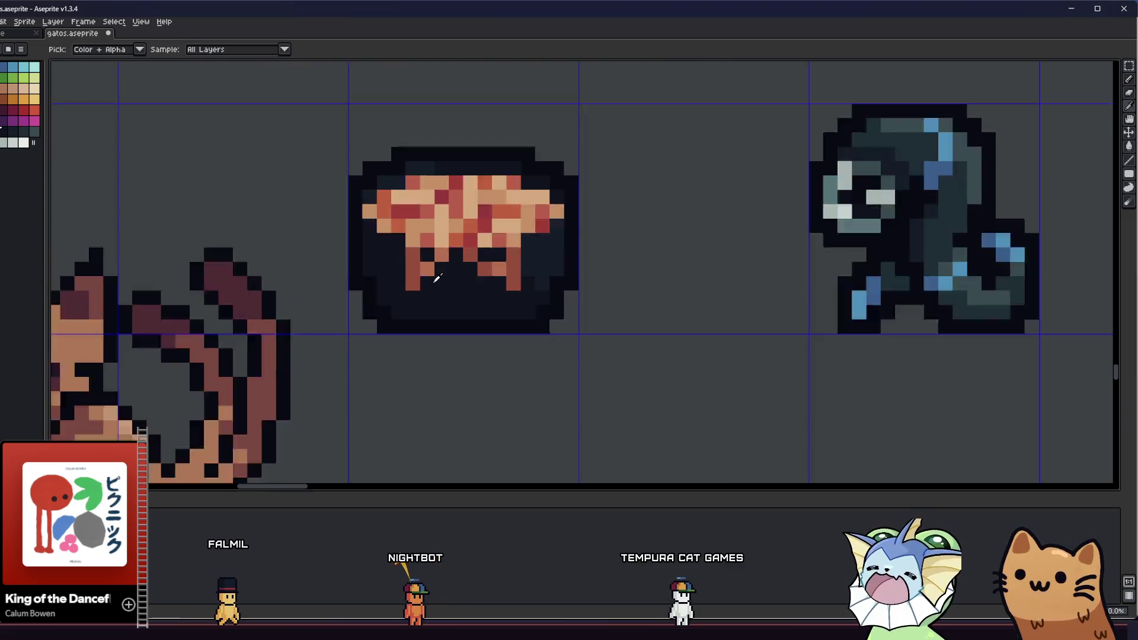
scroll(413, 304, "up", 5)
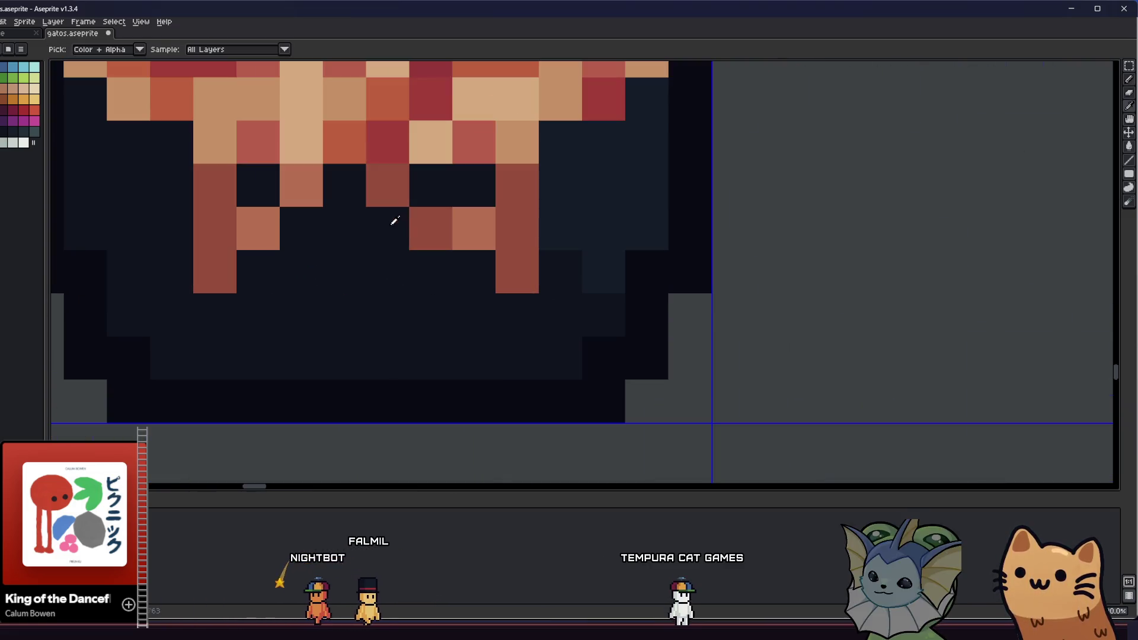
left_click_drag(395, 220, 385, 265)
left_click(460, 237, "alt")
left_click_drag(442, 234, 517, 201)
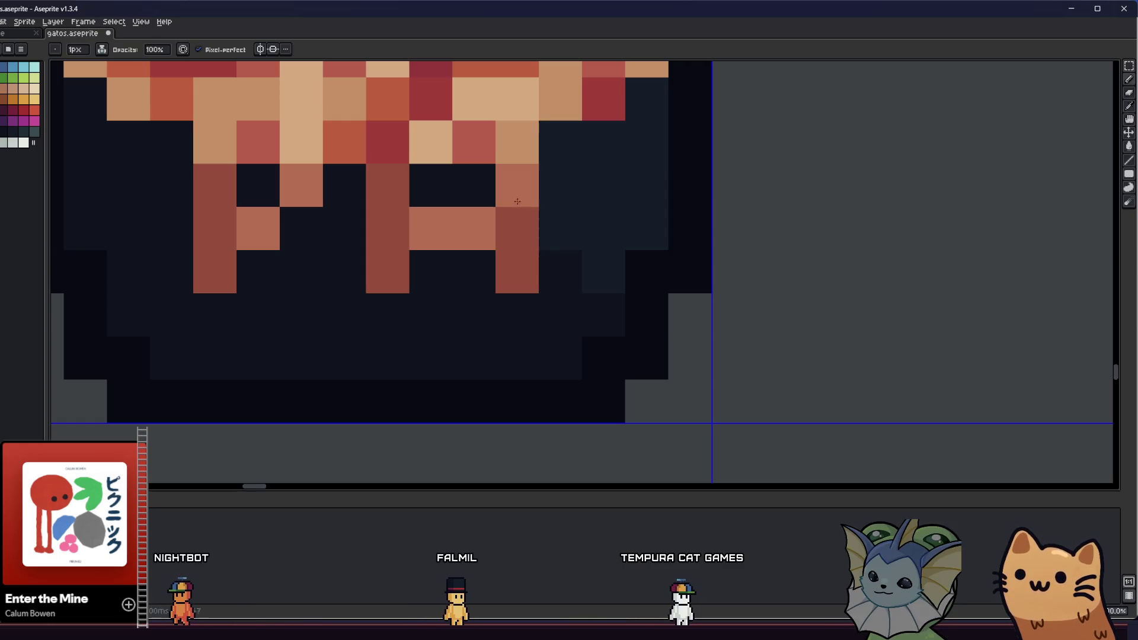
key("ctrl+z")
scroll(474, 300, "down", 1)
scroll(400, 265, "up", 1)
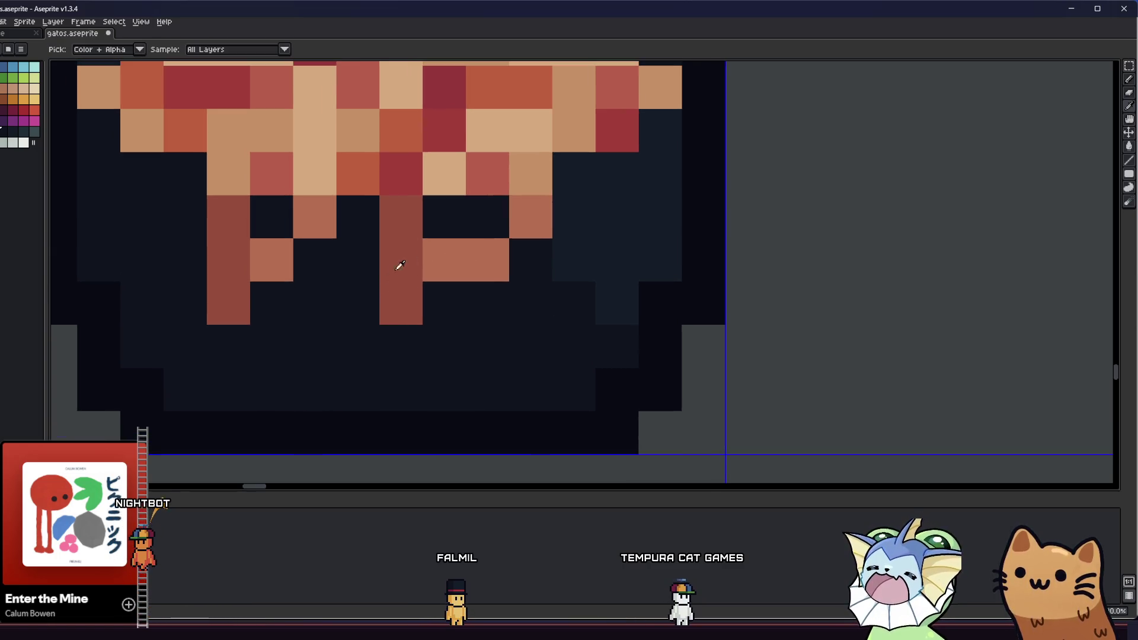
left_click(457, 224)
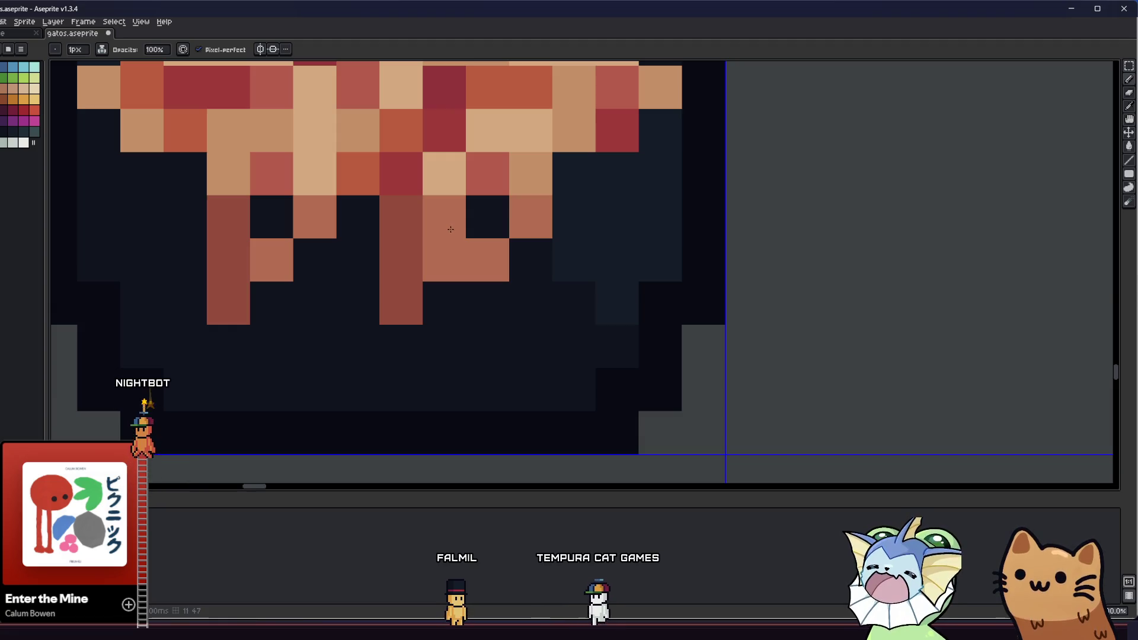
Step: Erase a dark red side drip back to the bowl colour
scroll(350, 310, "down", 3)
scroll(355, 328, "up", 1)
scroll(349, 308, "up", 2)
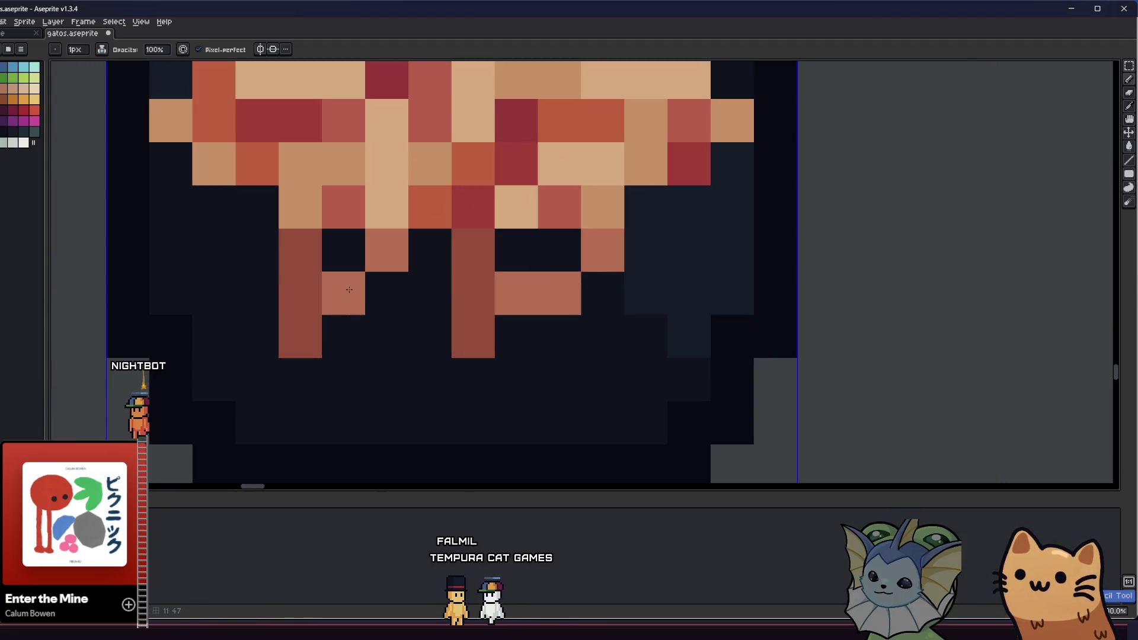
left_click(305, 332)
left_click(301, 296)
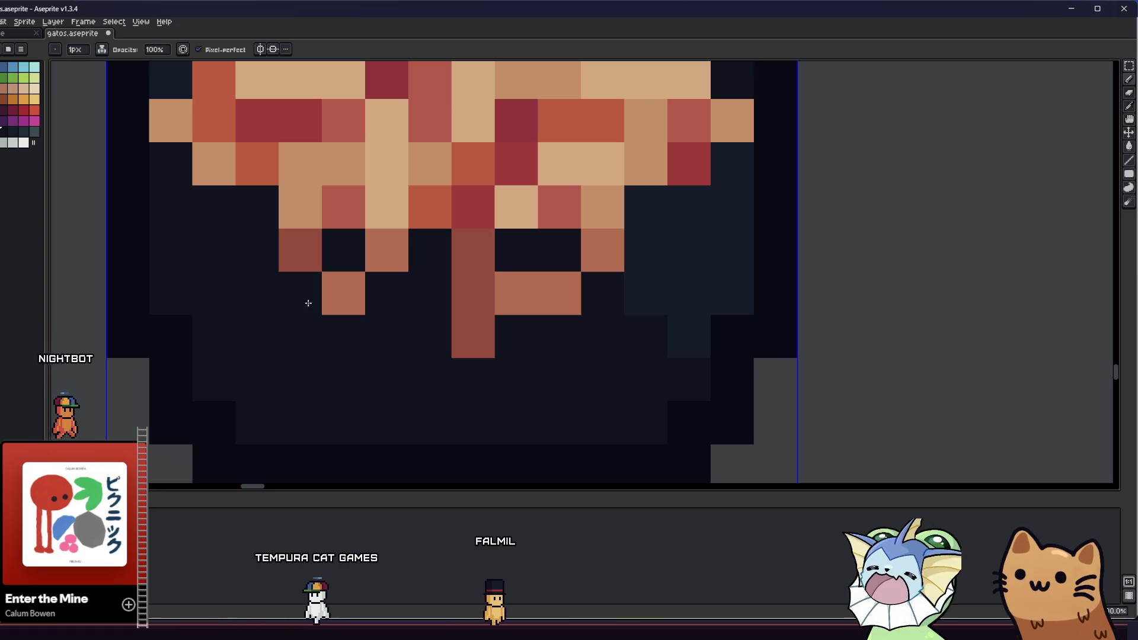
scroll(309, 303, "down", 5)
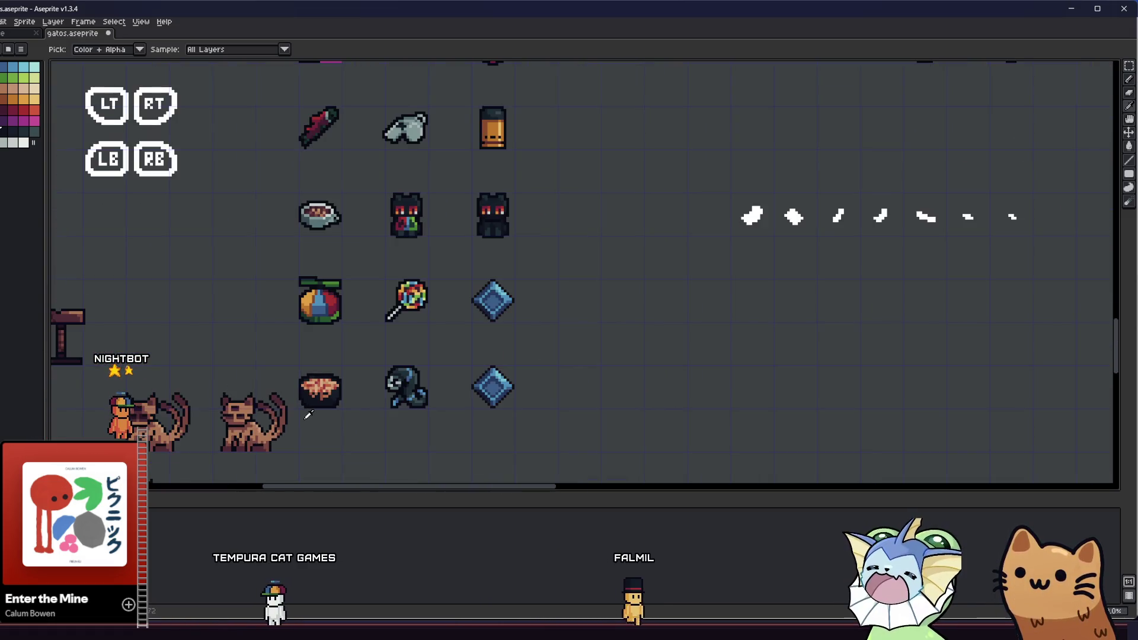
Step: Add dark brown drip pixels and a diagonal salmon drip beneath the bowl's lattice filling
mouse_move(309, 415)
left_mouse_down()
mouse_move(251, 410)
mouse_move(205, 372)
left_mouse_up()
scroll(210, 357, "up", 4)
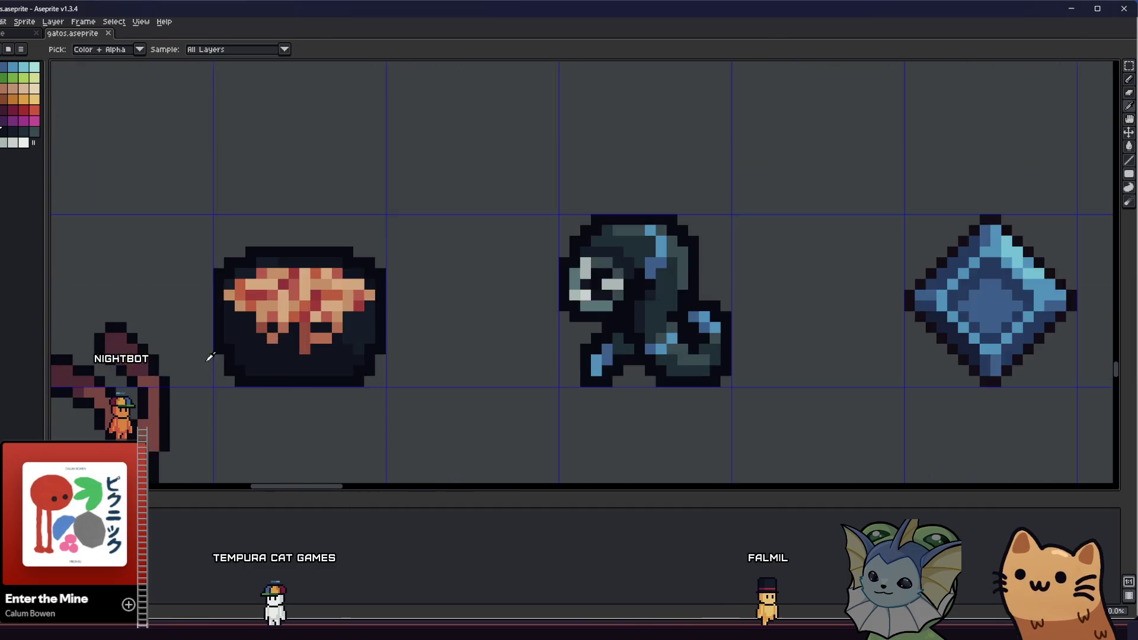
scroll(210, 358, "up", 2)
scroll(312, 290, "up", 3)
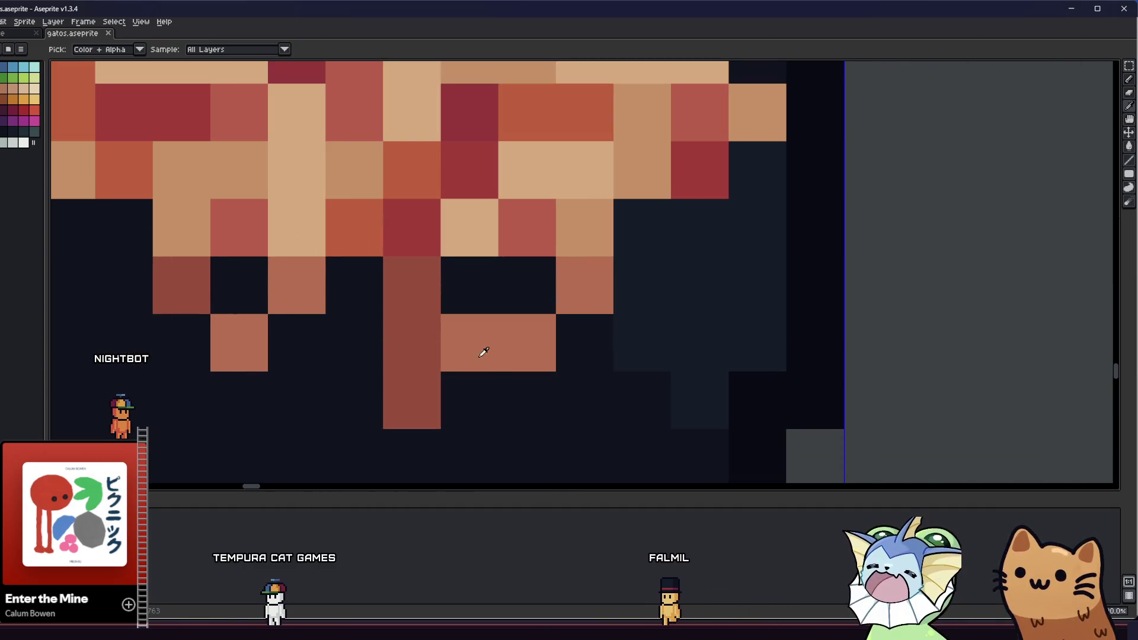
left_click_drag(484, 352, 490, 296)
left_click(528, 330)
left_click(531, 396)
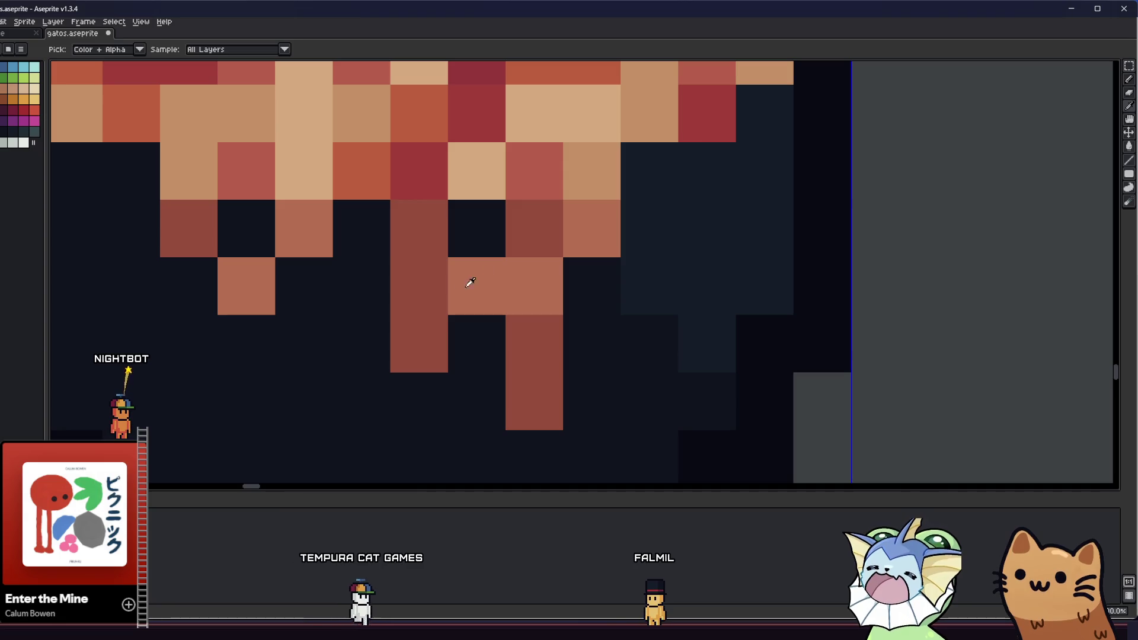
left_click(418, 229)
left_click_drag(399, 282, 407, 357)
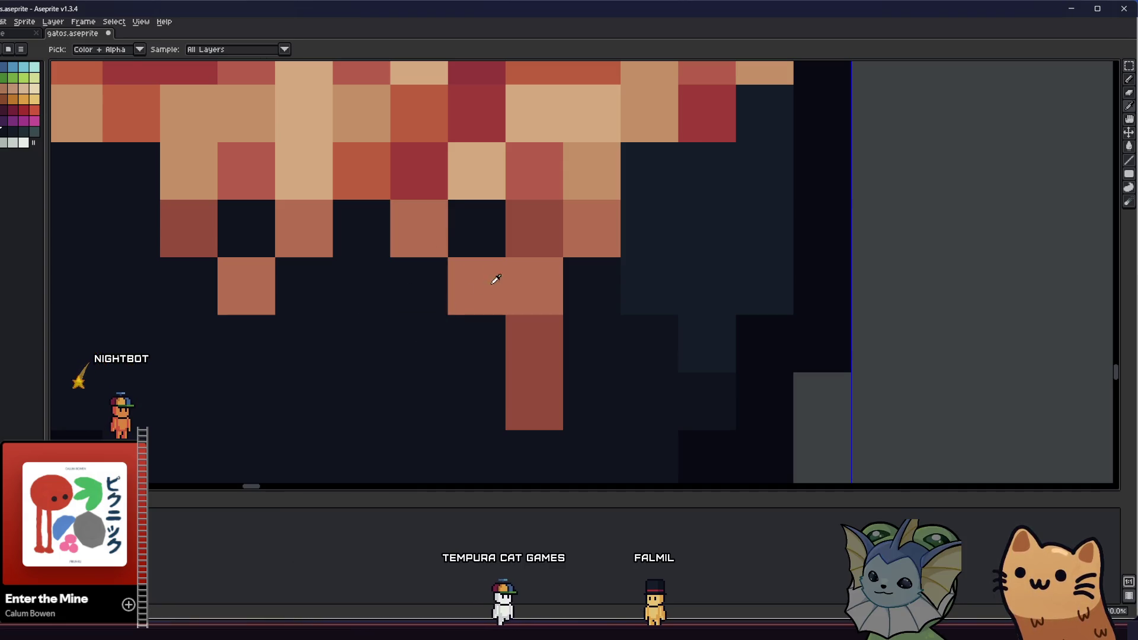
mouse_move(362, 235)
left_mouse_down()
mouse_move(362, 290)
mouse_move(305, 322)
left_mouse_up()
Step: Sample a canvas colour, darken drip pixels to shorten the drips, and save the sprite sheet
scroll(277, 382, "down", 8)
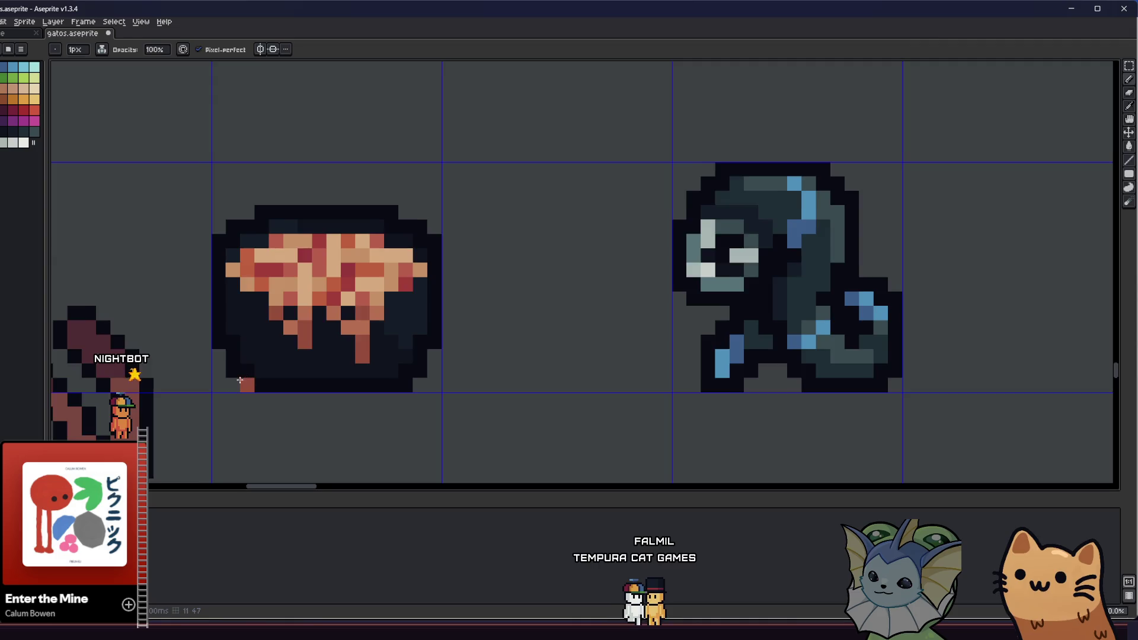
scroll(277, 383, "down", 1)
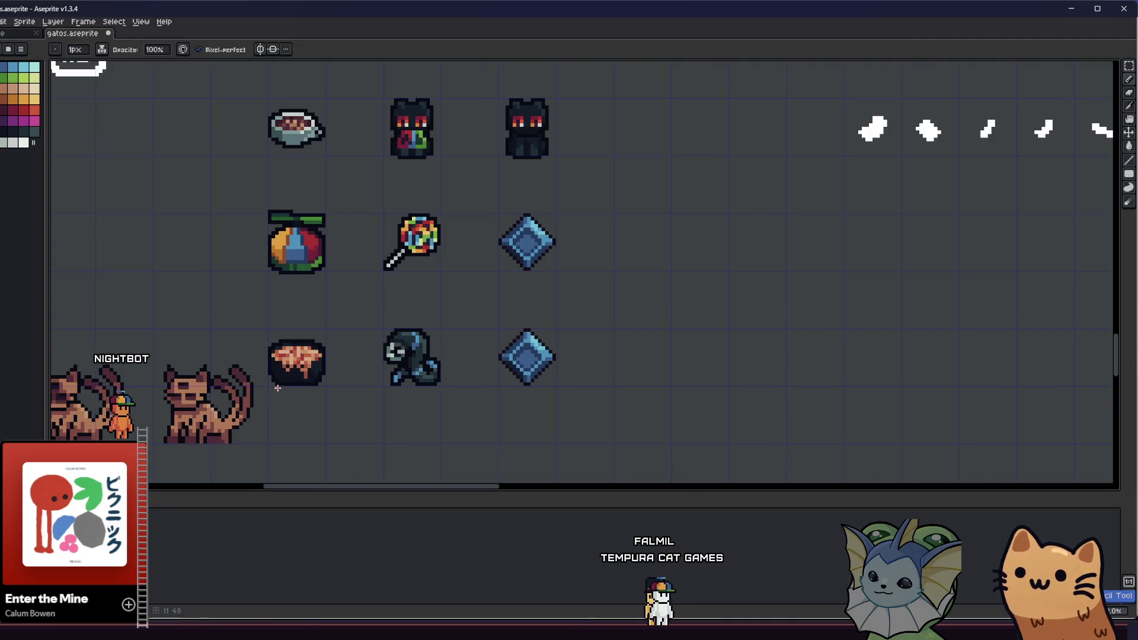
scroll(277, 388, "up", 4)
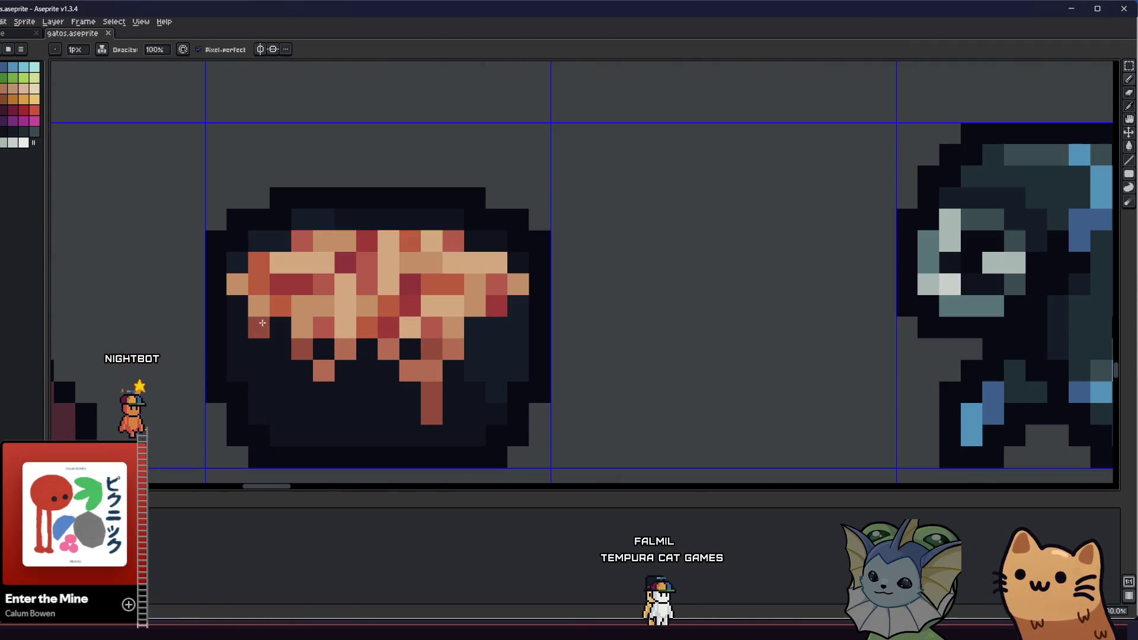
scroll(267, 338, "down", 3)
scroll(294, 361, "left", 2)
scroll(418, 356, "down", 1)
scroll(427, 370, "up", 2)
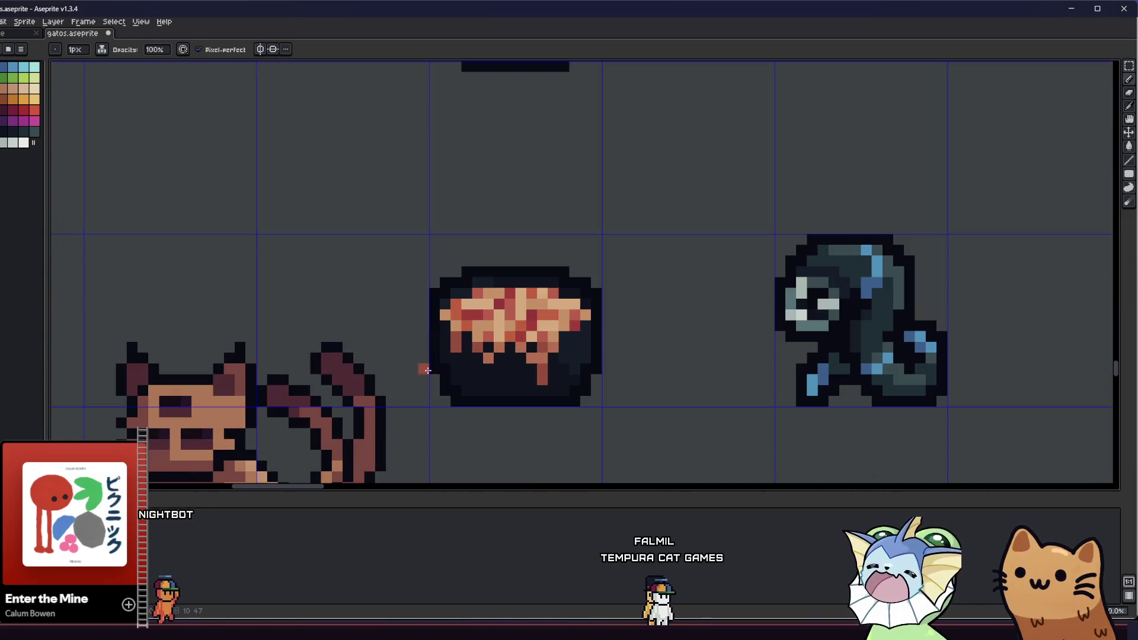
scroll(373, 363, "right", 1)
scroll(402, 356, "up", 4)
key("i")
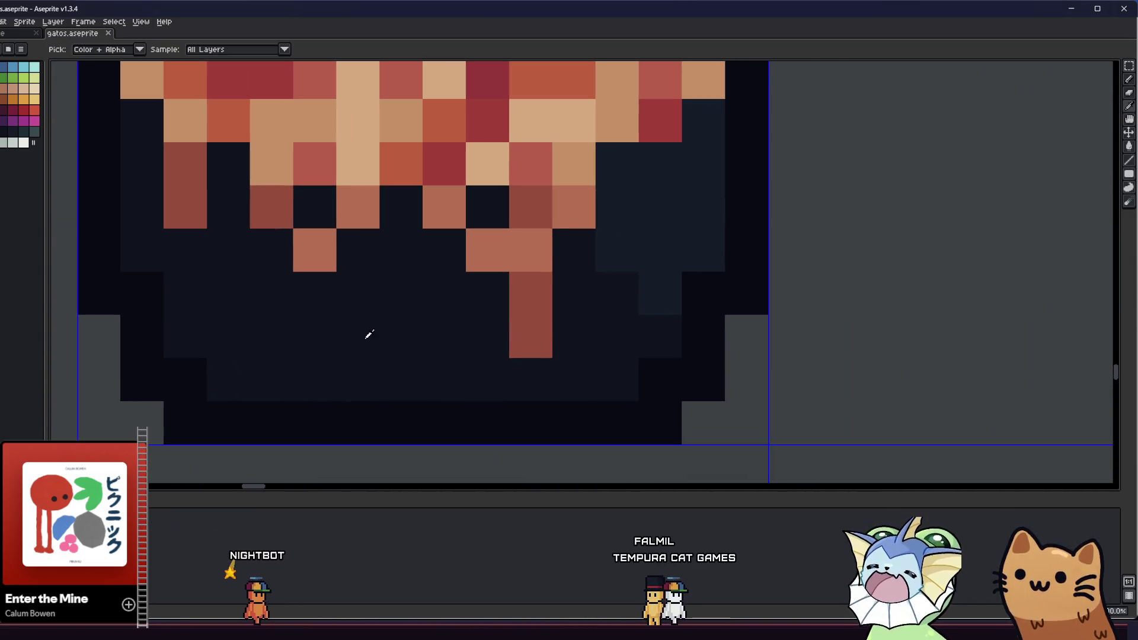
scroll(373, 336, "down", 1)
scroll(415, 334, "down", 1)
key("b")
left_click(465, 283)
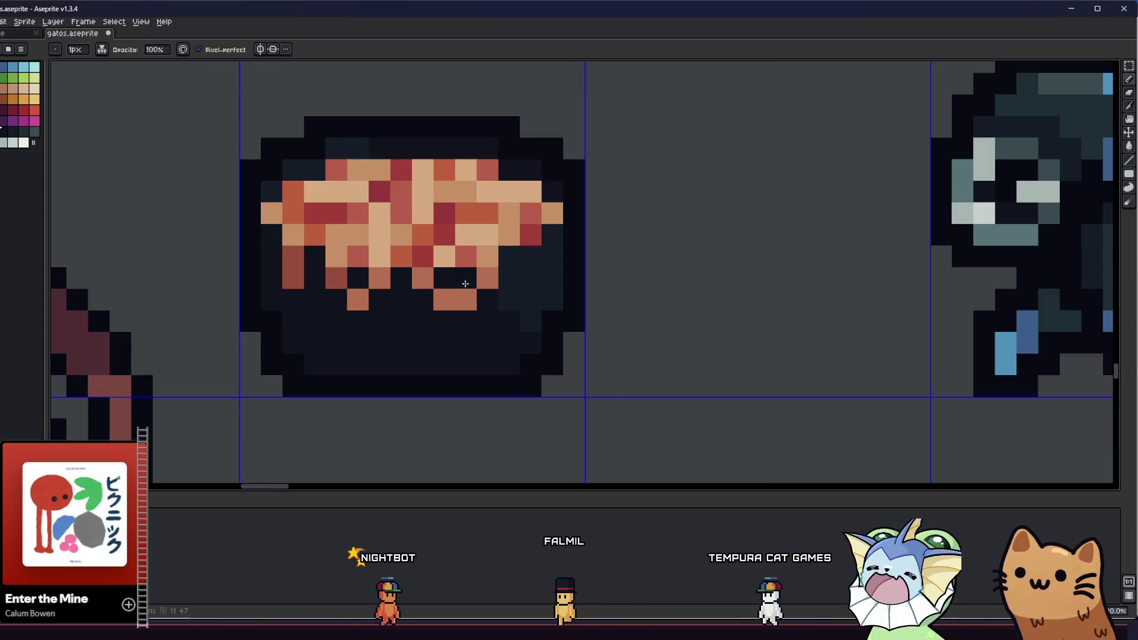
left_click(381, 266, "alt")
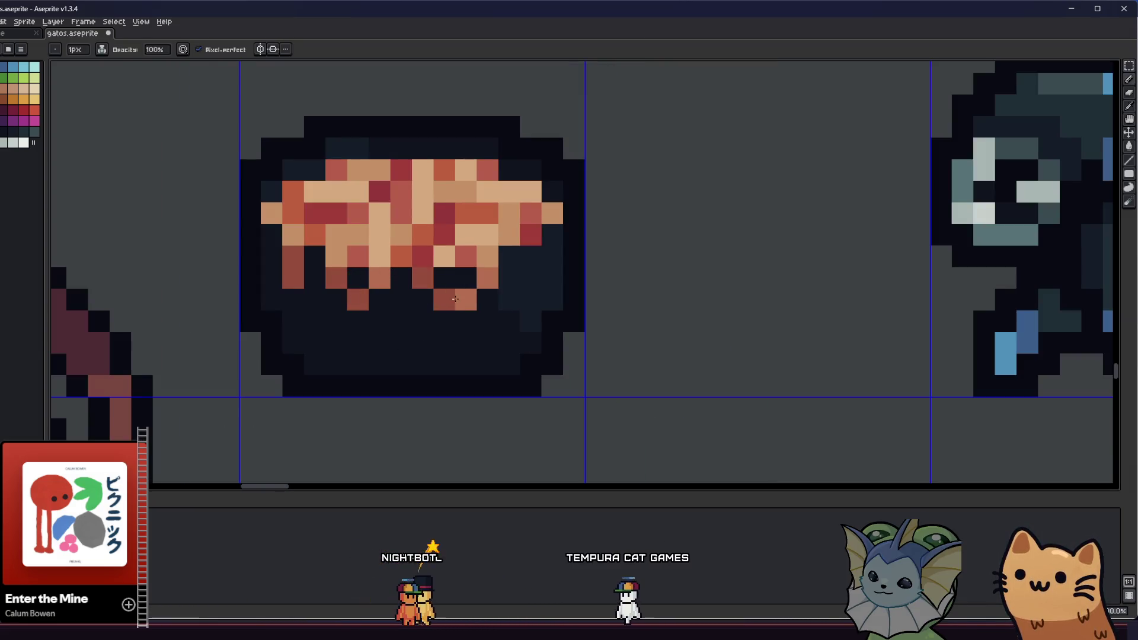
key("ctrl+s")
Step: Pan the view over to the cat sprite's tail
scroll(454, 299, "down", 3)
scroll(294, 380, "up", 1)
mouse_move(293, 380)
left_mouse_down()
mouse_move(234, 364)
mouse_move(319, 358)
left_mouse_up()
scroll(233, 341, "up", 3)
scroll(231, 339, "up", 2)
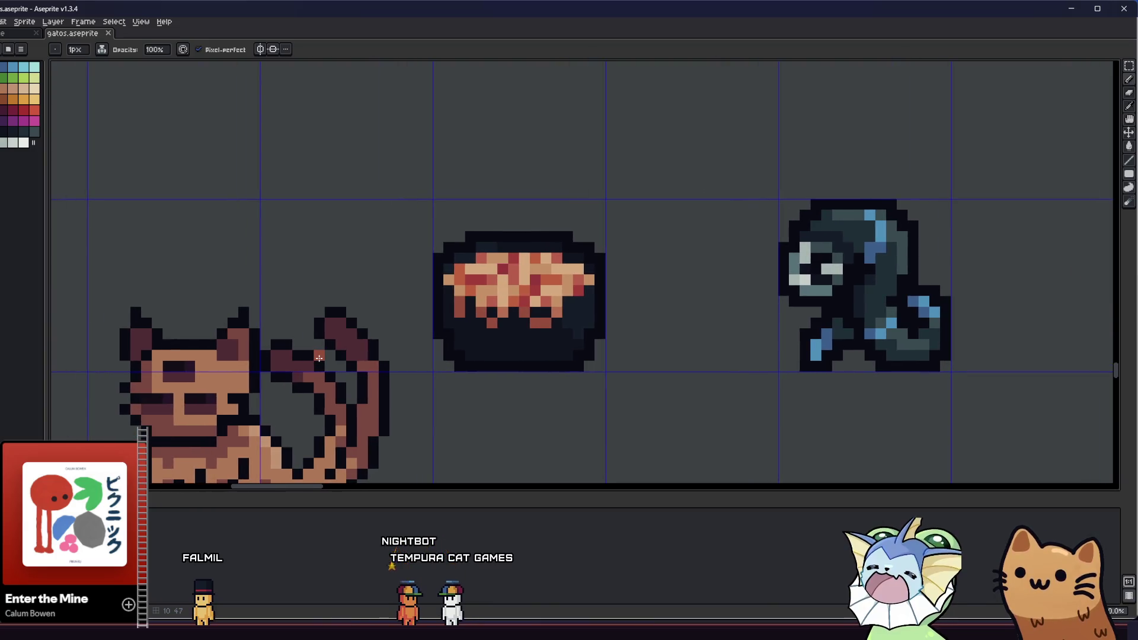
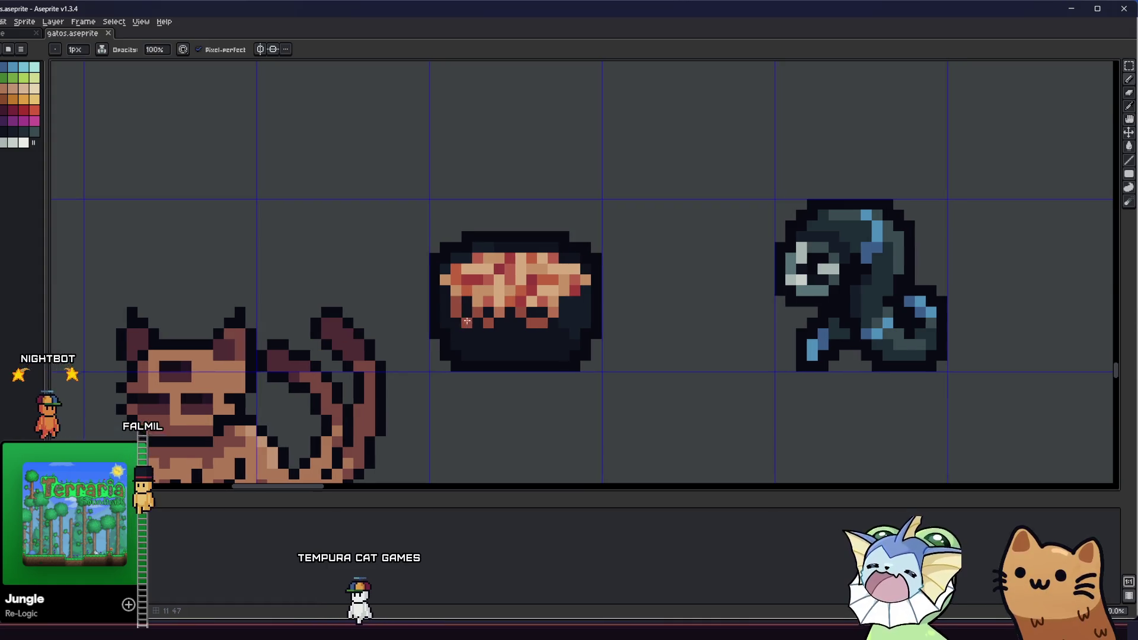
Step: Zoom in and out around the pie sprite to inspect it, then save gatos.aseprite
scroll(467, 321, "up", 2)
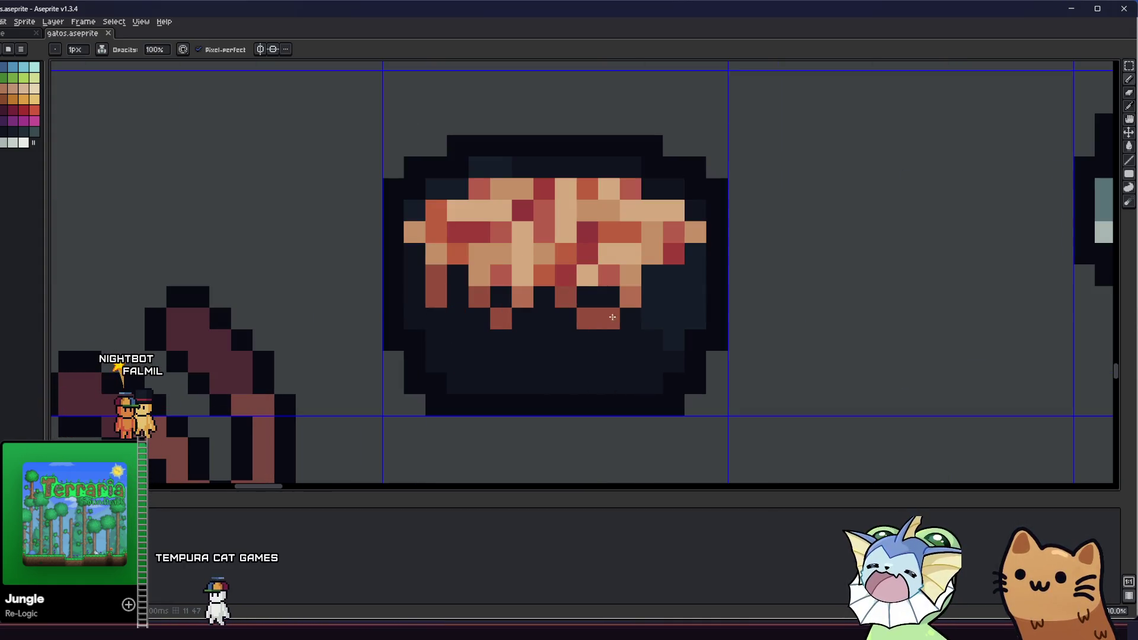
scroll(686, 311, "down", 3)
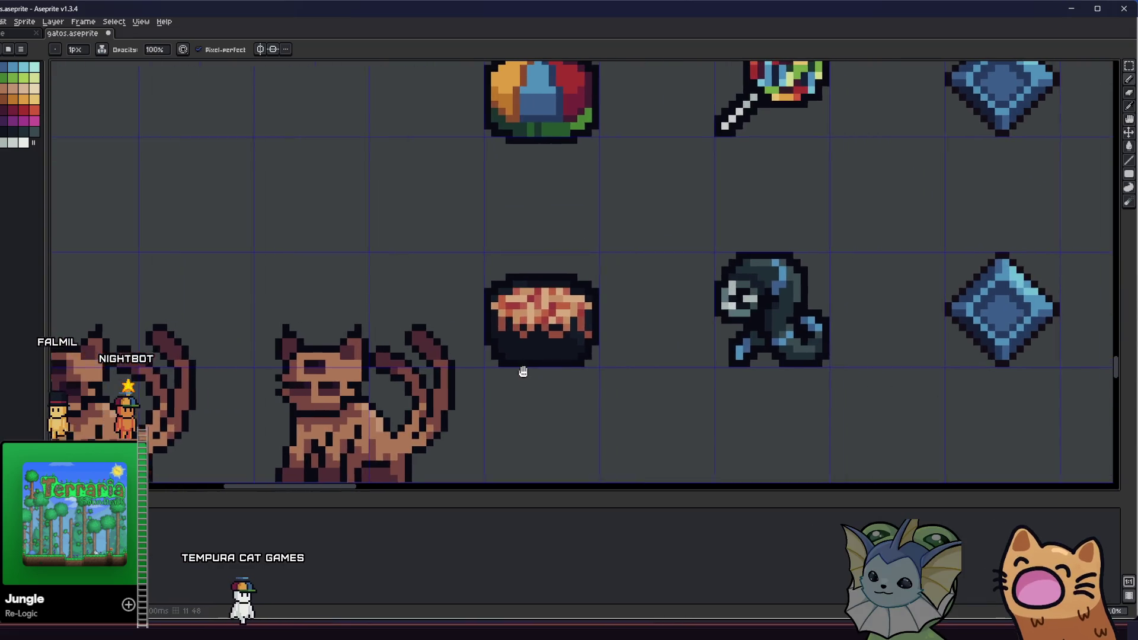
scroll(554, 330, "up", 5)
key("v")
key("b")
scroll(629, 259, "down", 5)
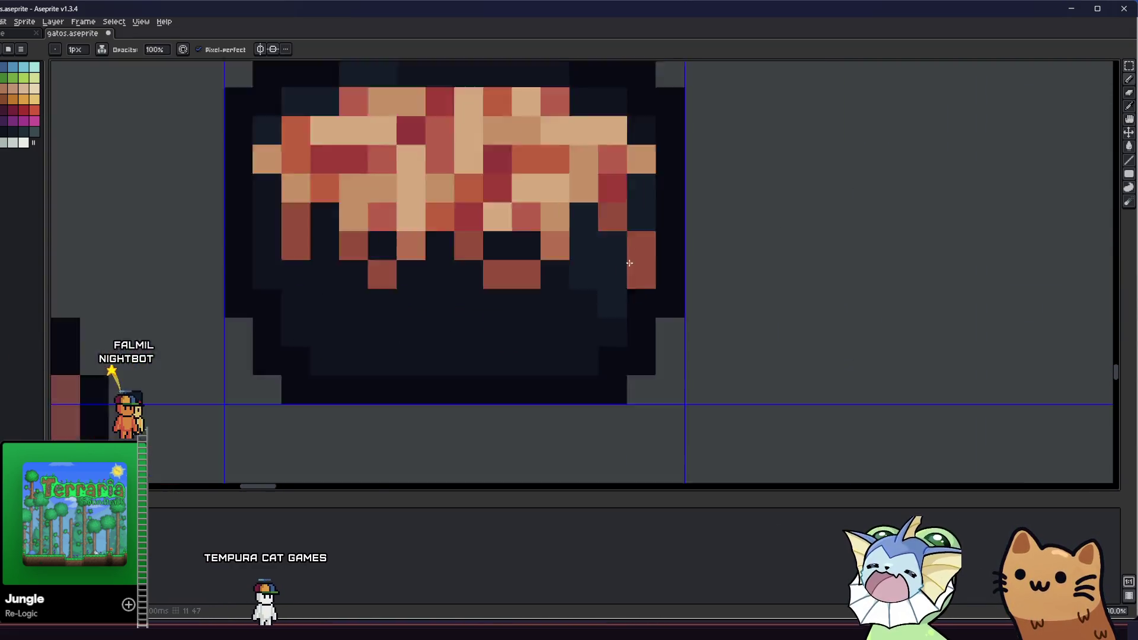
scroll(504, 374, "down", 3)
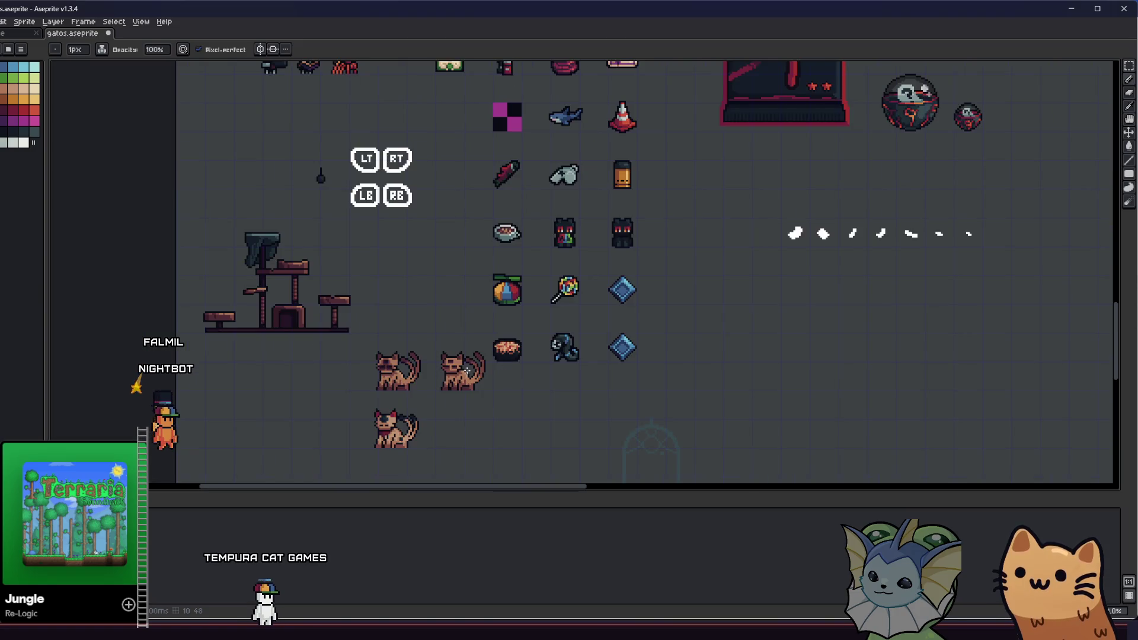
scroll(436, 373, "up", 3)
scroll(435, 373, "up", 2)
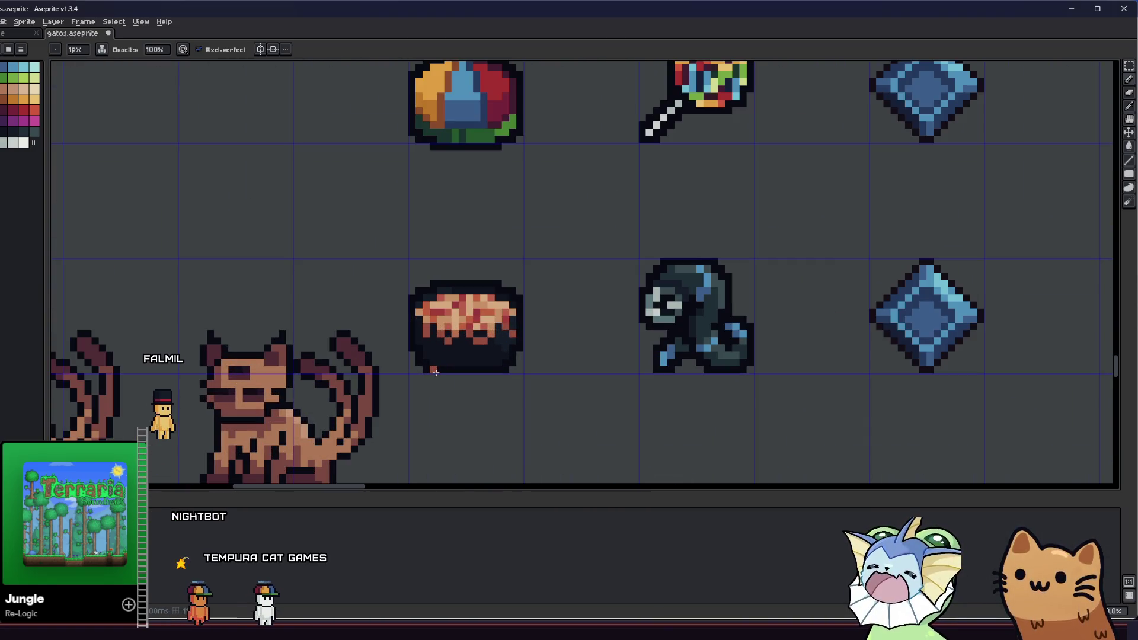
key("ctrl+s")
scroll(415, 311, "up", 3)
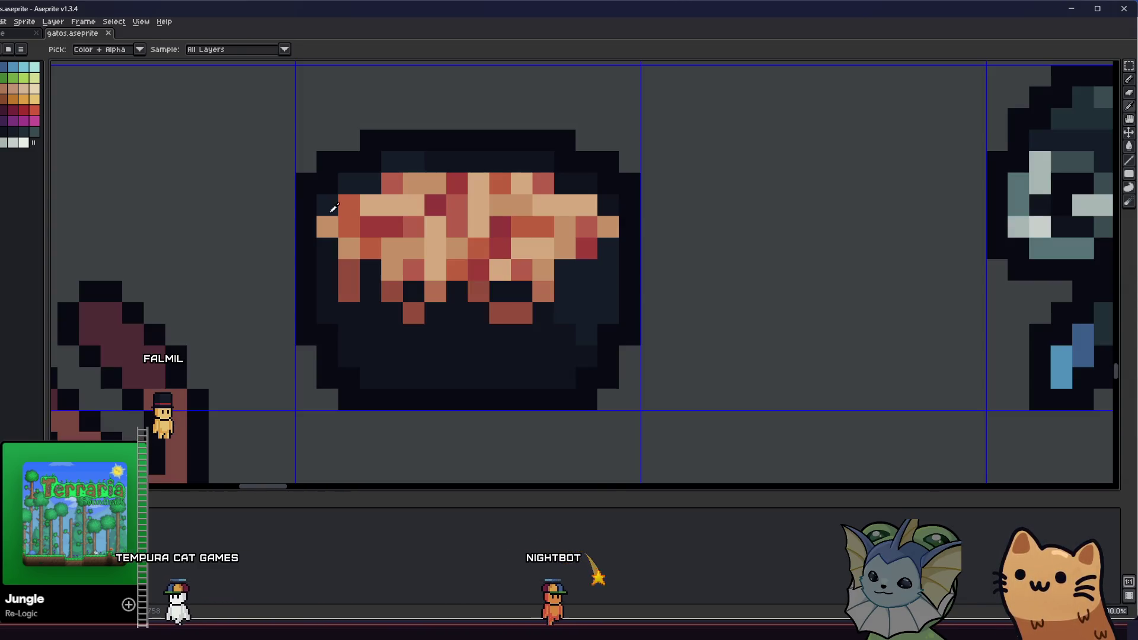
Step: Magic-wand the bowl's dark lower part and darken two salmon crust cells with a 25% fill
key("w")
left_click(350, 278)
scroll(289, 278, "up", 2)
key("i")
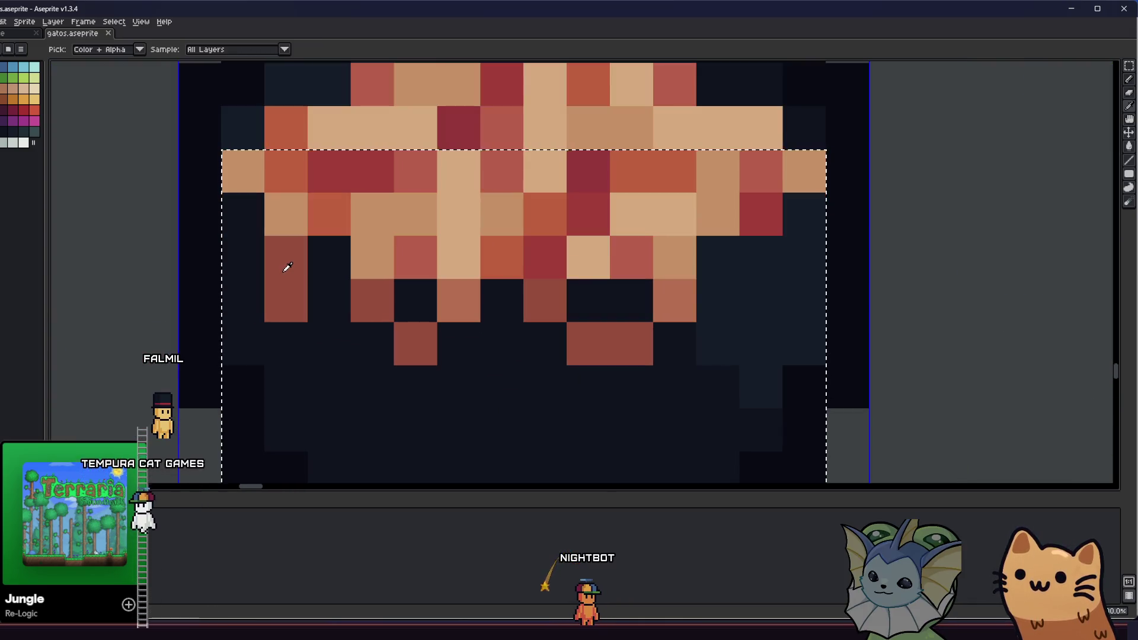
key("g")
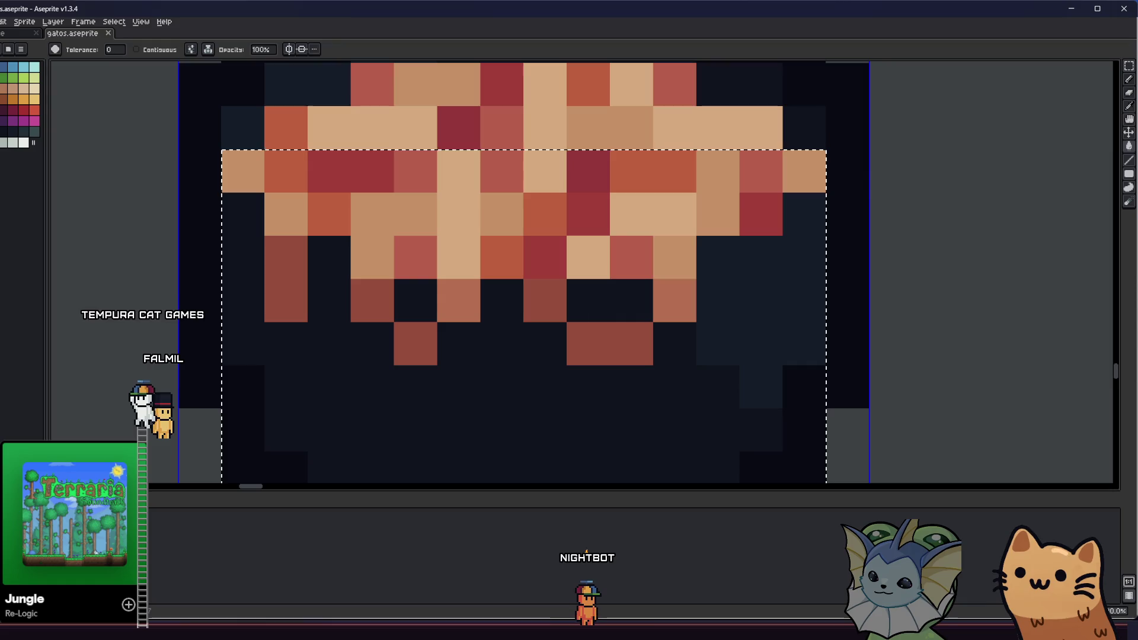
left_click_drag(264, 49, 256, 50)
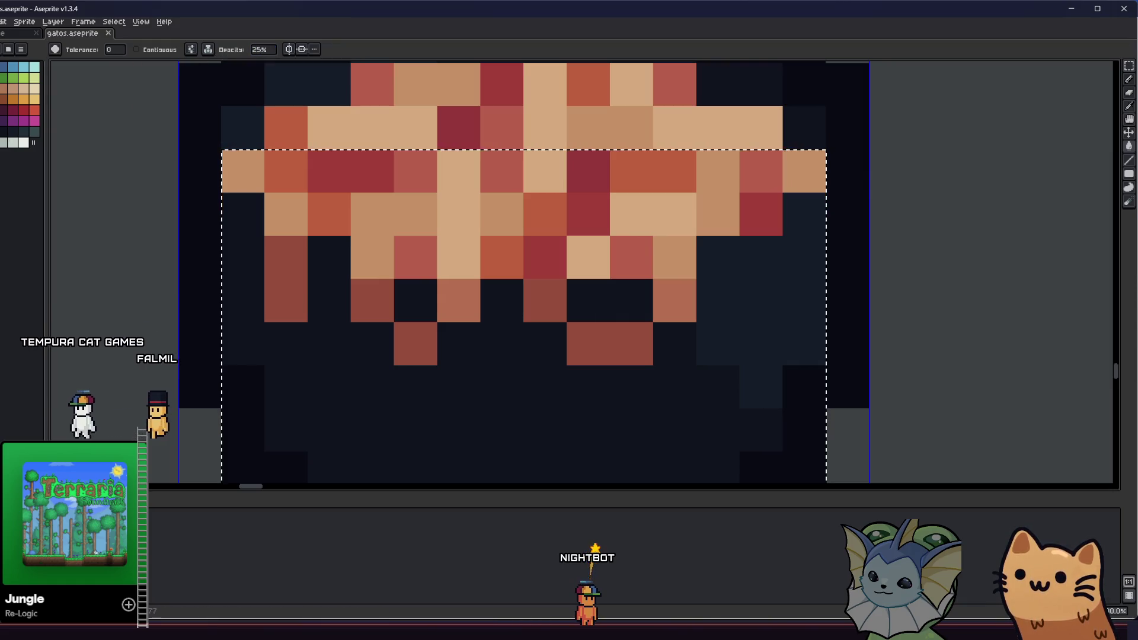
left_click(268, 274)
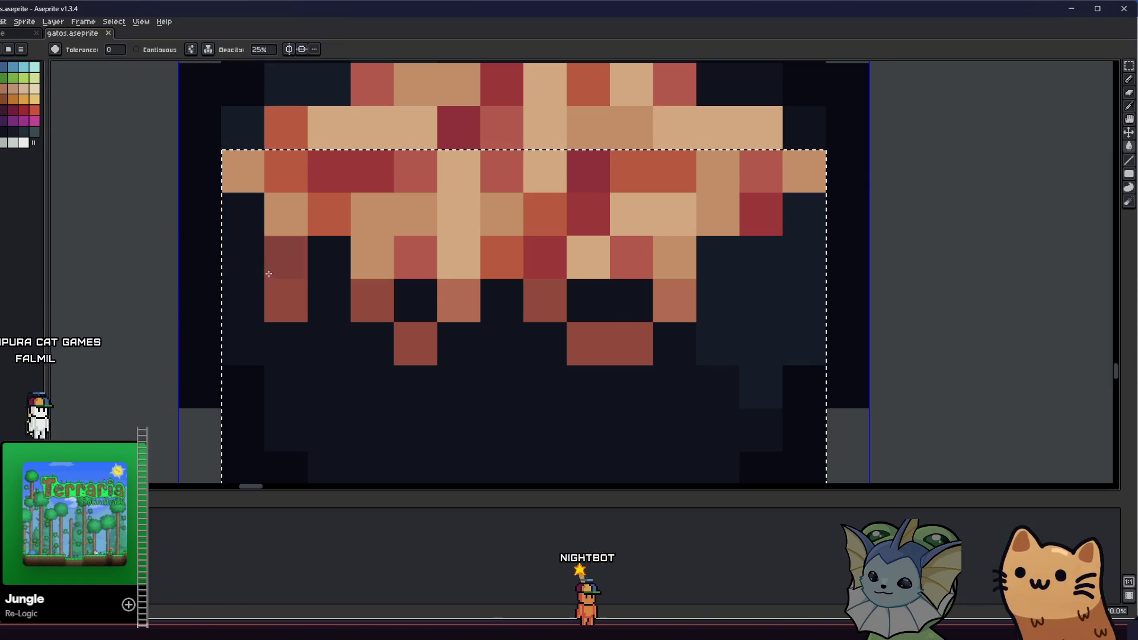
left_click(445, 303)
Step: Re-centre the view on the pie and enter 1 as the brush opacity value
key("m")
scroll(343, 289, "down", 6)
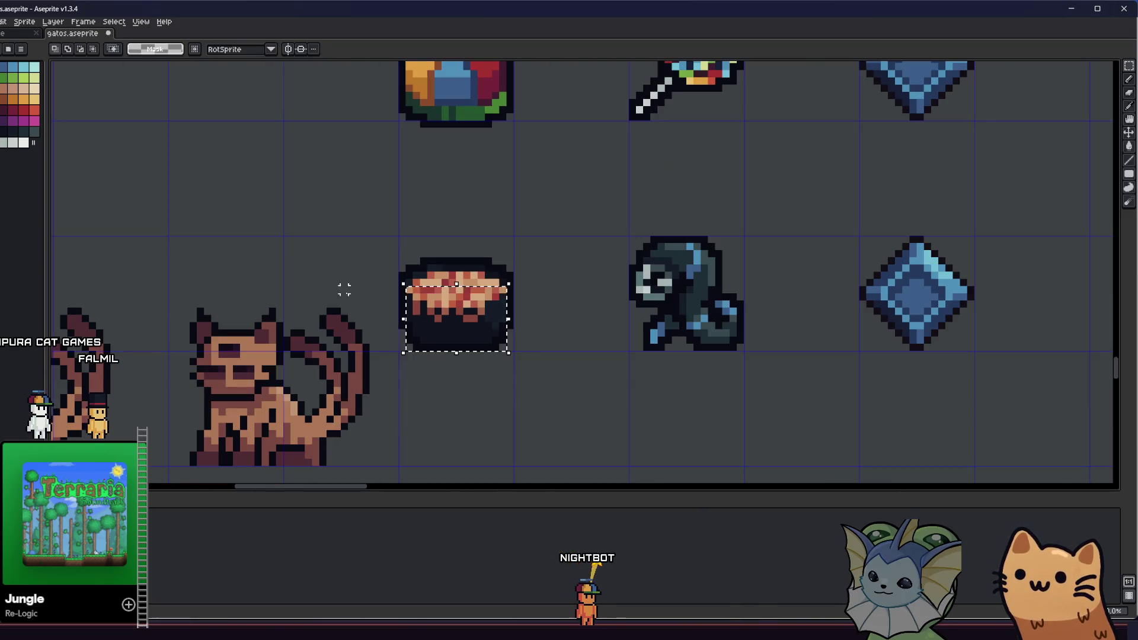
scroll(359, 284, "down", 2)
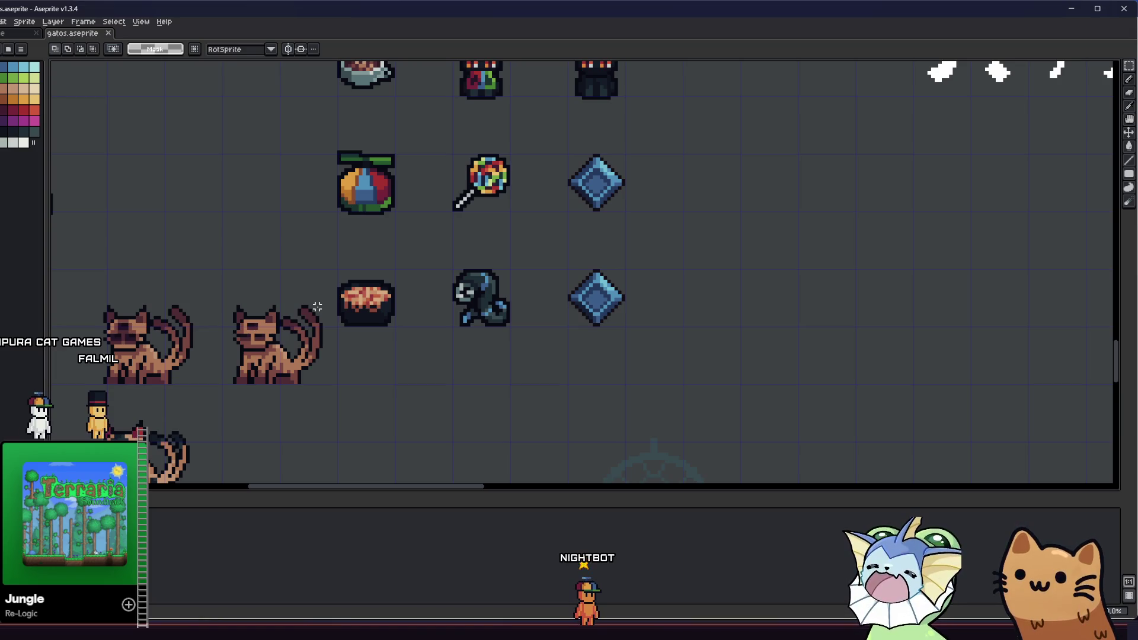
scroll(321, 274, "up", 2)
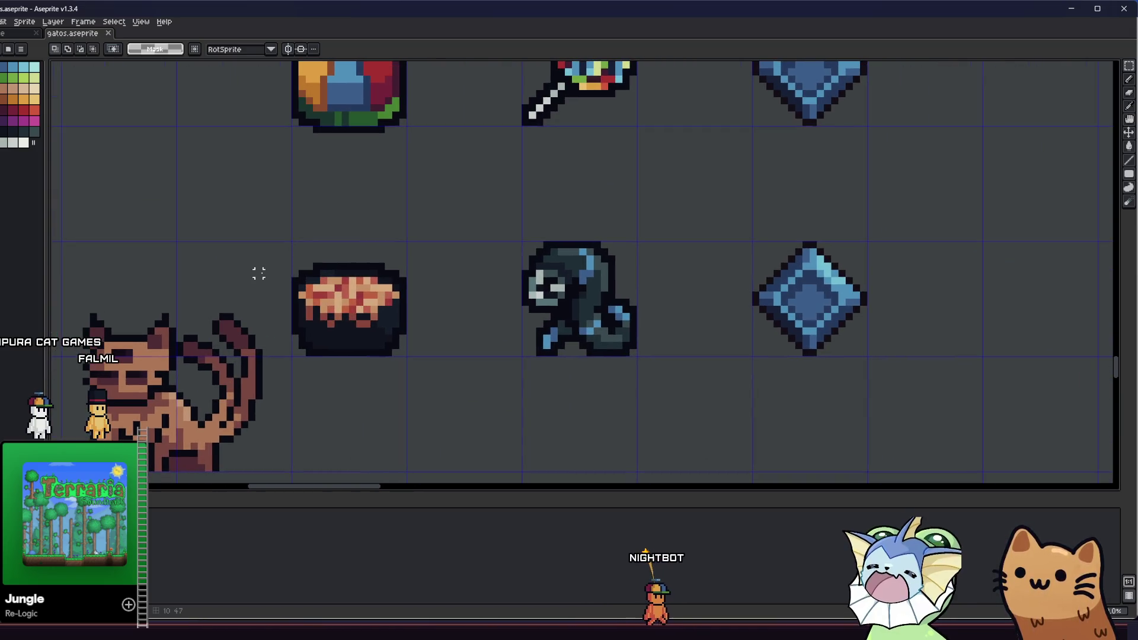
left_click_drag(301, 300, 300, 302)
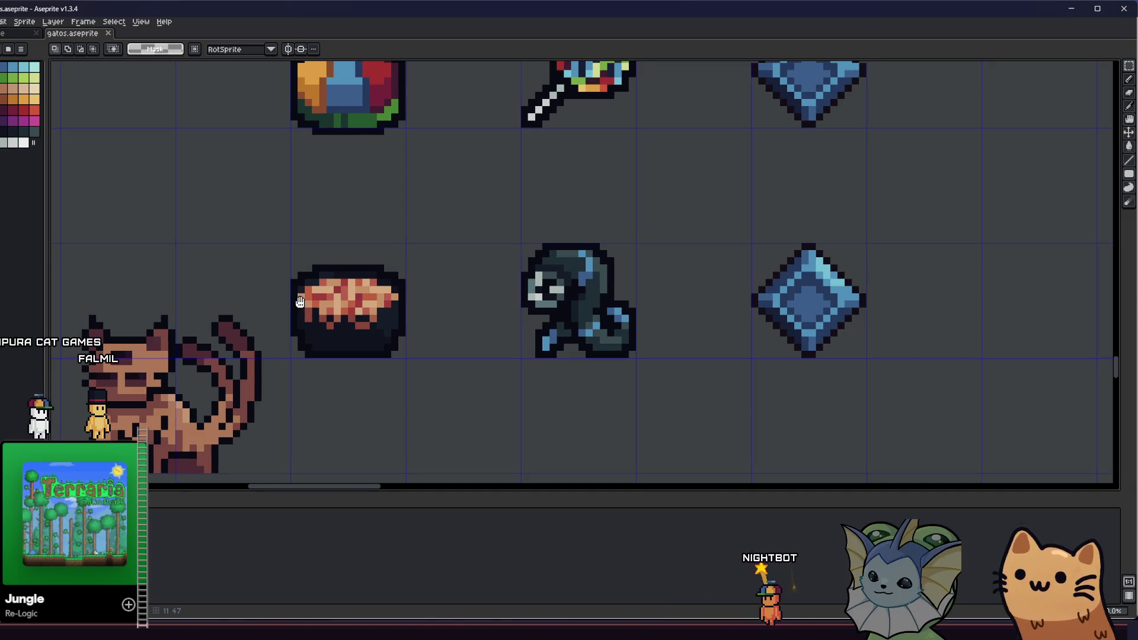
scroll(364, 309, "up", 4)
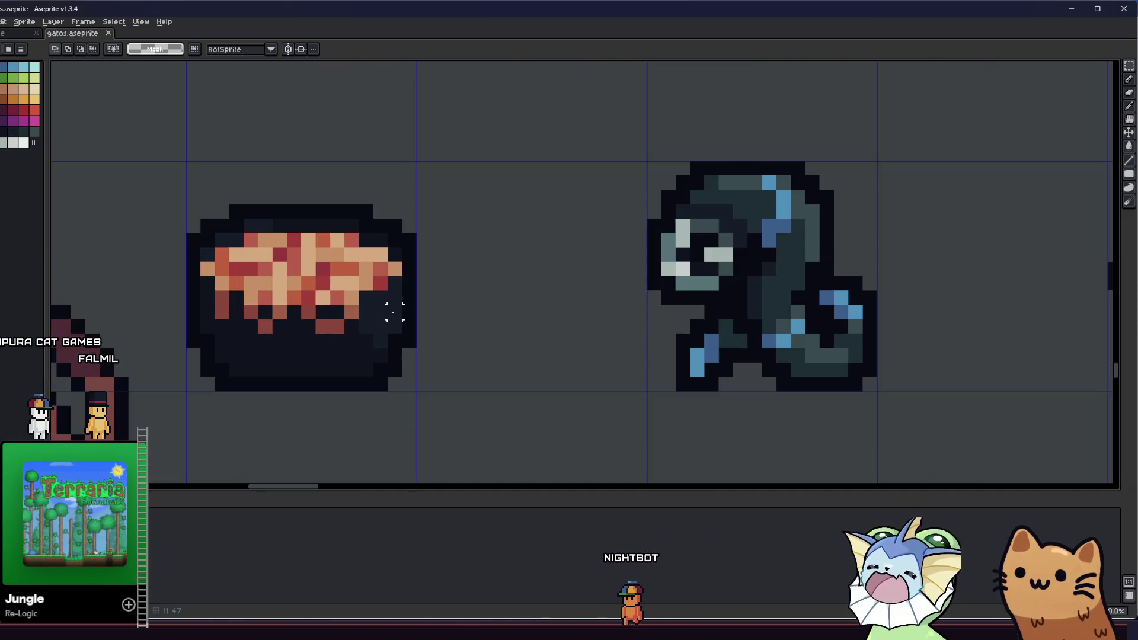
key("alt")
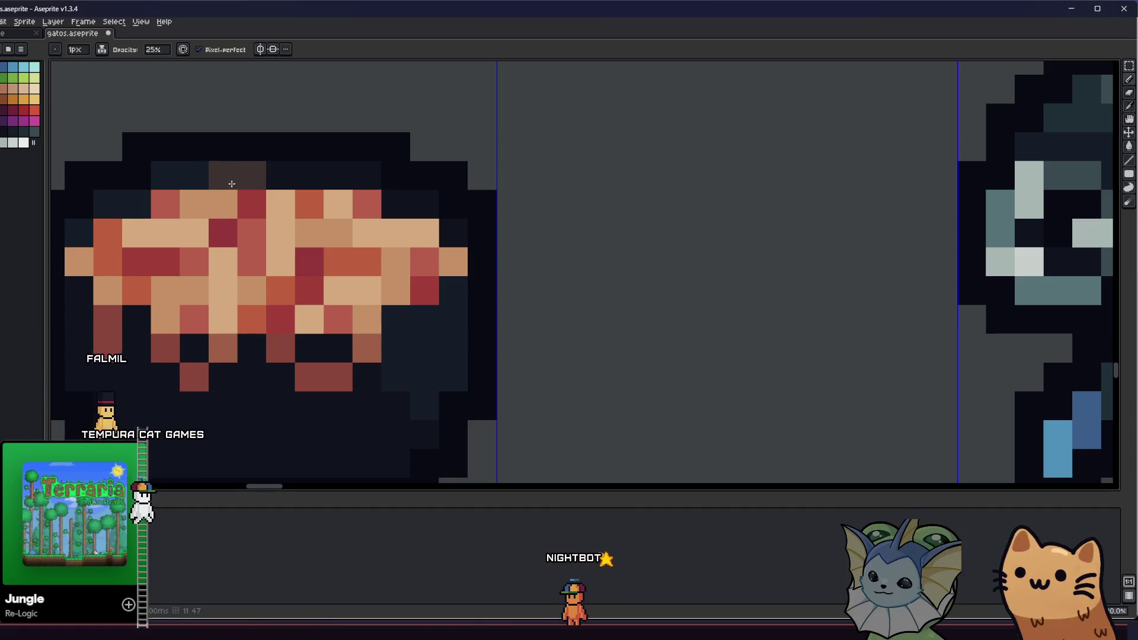
left_click(153, 50)
type("1")
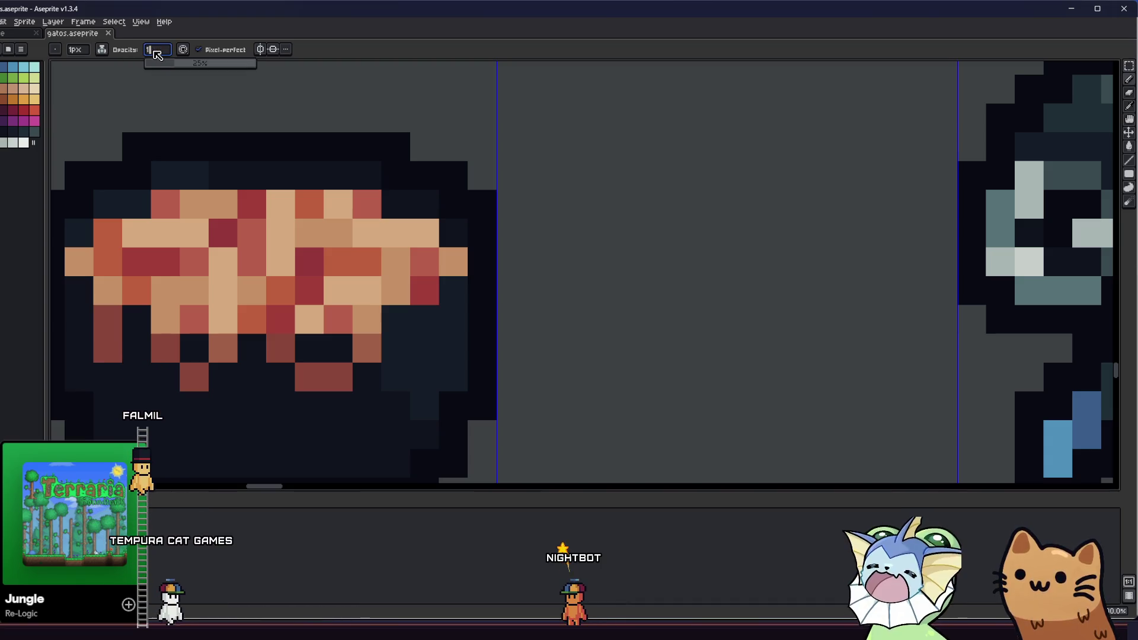
key("Return")
Step: Paint tan pixels along the crust's top and one dark red crust pixel
key("alt")
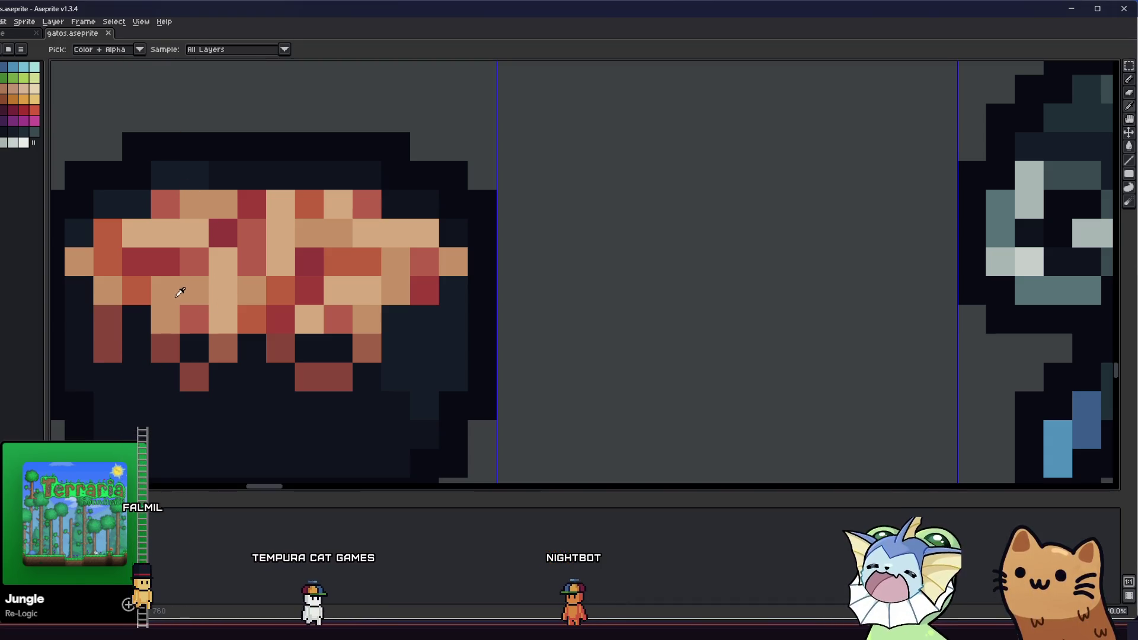
left_click(180, 292, "alt")
left_click_drag(252, 176, 194, 175)
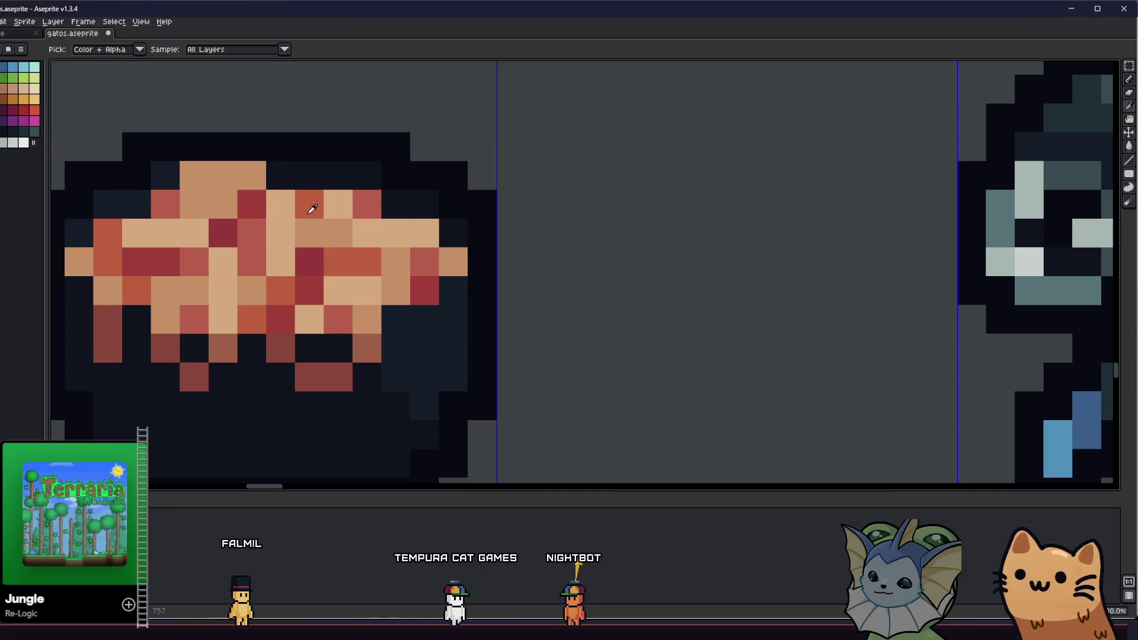
left_click(264, 203, "alt")
left_click(223, 179)
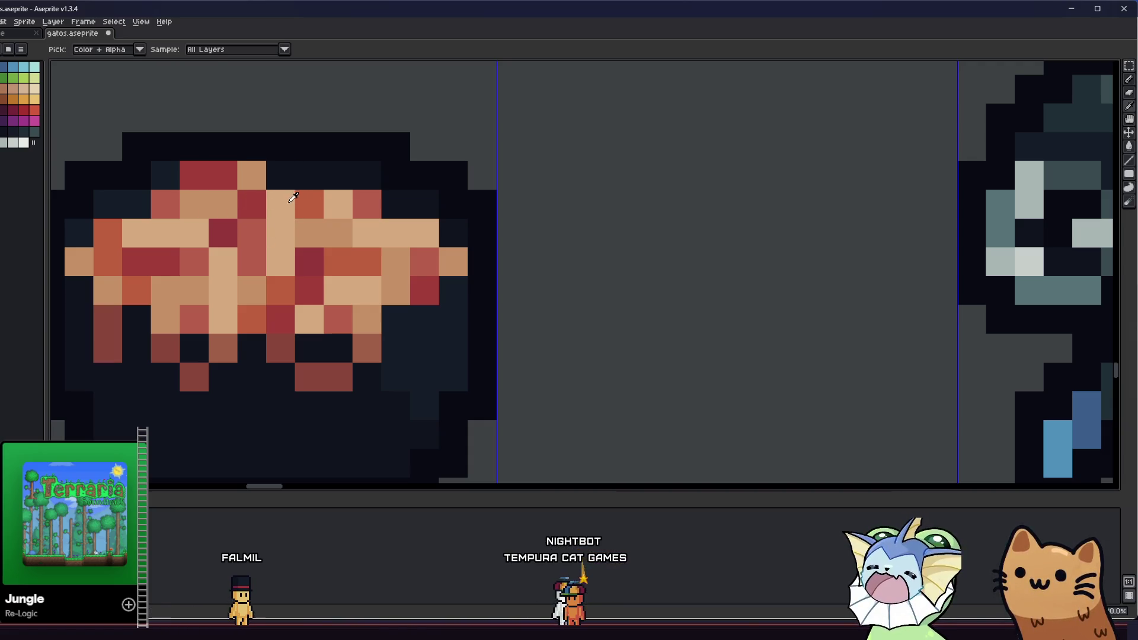
scroll(286, 216, "down", 8)
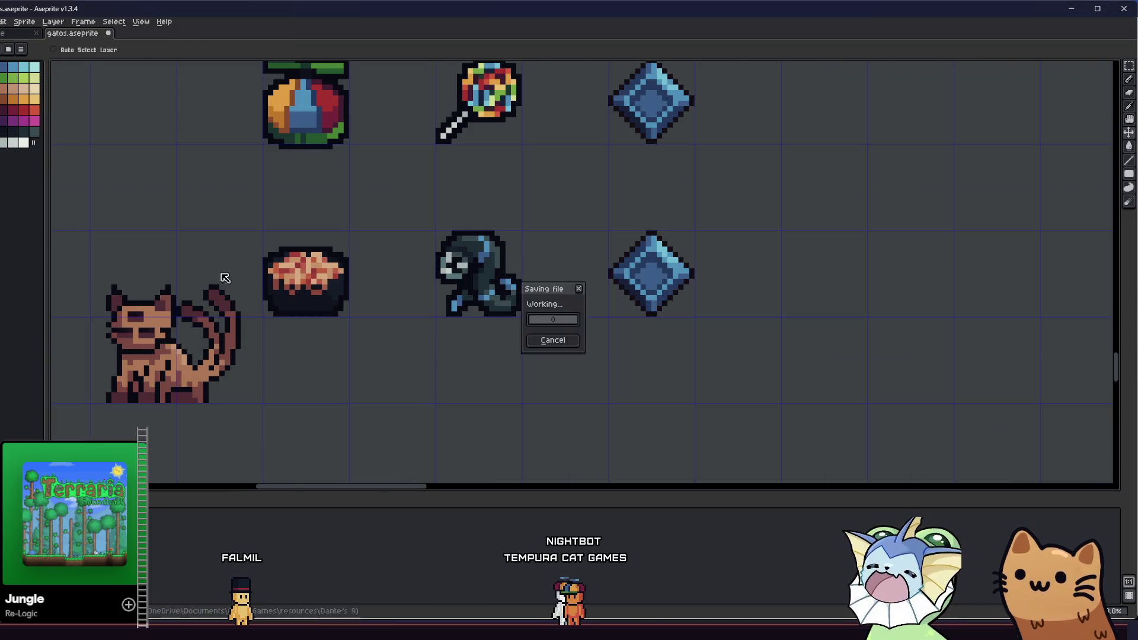
Step: Paint tan pixels across the pie's top row and add one crimson crust pixel
scroll(321, 309, "down", 4)
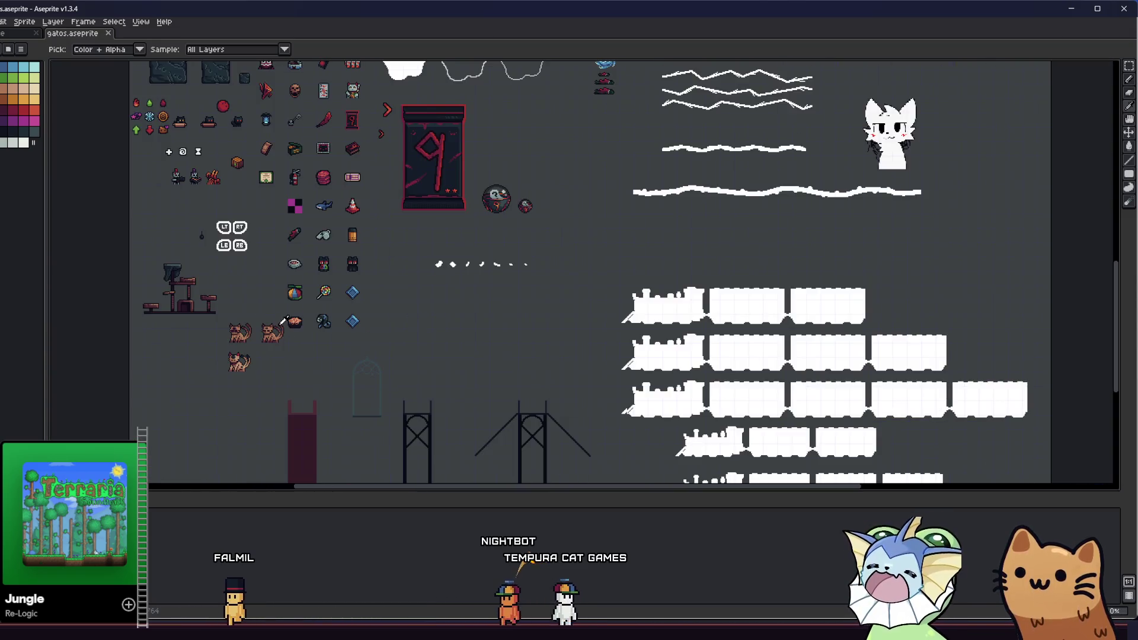
scroll(270, 327, "up", 4)
scroll(271, 327, "up", 5)
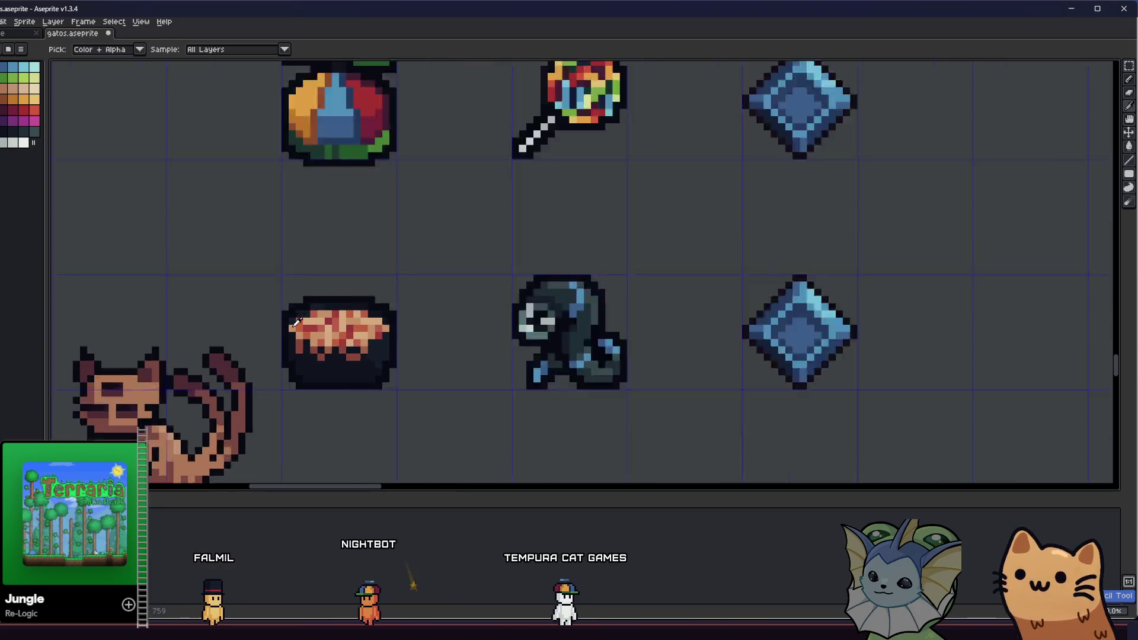
left_click(386, 286)
left_click_drag(408, 272, 466, 272)
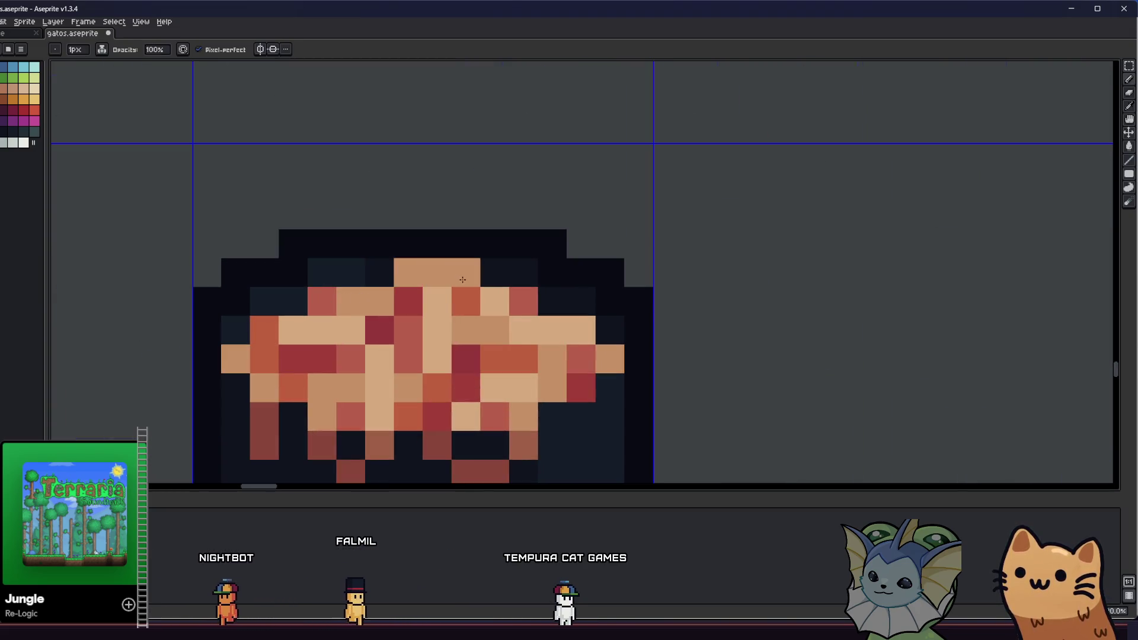
left_click(434, 306)
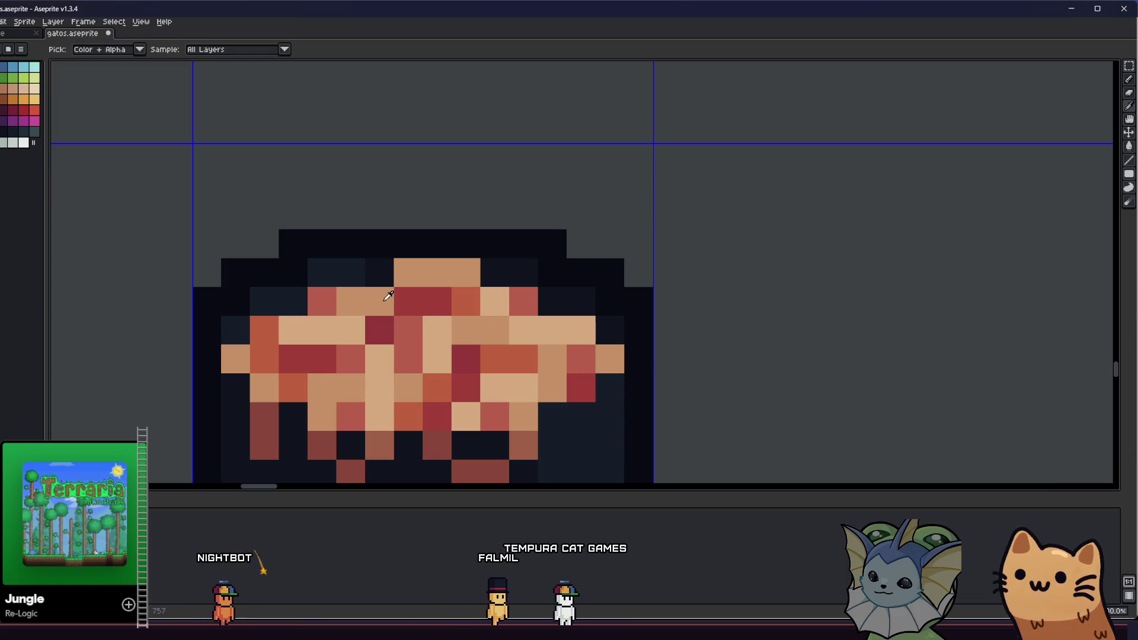
Step: Look over the sheet around the pie and save gatos.aseprite
scroll(326, 317, "down", 2)
scroll(327, 317, "up", 1)
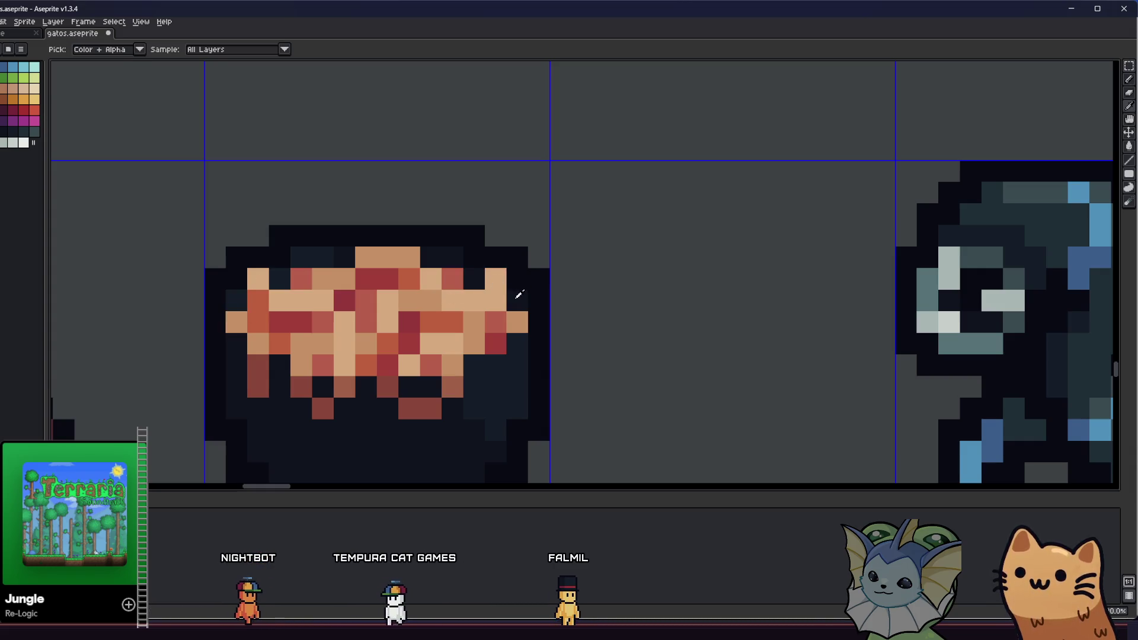
scroll(520, 292, "down", 2)
scroll(226, 374, "down", 3)
scroll(228, 356, "up", 2)
left_click_drag(264, 346, 229, 345)
scroll(228, 345, "up", 2)
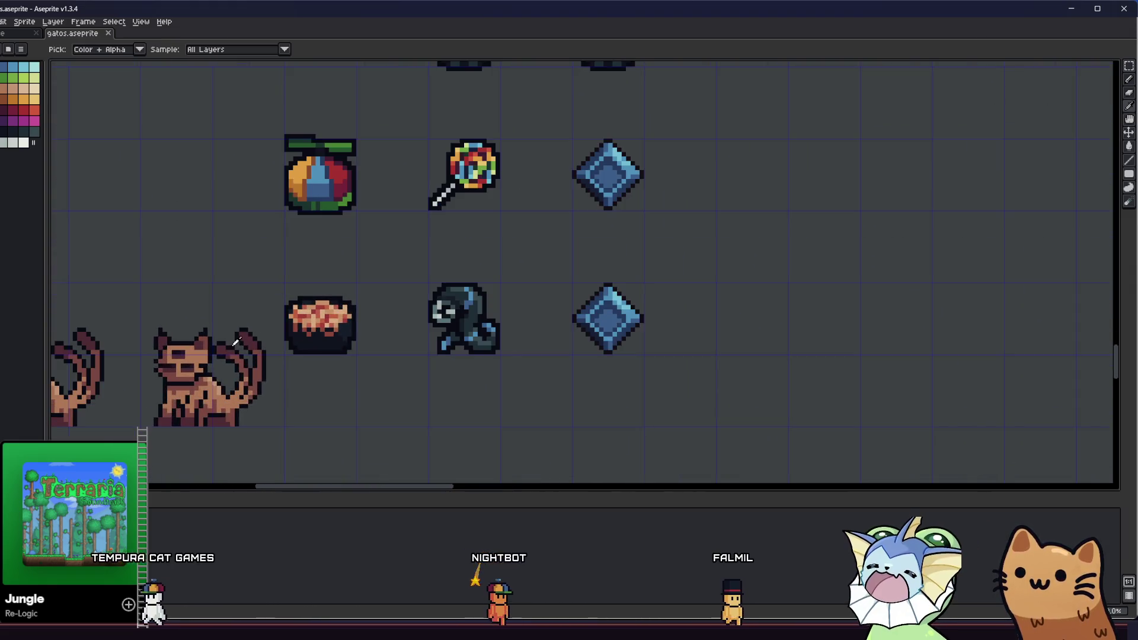
scroll(348, 310, "up", 1)
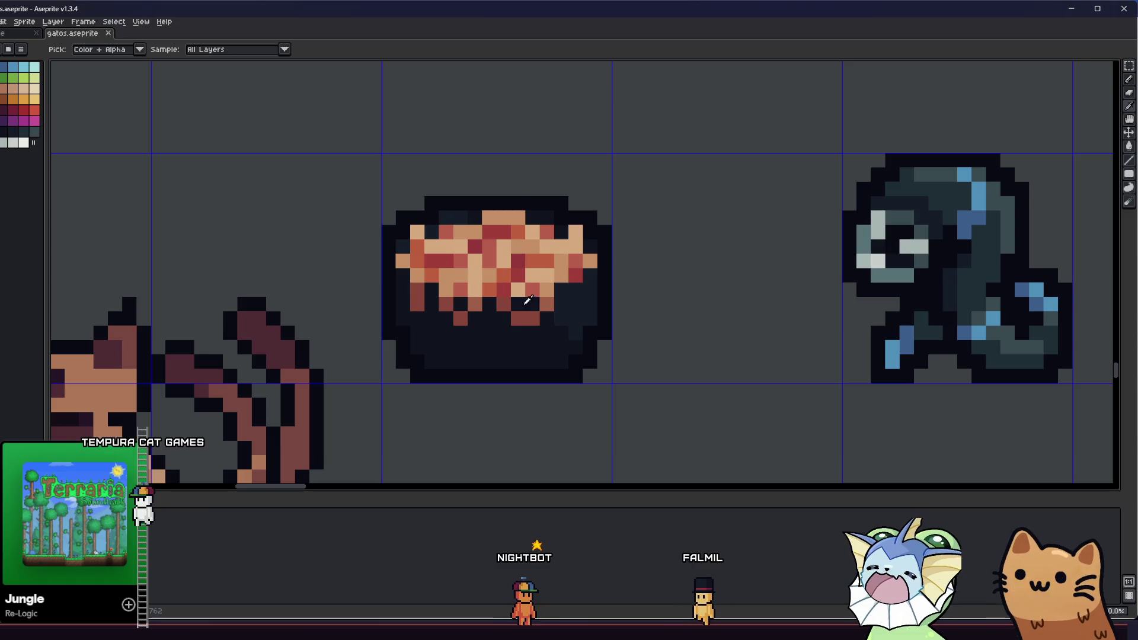
key("b")
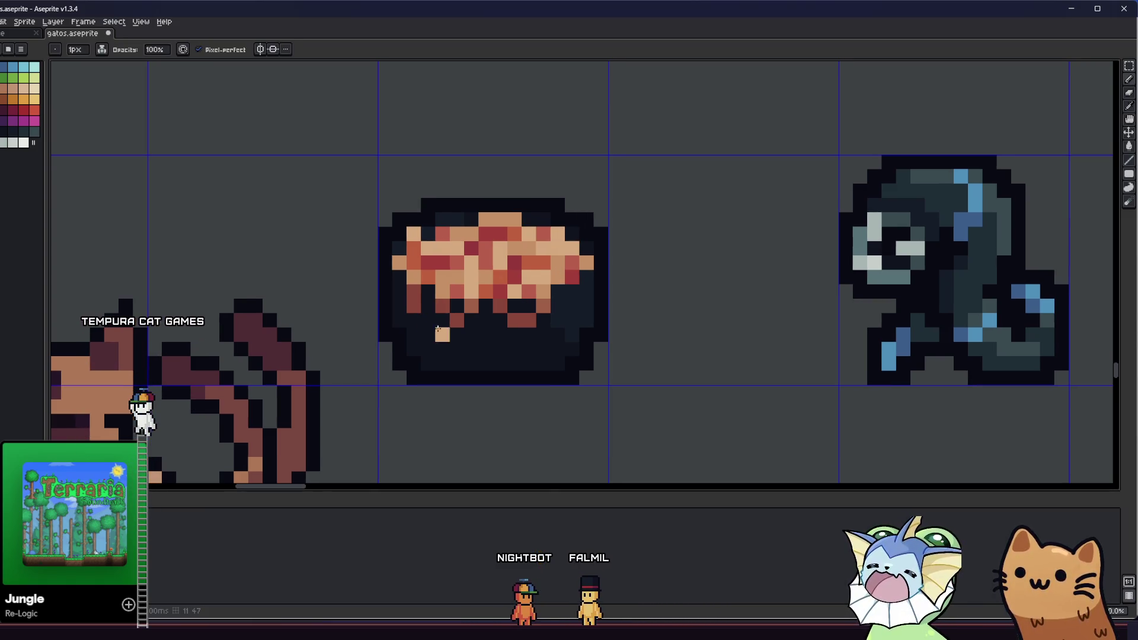
scroll(436, 323, "down", 2)
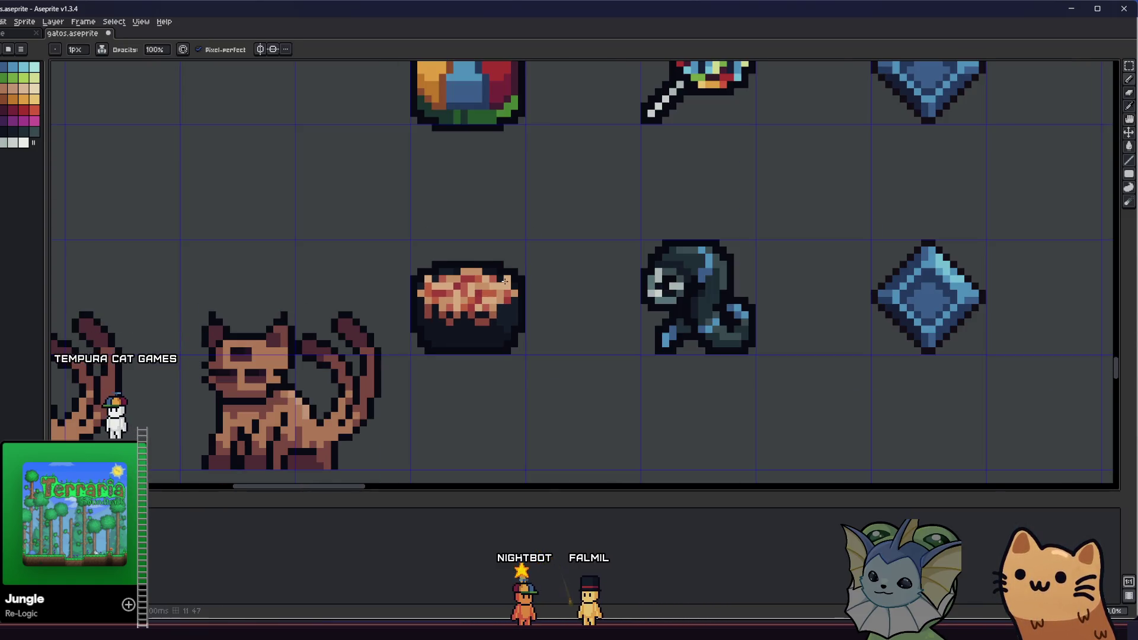
scroll(505, 281, "up", 2)
scroll(506, 296, "down", 3)
key("ctrl+s")
Step: Draw a rectangular selection around the pie sprite
scroll(379, 346, "up", 1)
left_click_drag(379, 346, 305, 346)
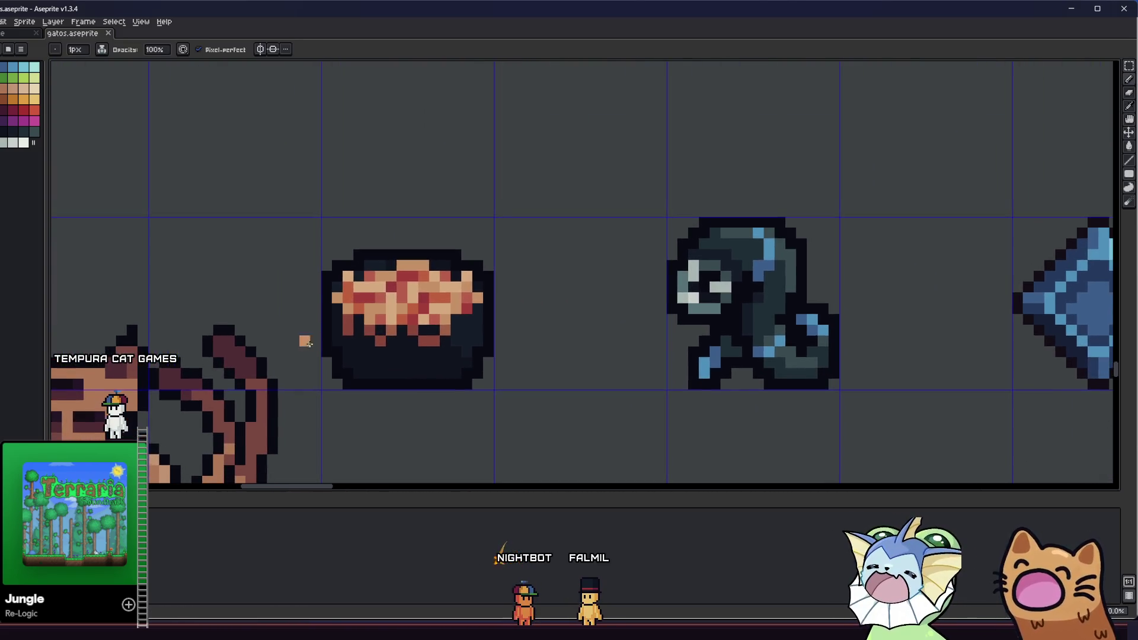
scroll(305, 347, "down", 1)
mouse_move(235, 356)
left_mouse_down()
mouse_move(165, 348)
mouse_move(187, 362)
left_mouse_up()
key("m")
left_click_drag(273, 283, 429, 426)
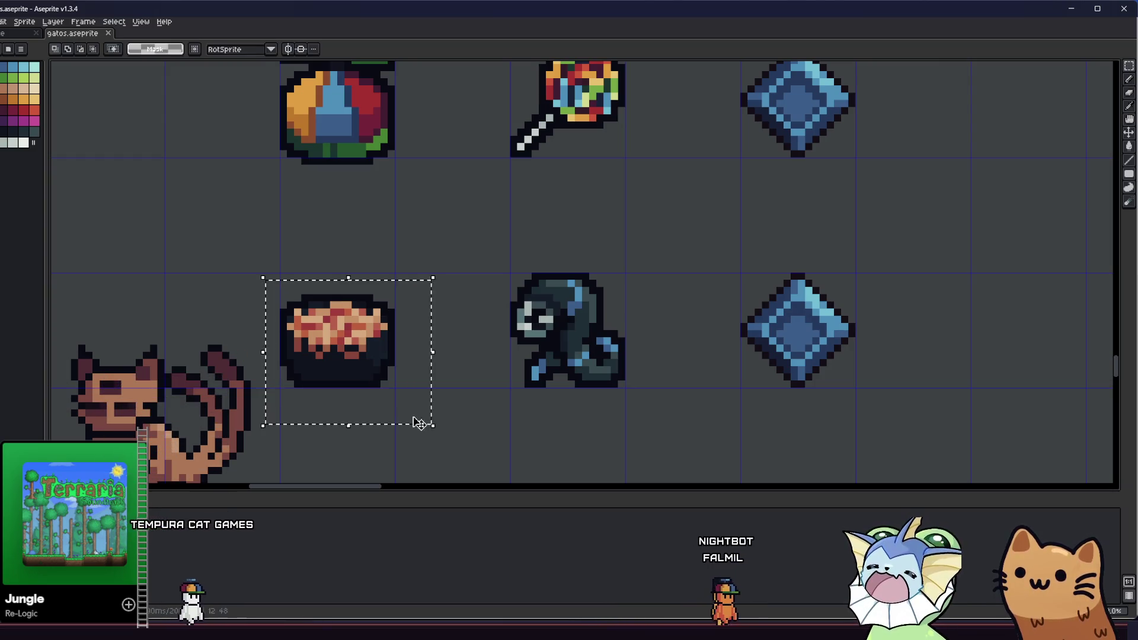
Step: Flood-fill the bowl's near-black lower body with dark maroon inside the selection
scroll(303, 330, "up", 1)
key("g")
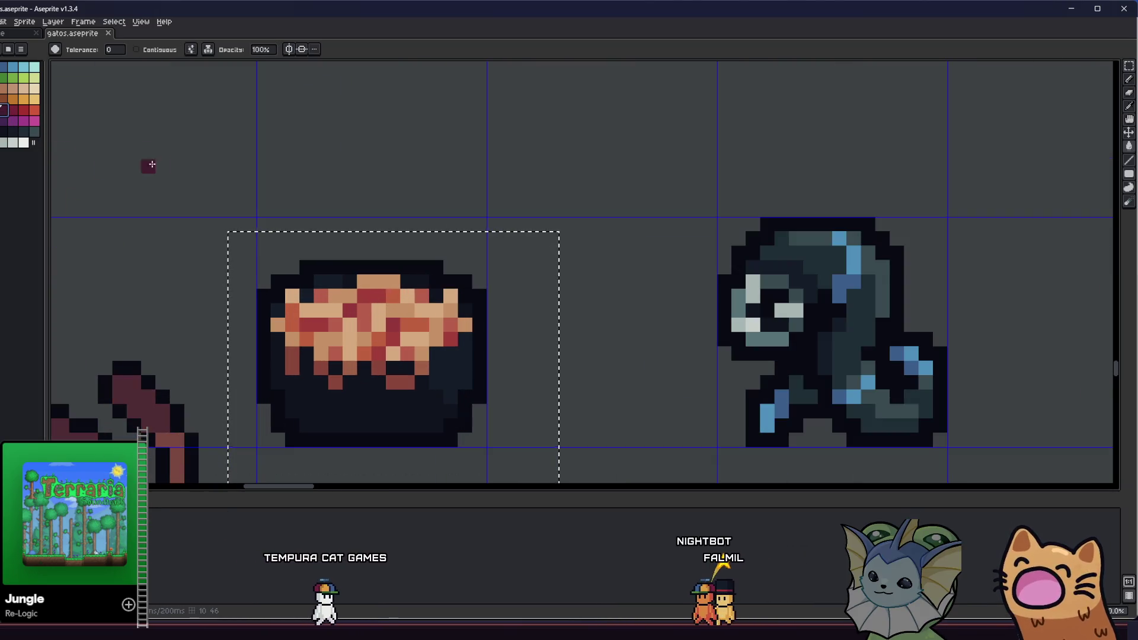
left_click(310, 392)
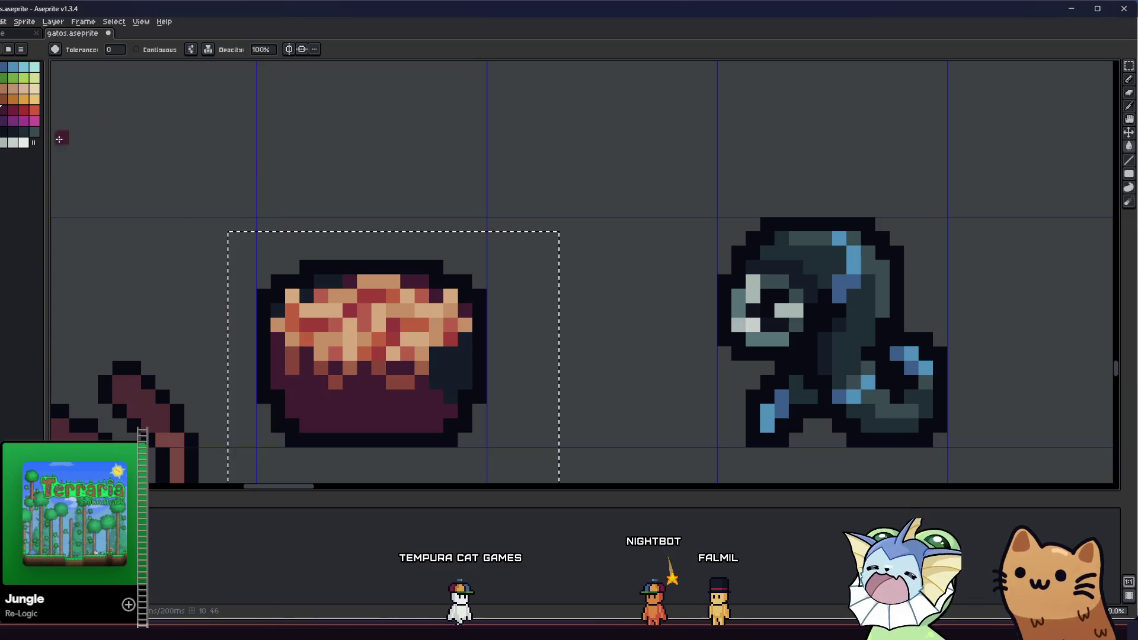
key("ctrl+z")
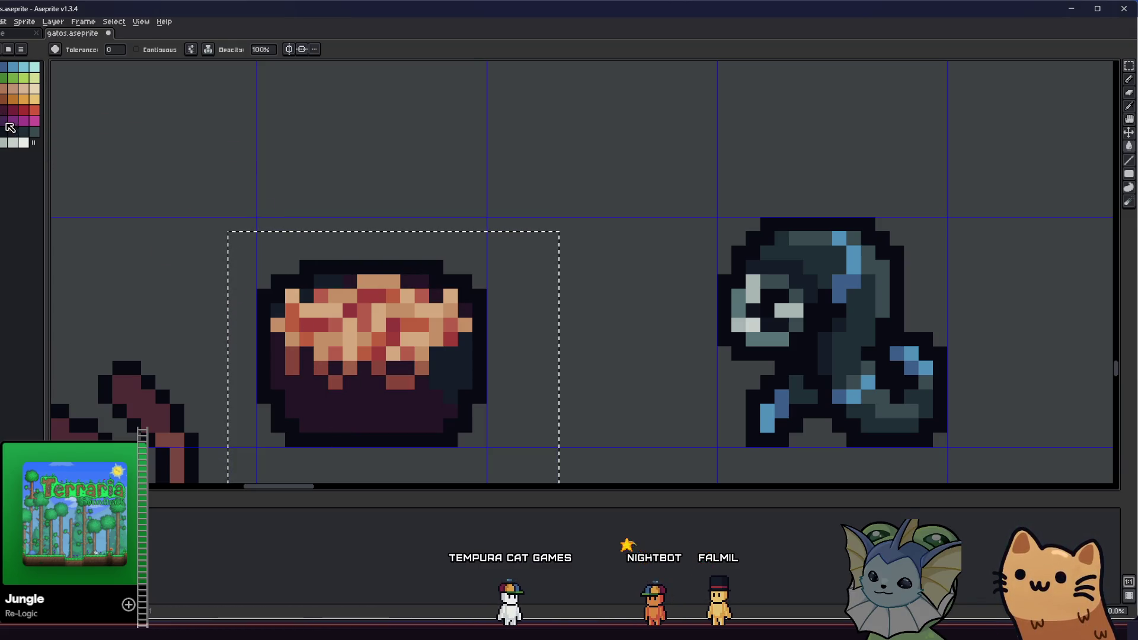
scroll(265, 295, "down", 3)
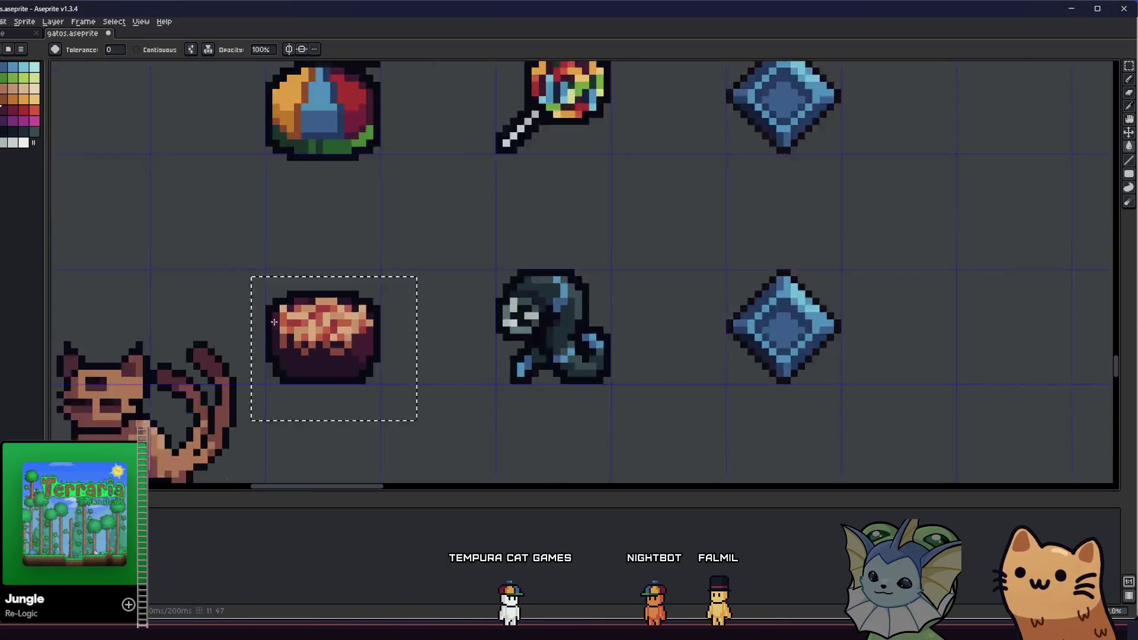
scroll(215, 366, "up", 2)
left_click_drag(215, 366, 245, 369)
key("m")
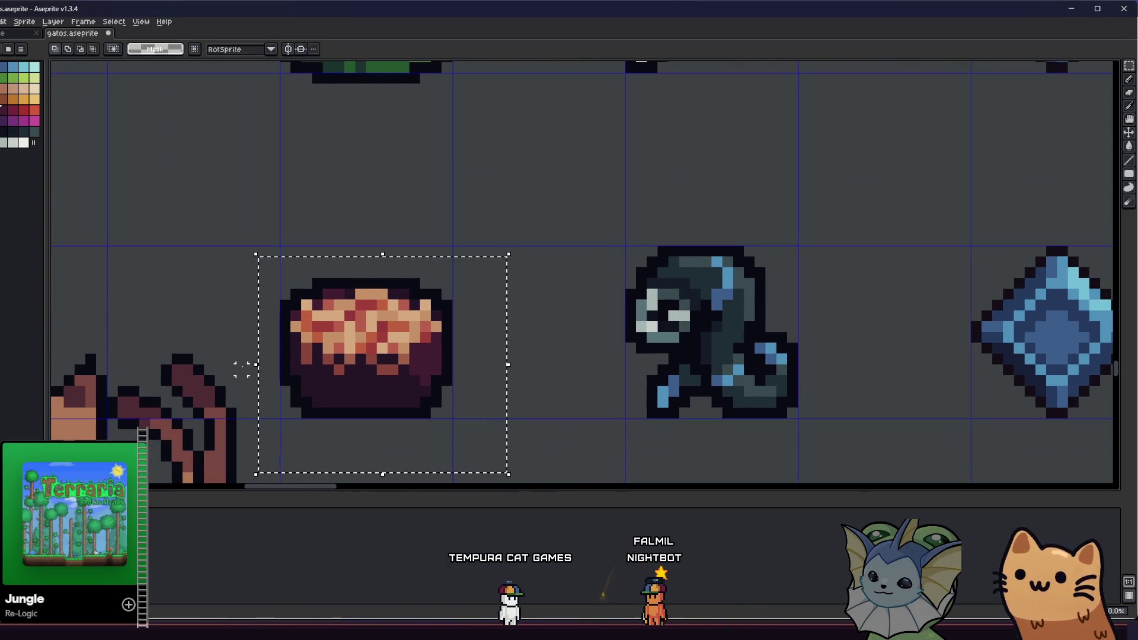
scroll(421, 358, "up", 1)
Step: Sample the pie's tan crust colour and zoom in to draw the tan utensil above the pie
key("i")
key("b")
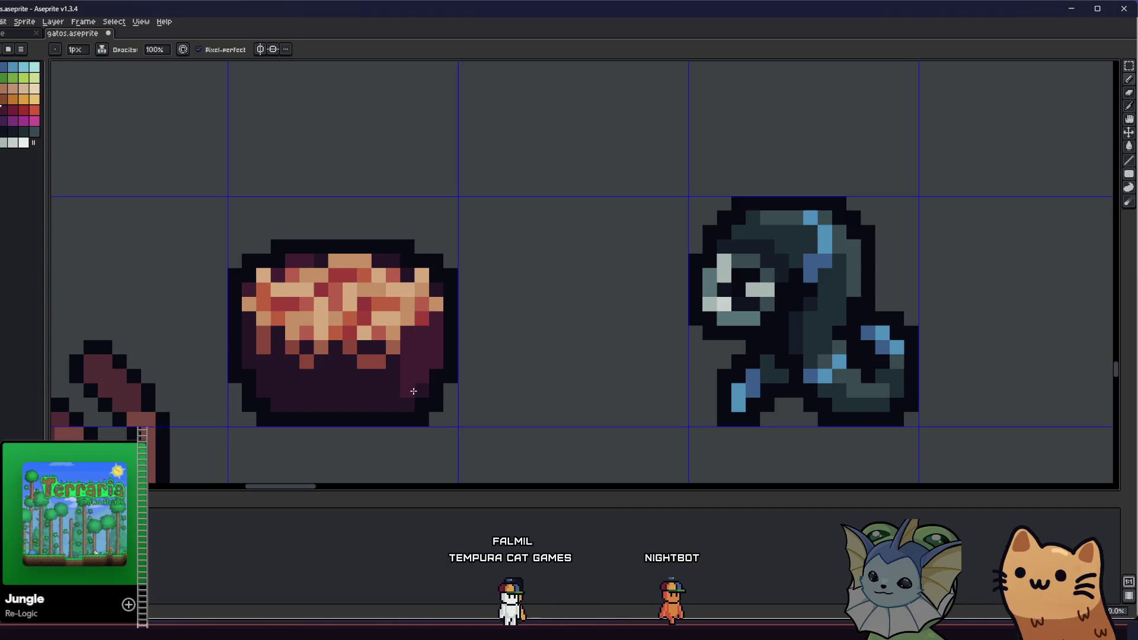
left_click(389, 376, "alt")
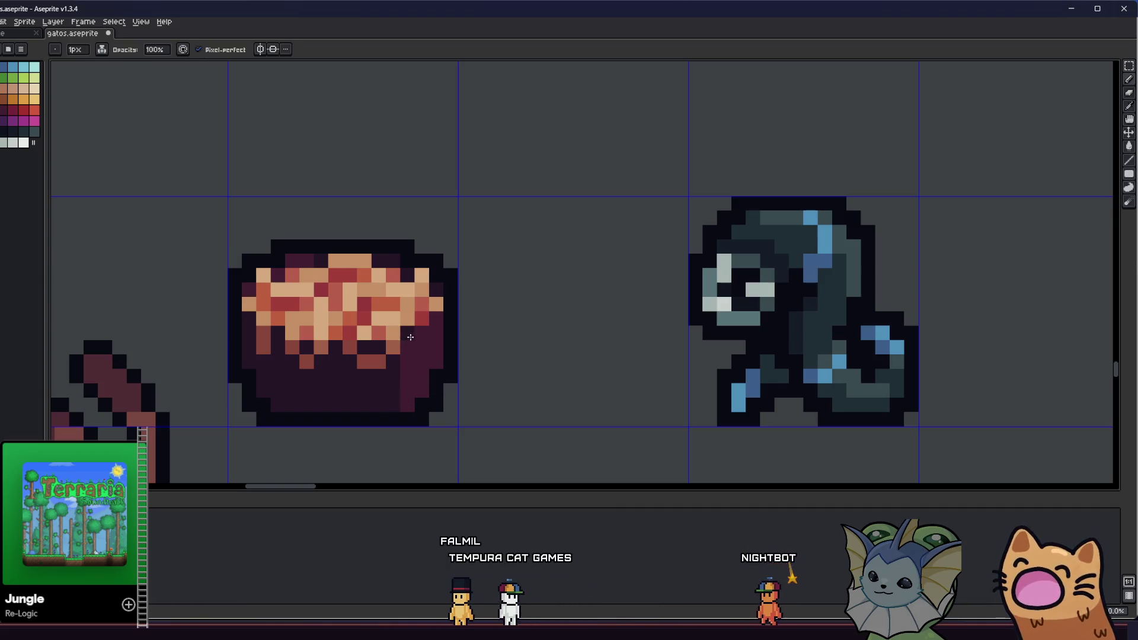
key("i")
scroll(406, 376, "down", 2)
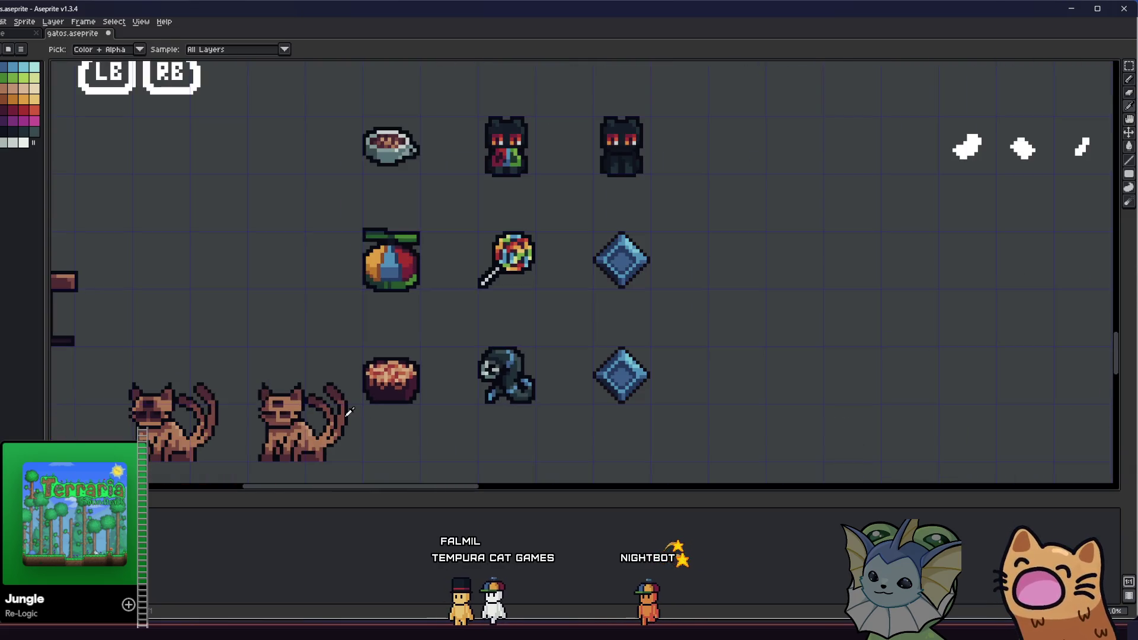
scroll(372, 404, "down", 2)
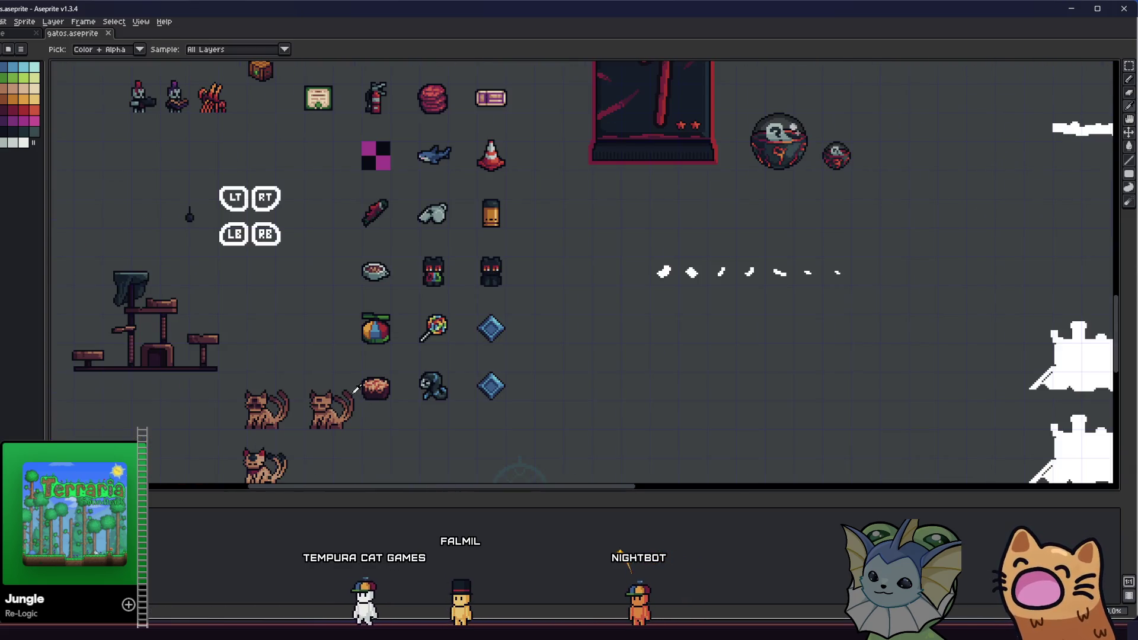
scroll(376, 389, "up", 3)
scroll(546, 368, "left", 2)
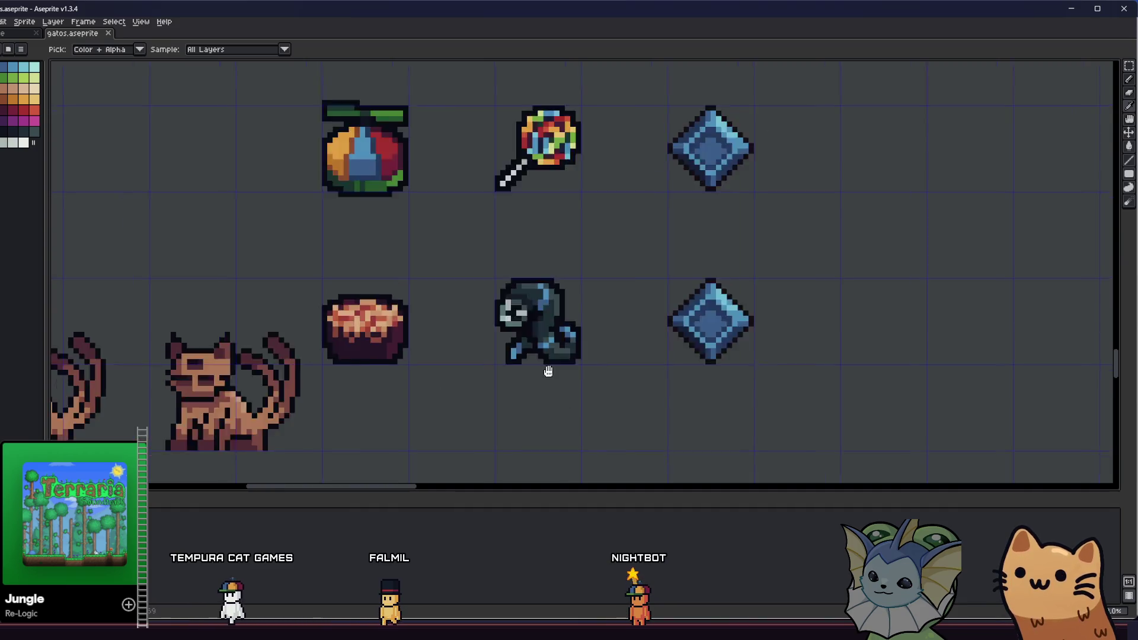
scroll(546, 368, "down", 2)
scroll(454, 336, "up", 2)
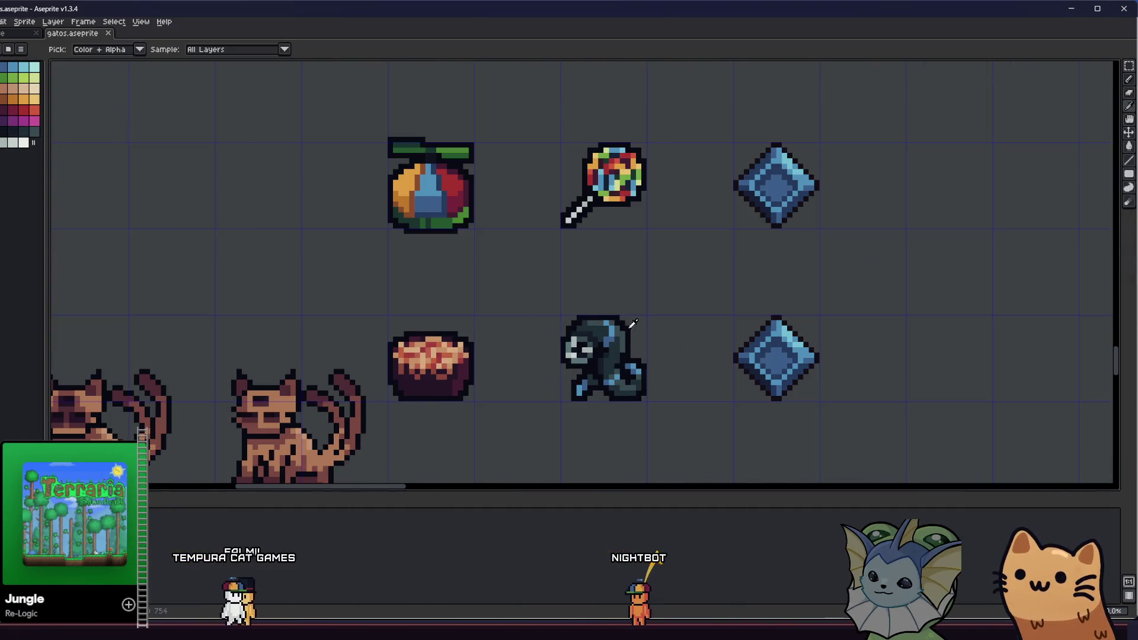
scroll(454, 356, "up", 2)
key("m")
scroll(524, 322, "down", 3)
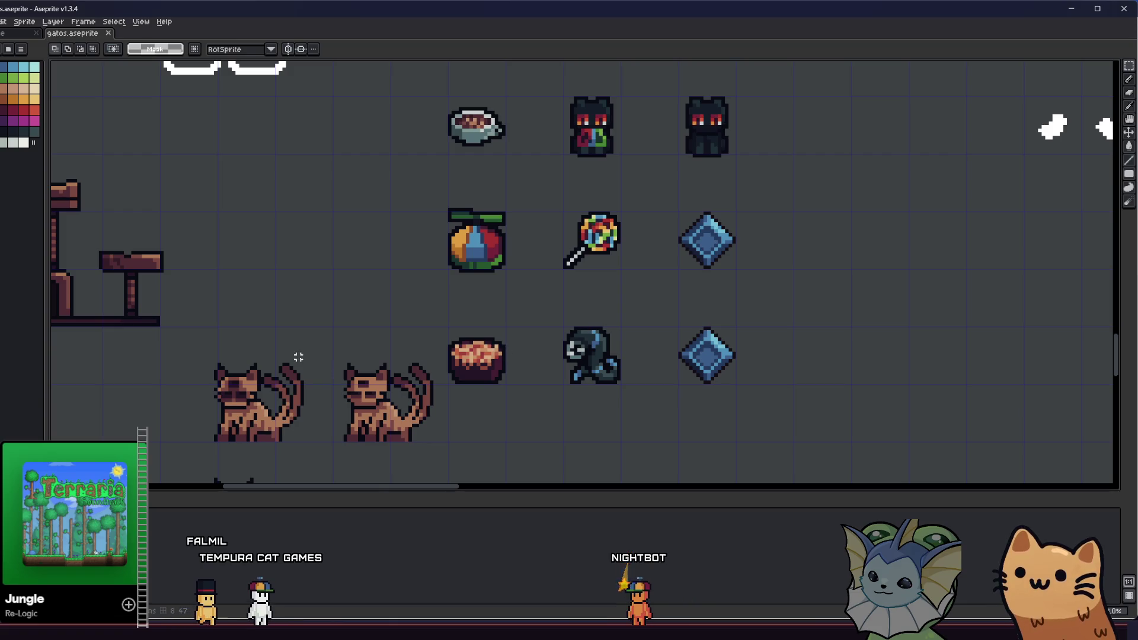
scroll(421, 361, "up", 2)
scroll(333, 320, "up", 2)
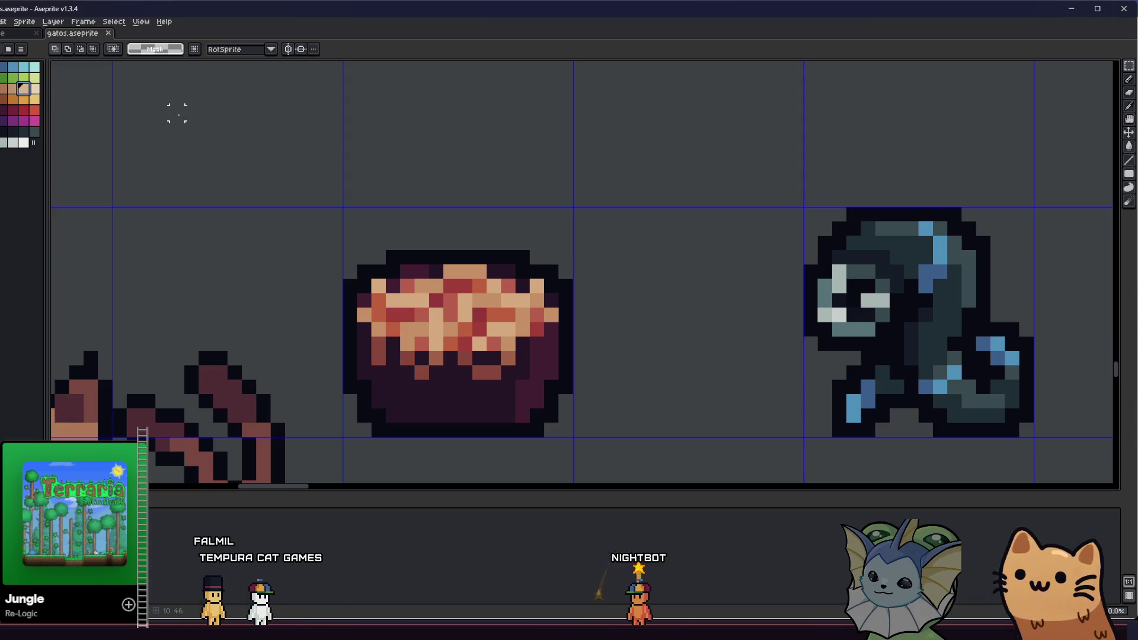
key("b")
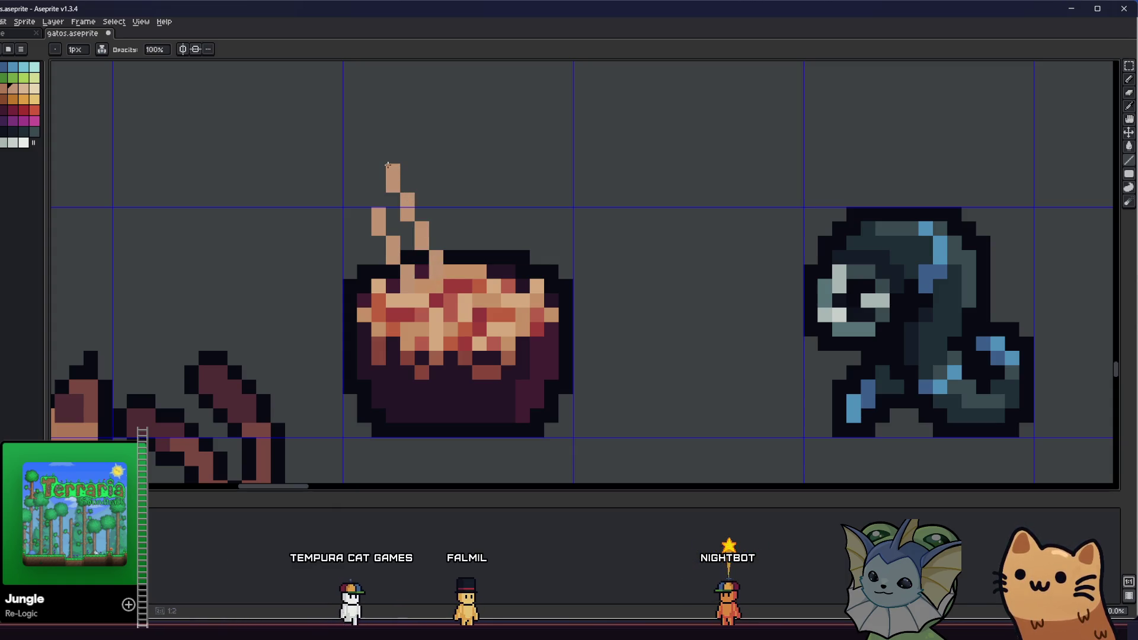
Step: Outline the utensil's left edge, upper right edge and base in black
left_click_drag(300, 223, 282, 235)
scroll(246, 270, "down", 3)
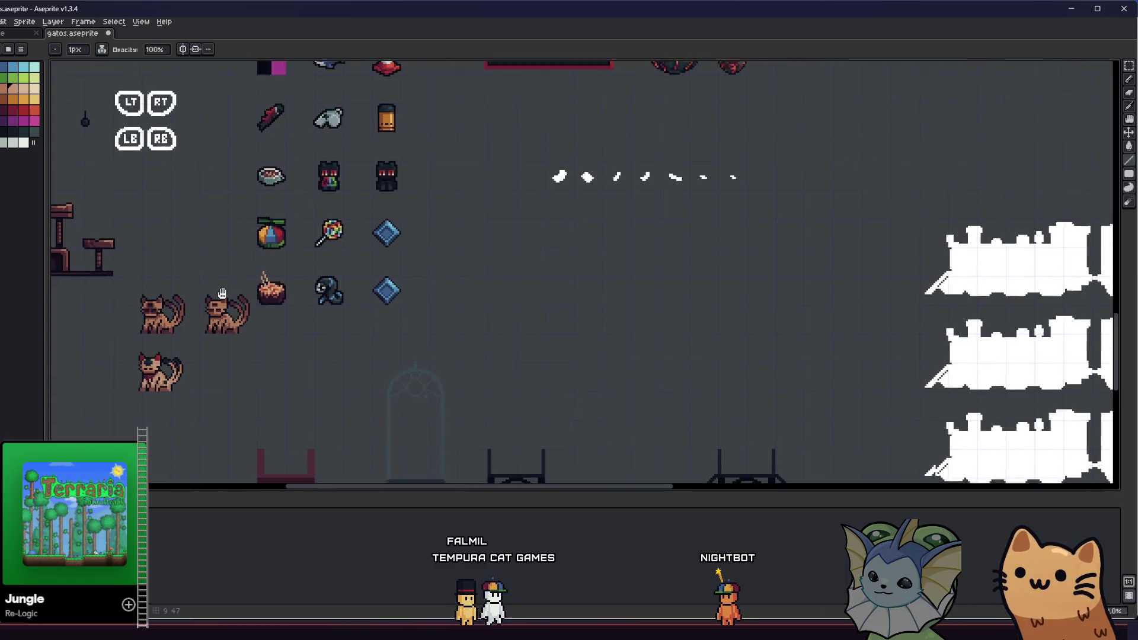
scroll(274, 295, "down", 2)
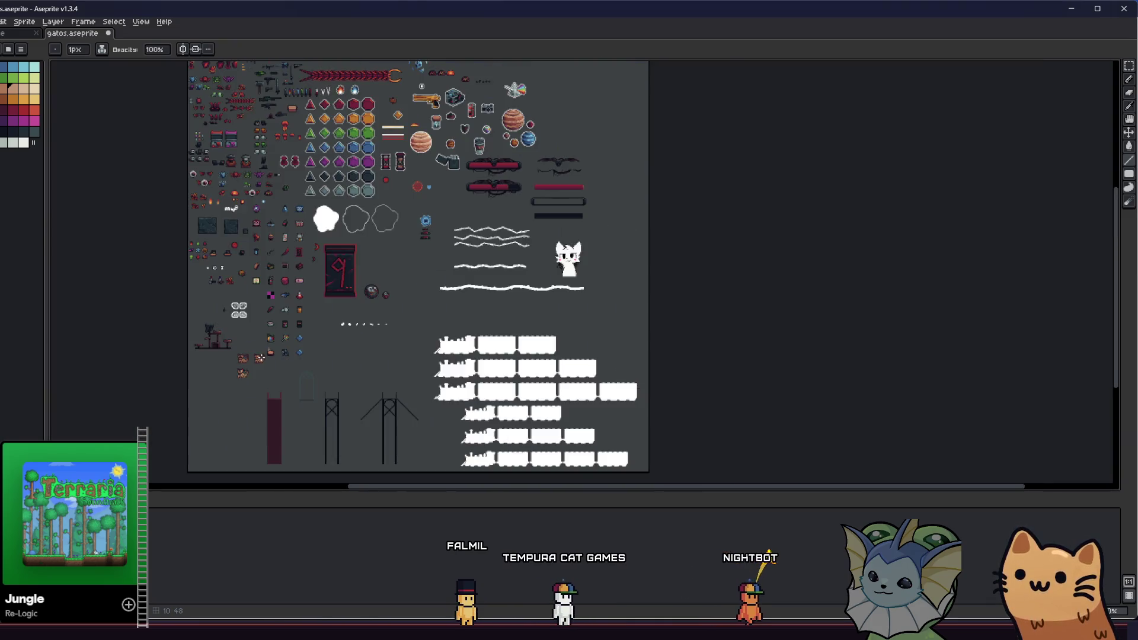
scroll(274, 295, "up", 10)
scroll(274, 295, "up", 2)
mouse_move(262, 277)
left_mouse_down()
mouse_move(267, 259)
mouse_move(303, 253)
left_mouse_up()
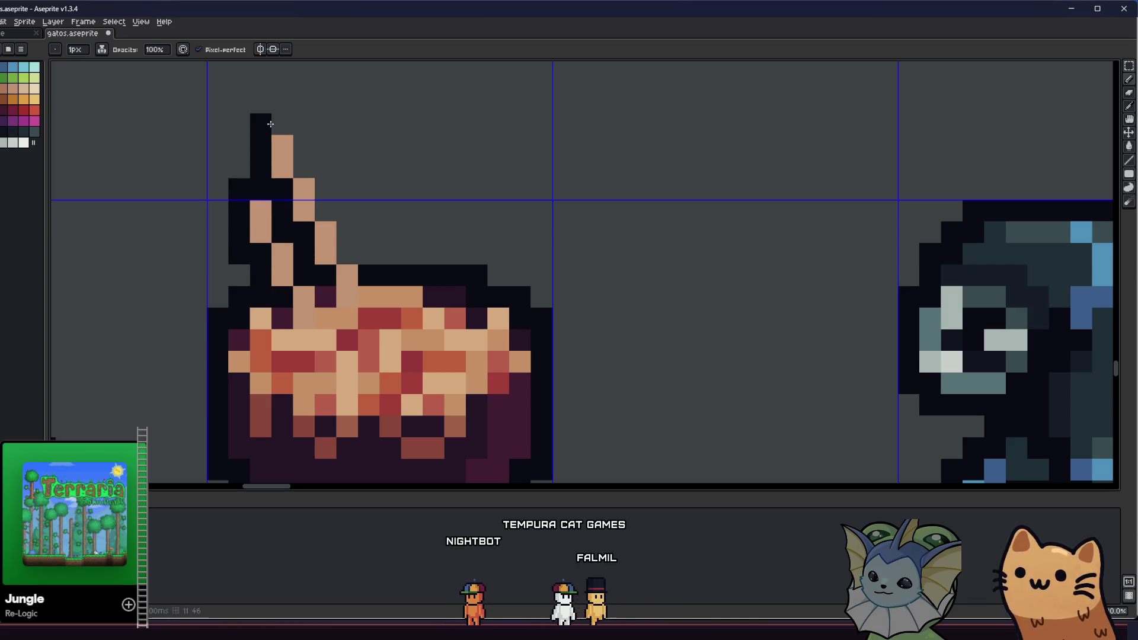
left_click_drag(300, 127, 309, 174)
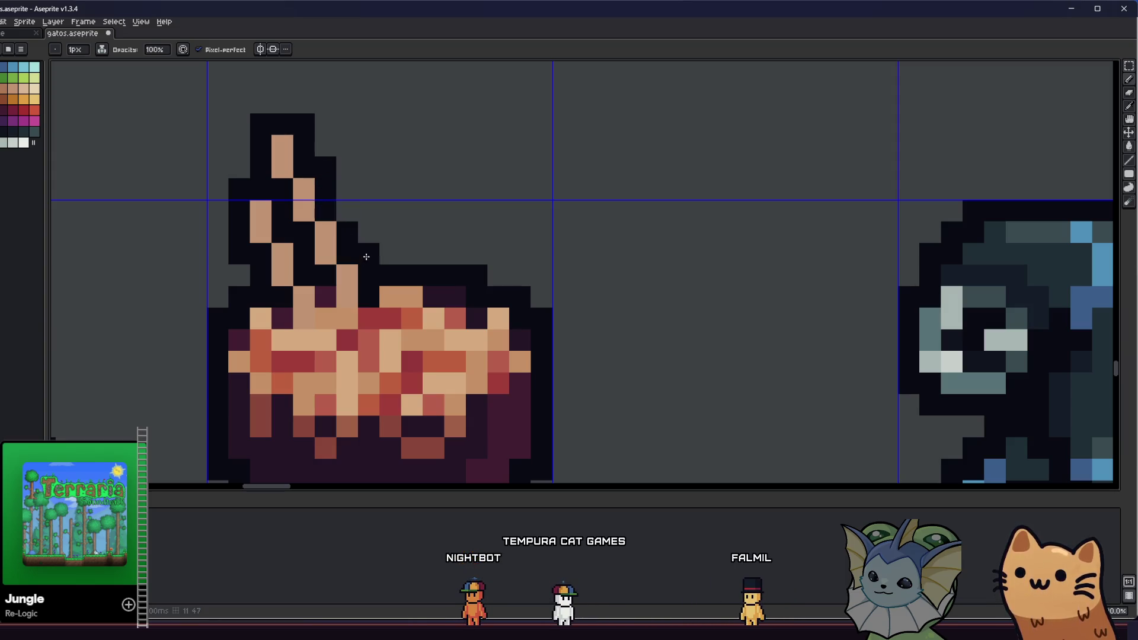
mouse_move(325, 335)
left_mouse_down()
mouse_move(297, 341)
mouse_move(282, 320)
mouse_move(363, 320)
left_mouse_up()
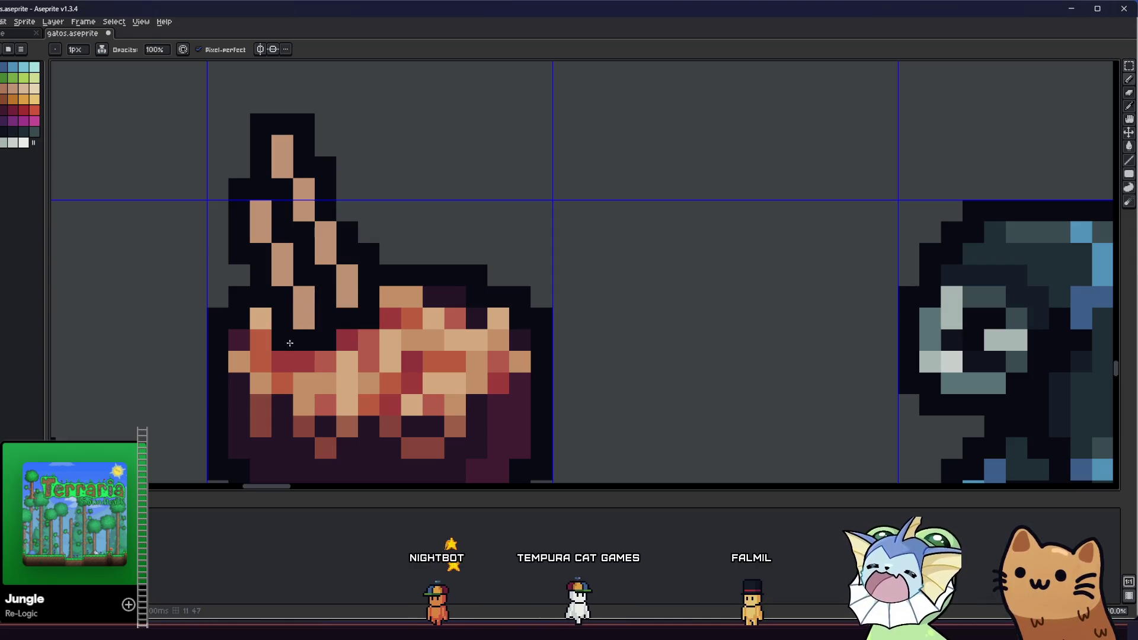
scroll(284, 335, "down", 4)
scroll(276, 369, "down", 3)
scroll(229, 373, "up", 3)
mouse_move(229, 373)
left_mouse_down()
mouse_move(207, 345)
mouse_move(252, 381)
left_mouse_up()
scroll(297, 374, "down", 2)
scroll(297, 374, "up", 3)
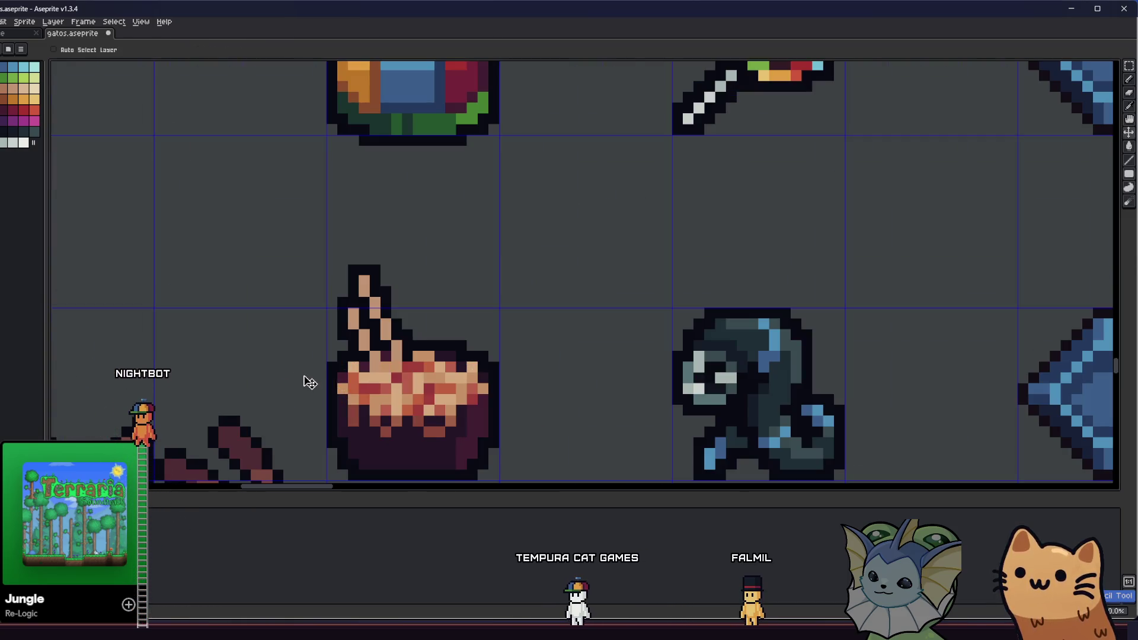
Step: Recolour crust pixels below the utensil and paint one tan crust pixel red
scroll(380, 392, "up", 2)
left_click_drag(379, 392, 329, 344)
key("b")
left_click(283, 344)
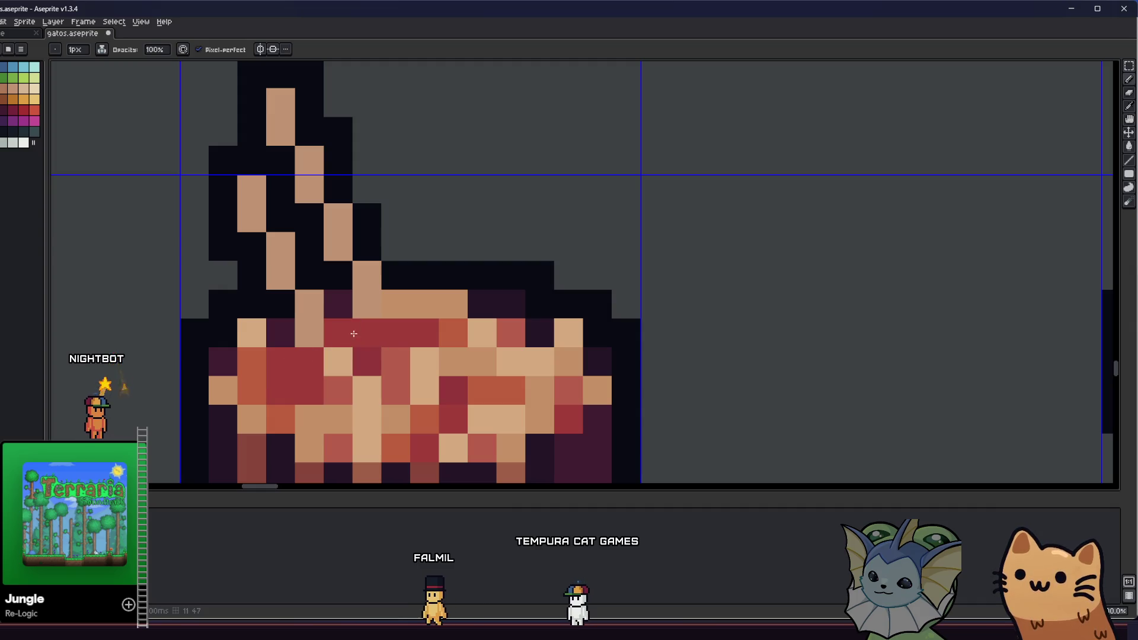
left_click(395, 304)
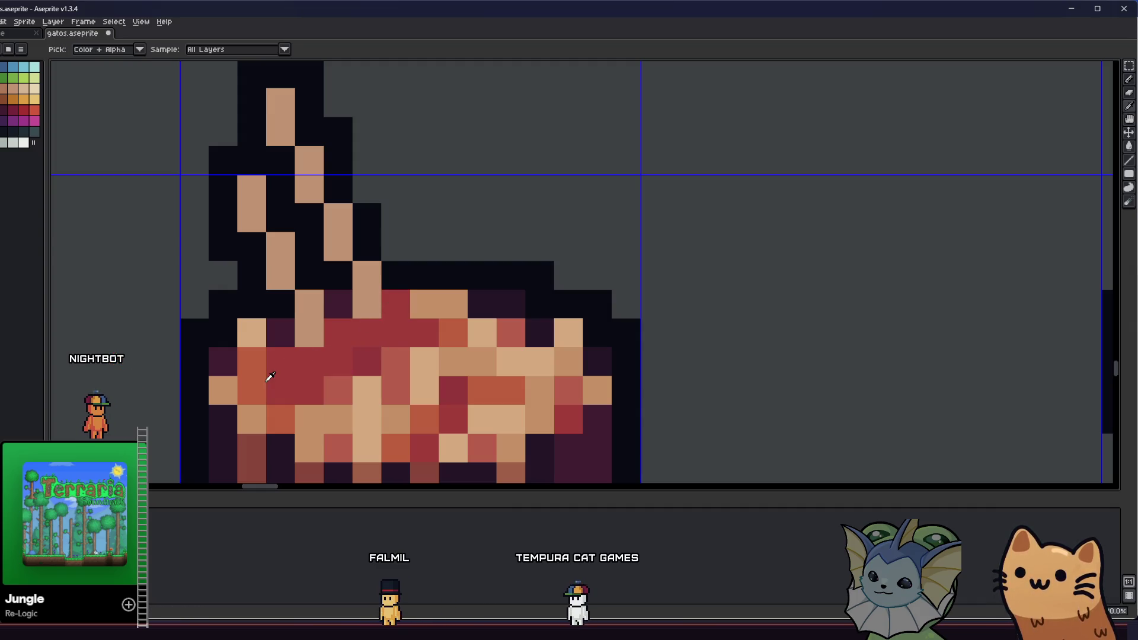
scroll(249, 377, "down", 8)
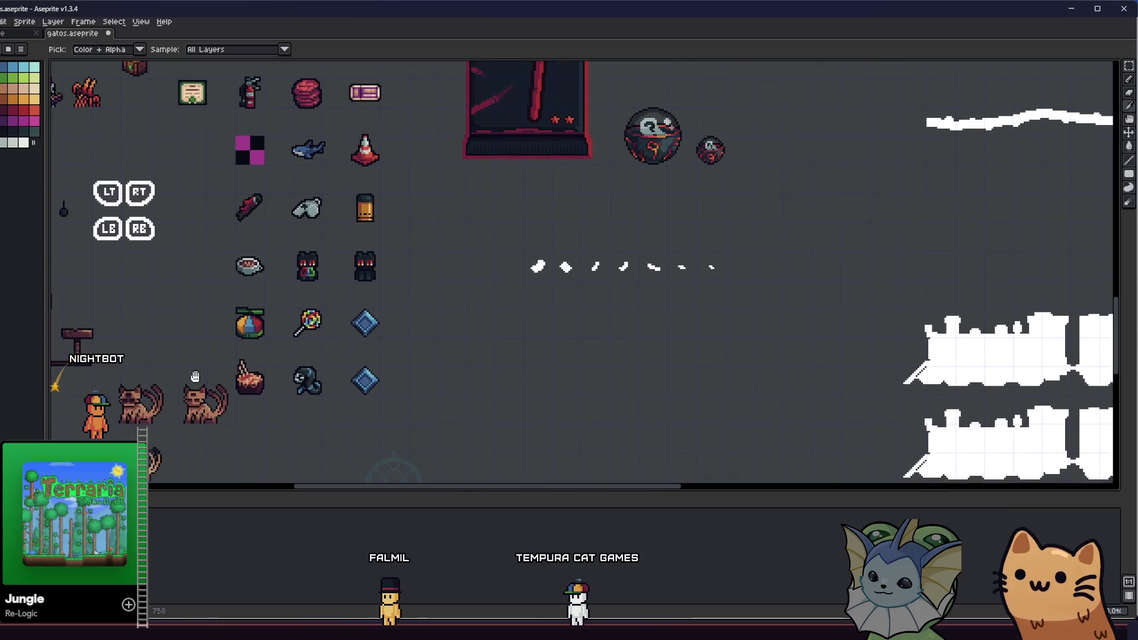
scroll(195, 377, "down", 2)
scroll(204, 377, "up", 5)
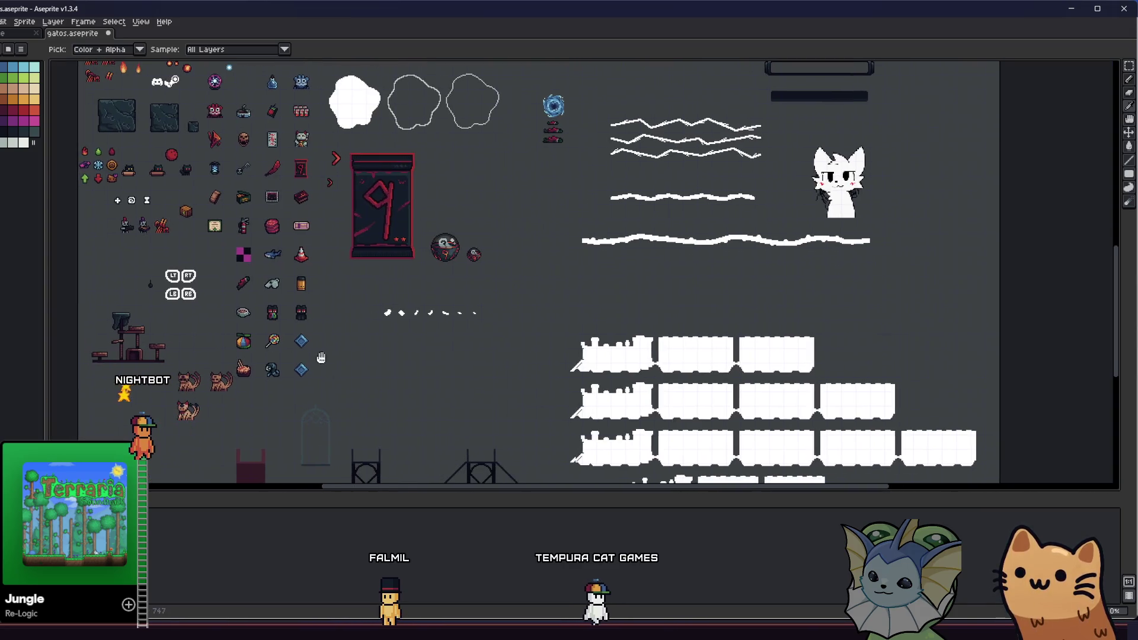
Step: Set the pencil to 25% opacity and darken several crust pixels near the top
key("i")
scroll(266, 302, "up", 2)
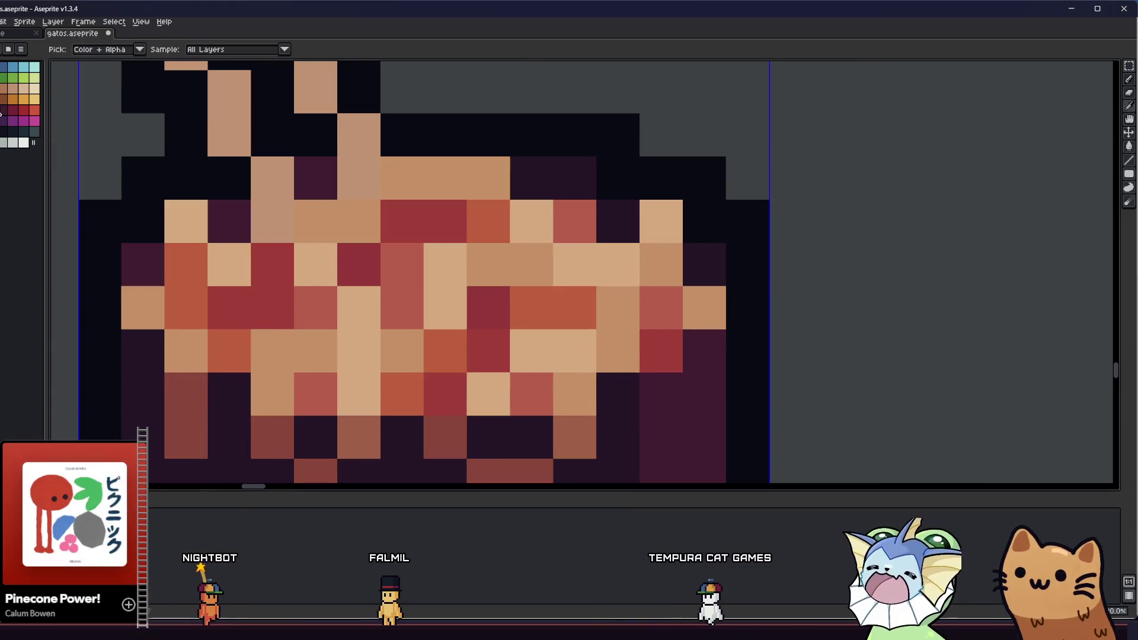
type("b")
type("25")
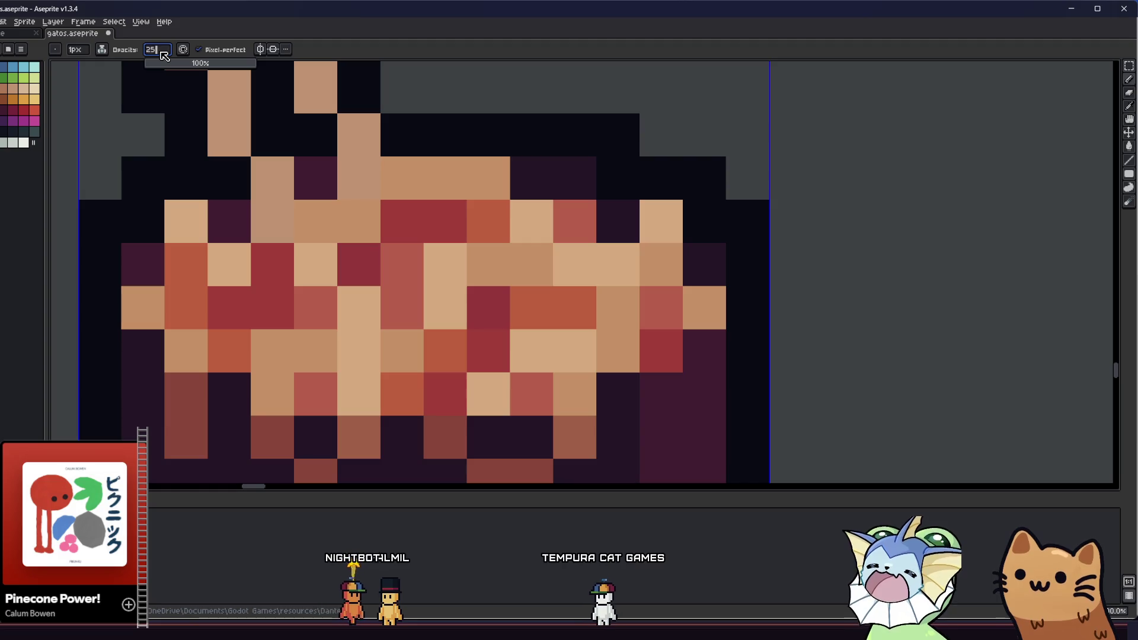
key("Return")
left_click(315, 221)
left_click(350, 220)
left_click_drag(401, 178, 445, 178)
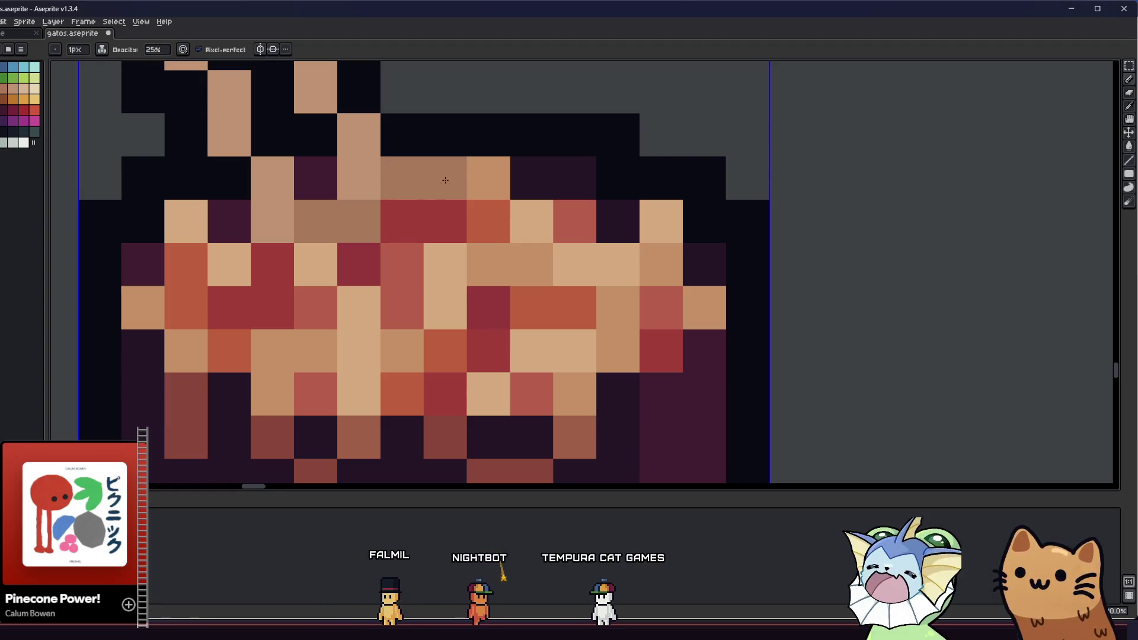
left_click_drag(315, 221, 318, 248)
Step: Darken more crust cells on the left and along the top edge with translucent paint
scroll(214, 253, "up", 1)
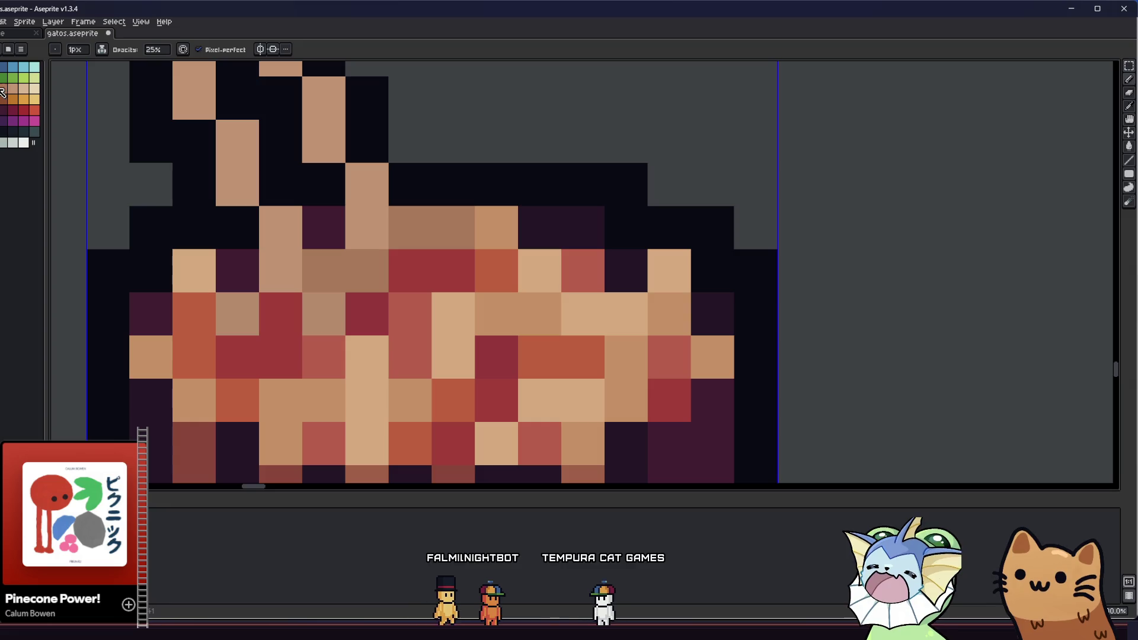
left_click(240, 311)
left_click_drag(323, 271, 363, 269)
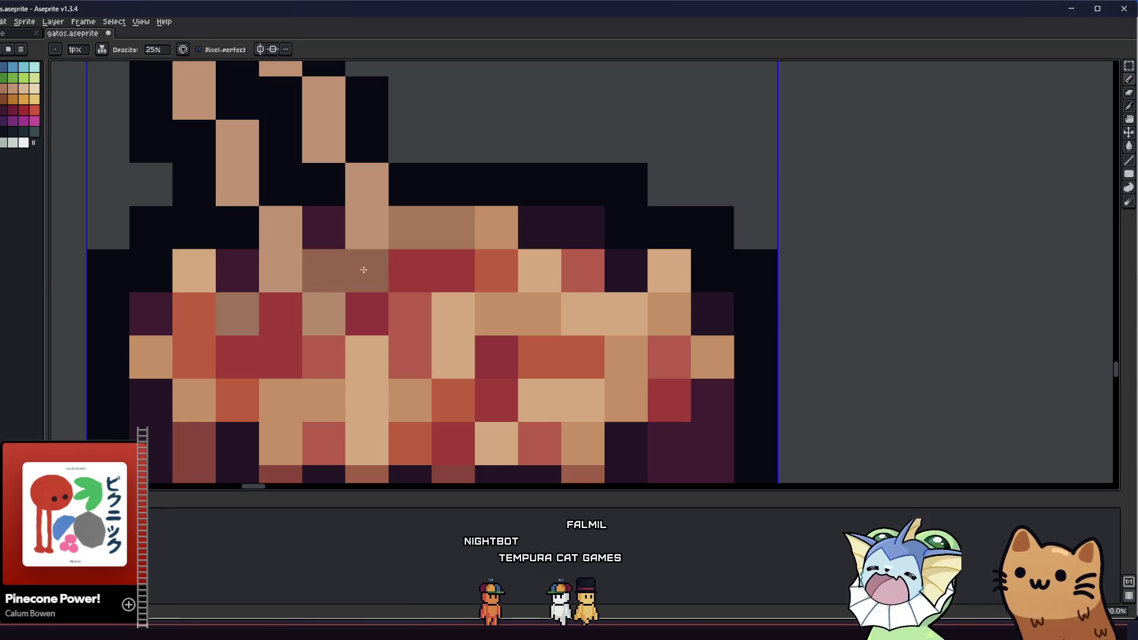
left_click(410, 228)
left_click(324, 314)
left_click(453, 227)
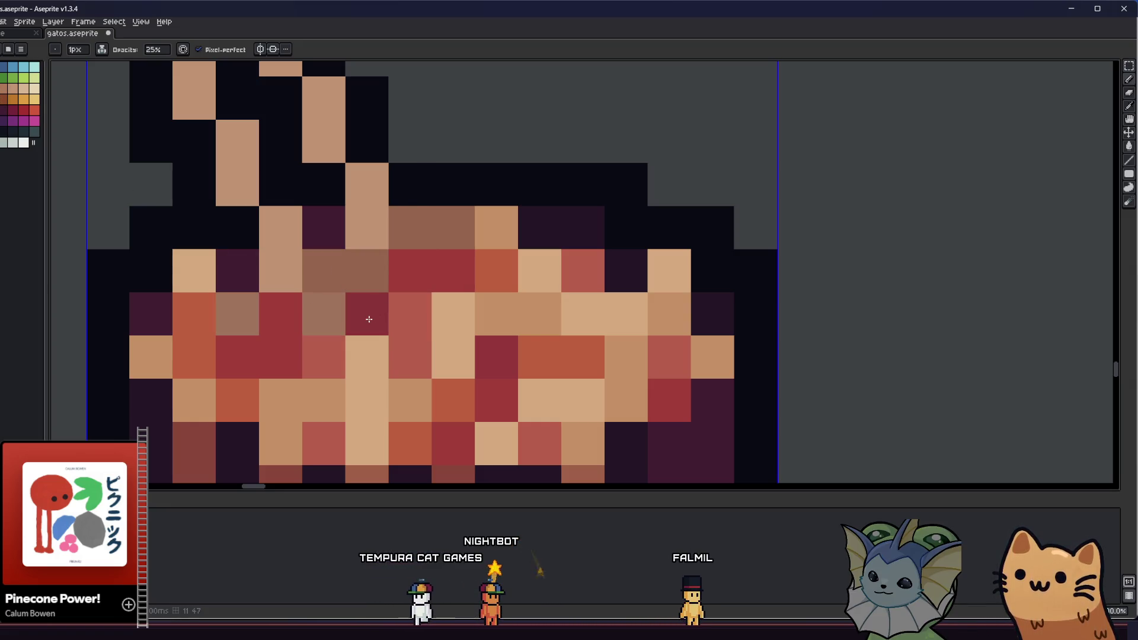
scroll(416, 264, "down", 6)
mouse_move(409, 279)
left_mouse_down()
mouse_move(296, 320)
mouse_move(272, 347)
mouse_move(198, 347)
mouse_move(230, 383)
left_mouse_up()
scroll(272, 347, "down", 1)
scroll(197, 348, "down", 1)
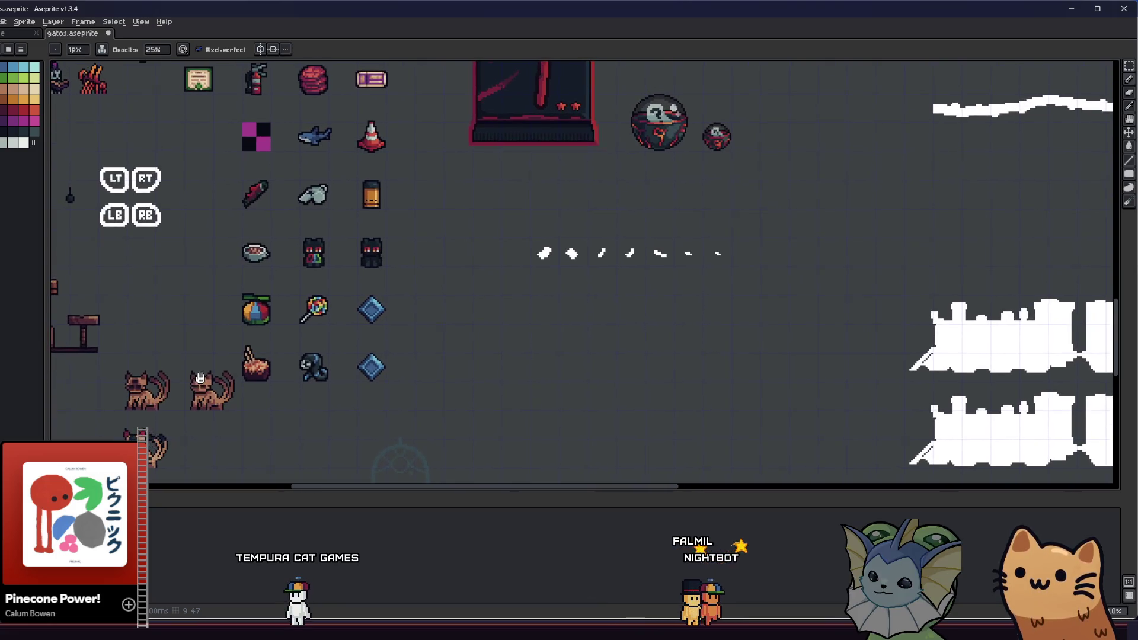
scroll(256, 368, "up", 4)
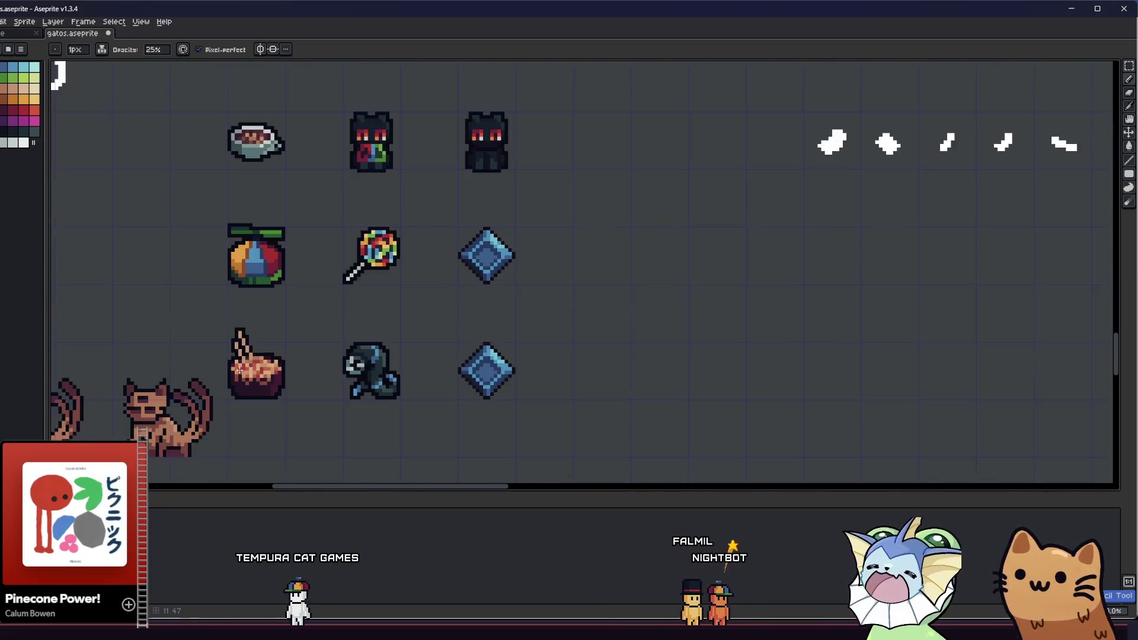
scroll(198, 340, "up", 1)
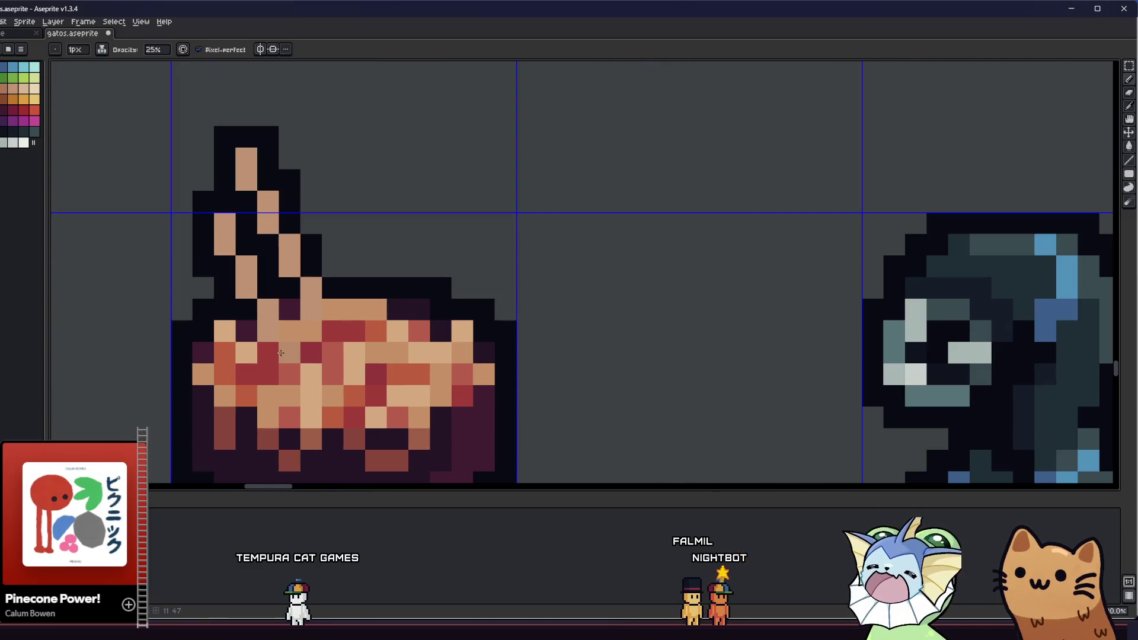
Step: Shade the utensil's left pixels and right edge dark reddish-brown
key("alt")
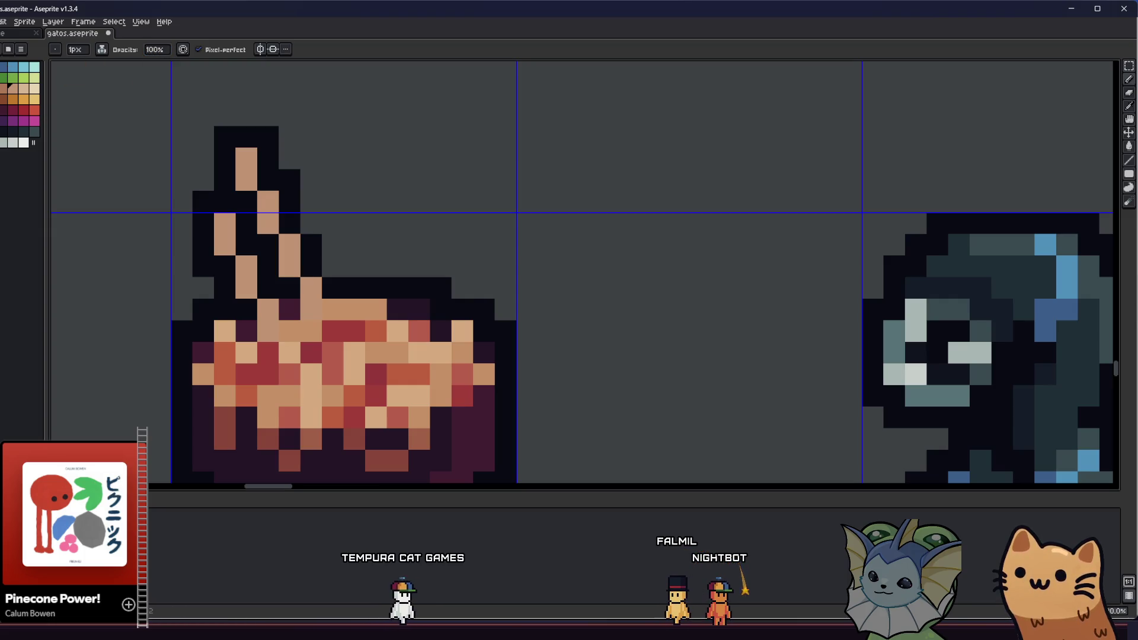
left_click_drag(224, 224, 247, 266)
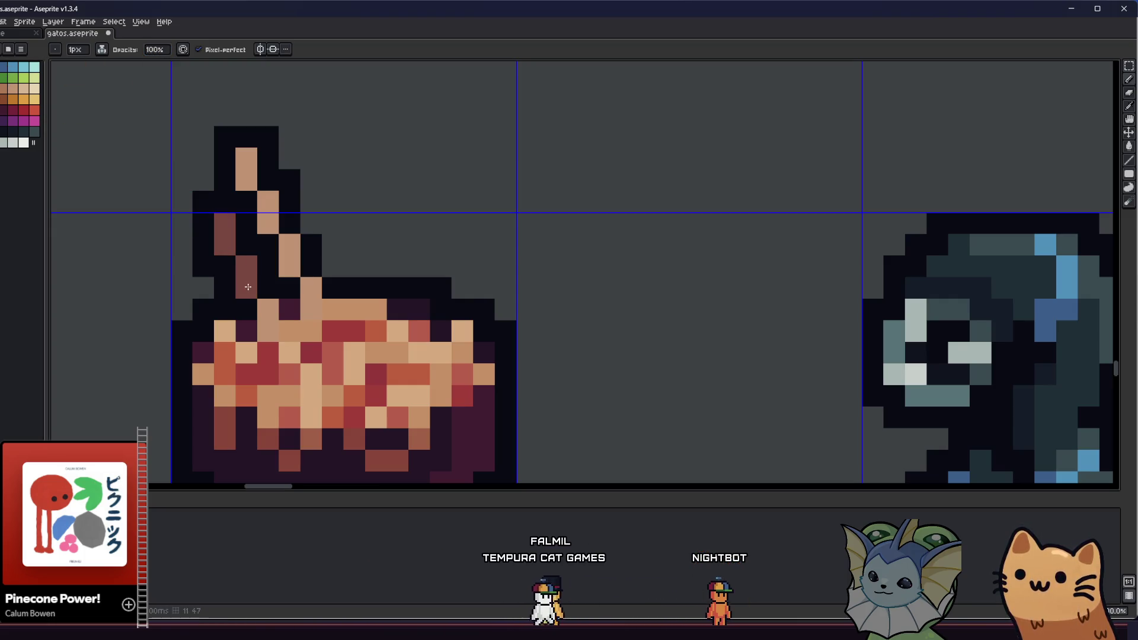
left_click_drag(268, 332, 263, 203)
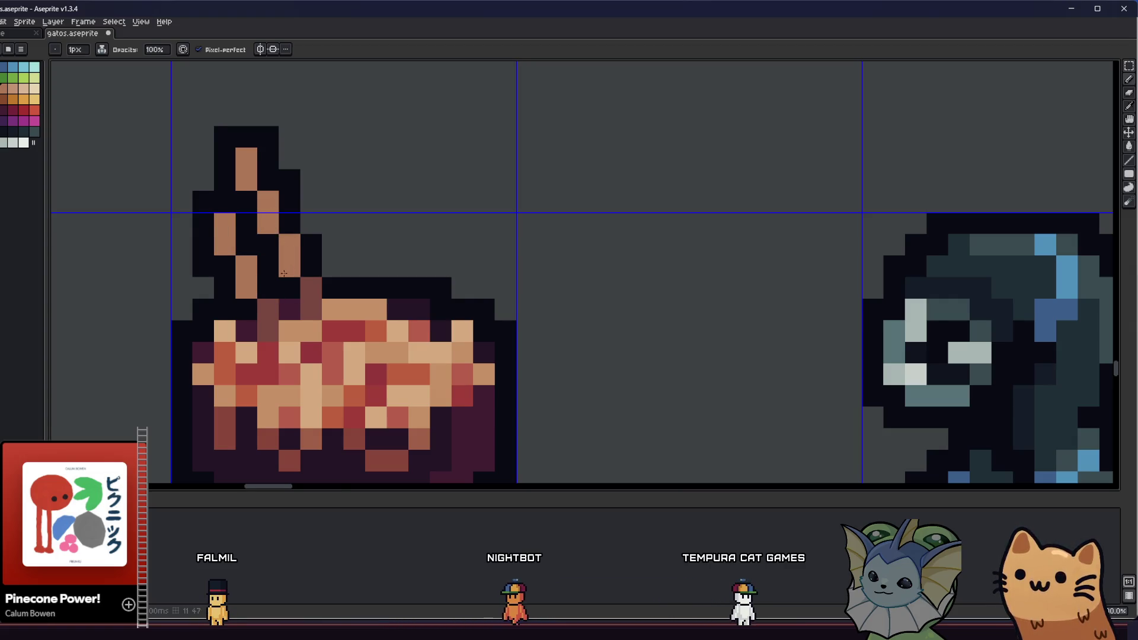
scroll(283, 274, "down", 2)
scroll(285, 289, "up", 3)
Step: Sample a colour from the sprite and bring the fruit and pie sprites into view
key("i")
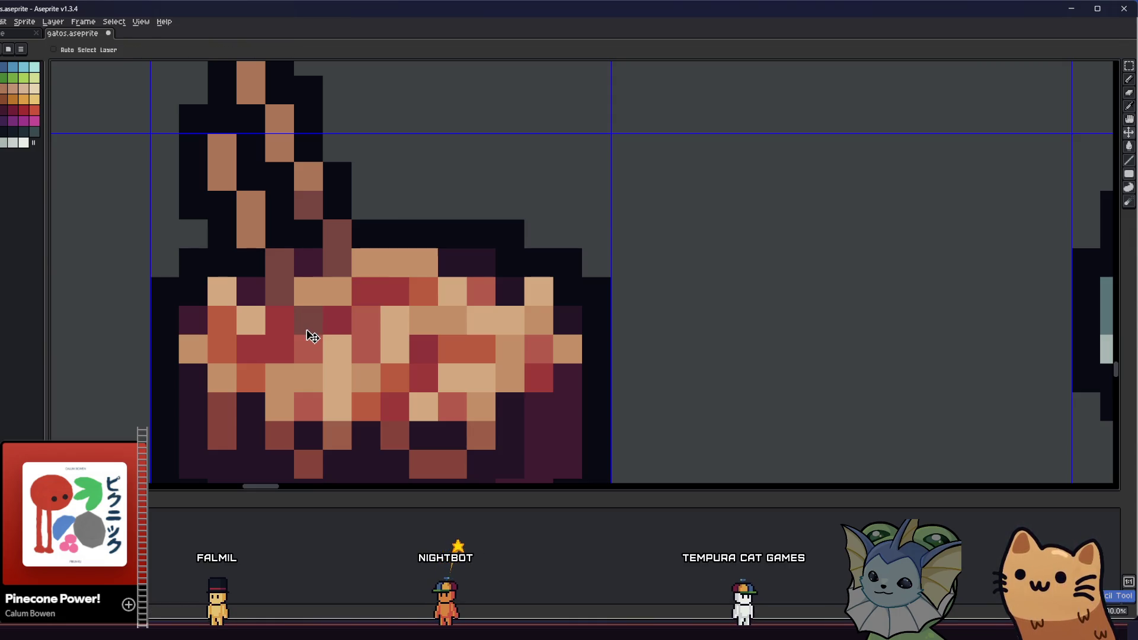
scroll(258, 360, "down", 2)
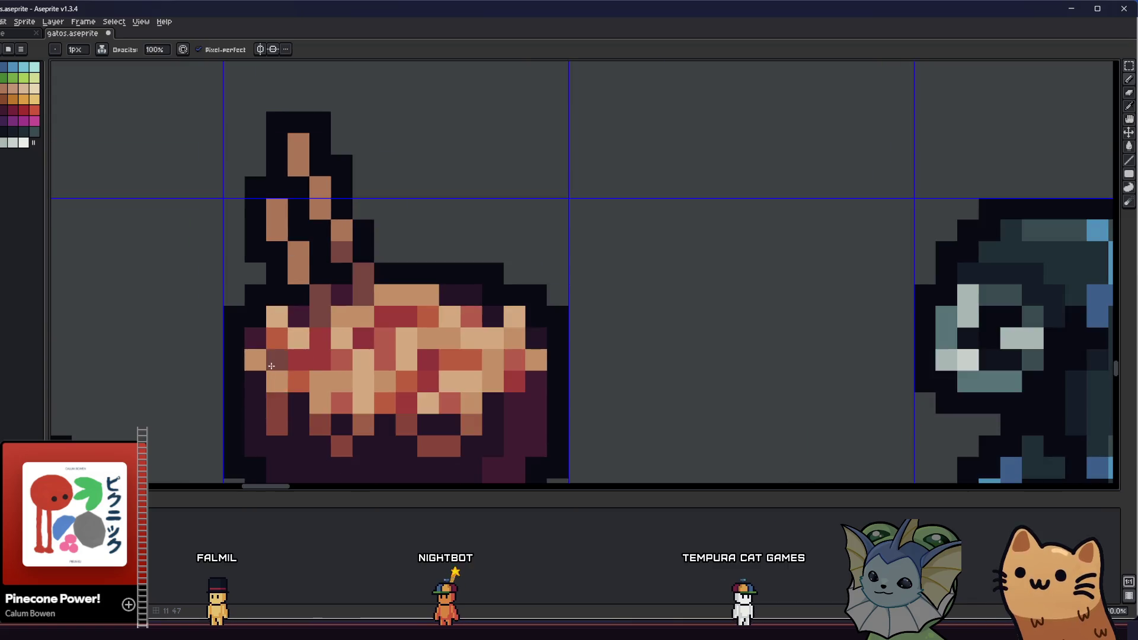
scroll(270, 371, "down", 4)
scroll(269, 371, "up", 3)
scroll(284, 324, "down", 3)
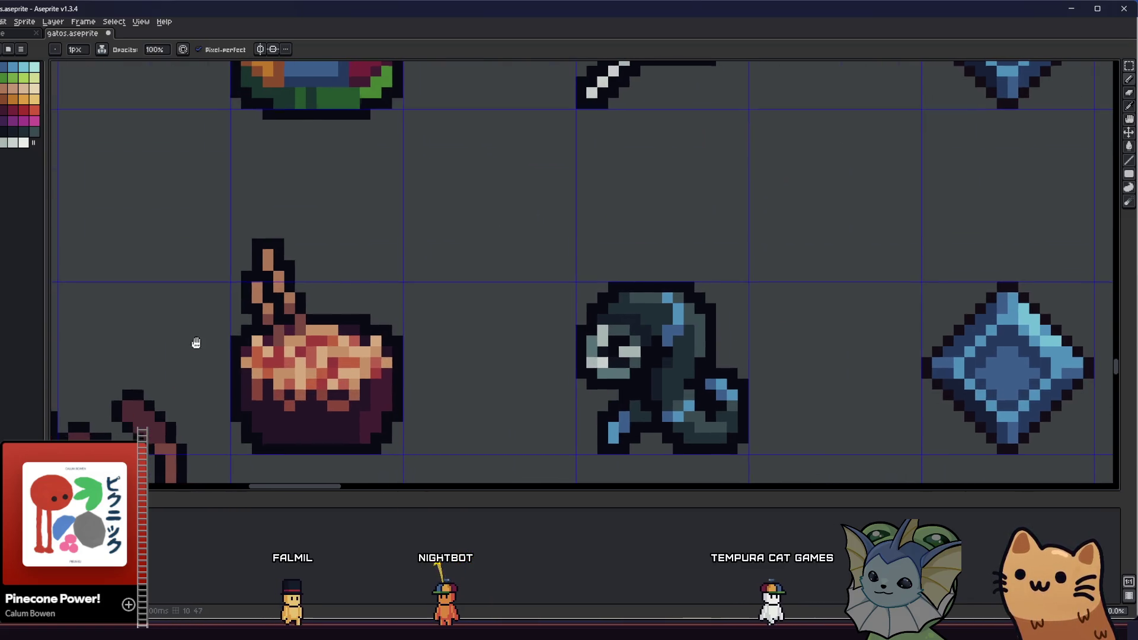
left_click_drag(268, 380, 426, 379)
scroll(312, 356, "up", 1)
scroll(348, 350, "up", 1)
mouse_move(347, 350)
left_mouse_down()
mouse_move(375, 340)
mouse_move(478, 344)
mouse_move(215, 307)
left_mouse_up()
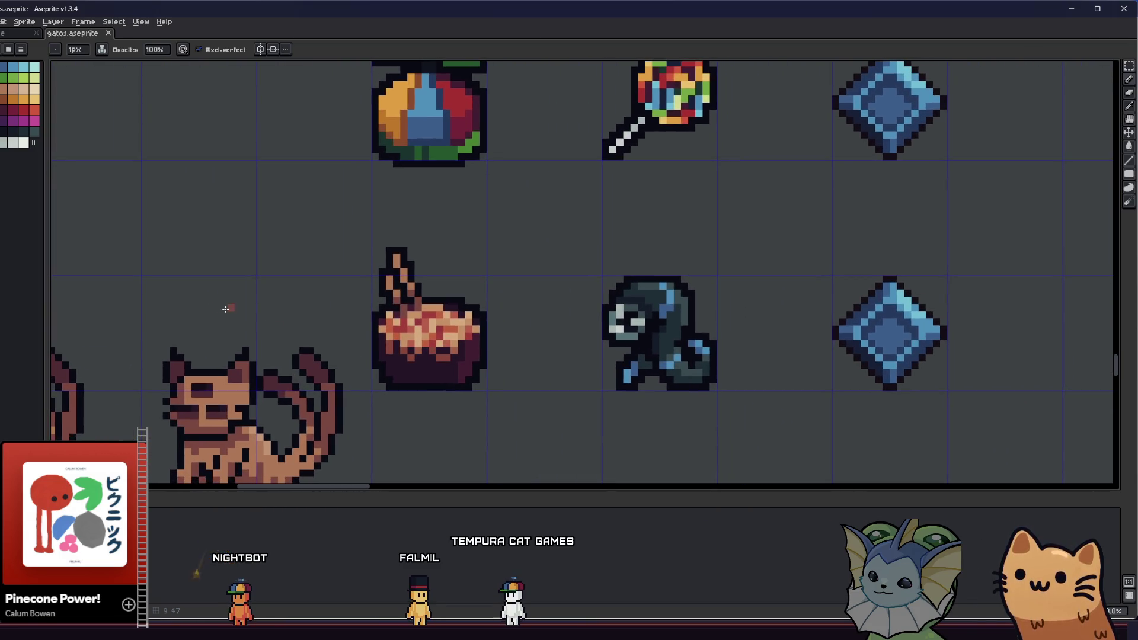
scroll(359, 344, "up", 1)
Step: Marquee the pie sprite and nudge it down one pixel
key("m")
left_click_drag(353, 132, 645, 468)
left_click_drag(519, 331, 515, 362)
left_click(262, 314)
Step: Try selecting the utensil's top, then cancel it and return to the pencil
scroll(274, 331, "down", 3)
mouse_move(269, 346)
left_mouse_down()
mouse_move(270, 363)
mouse_move(286, 345)
left_mouse_up()
scroll(296, 285, "down", 1)
scroll(327, 325, "up", 3)
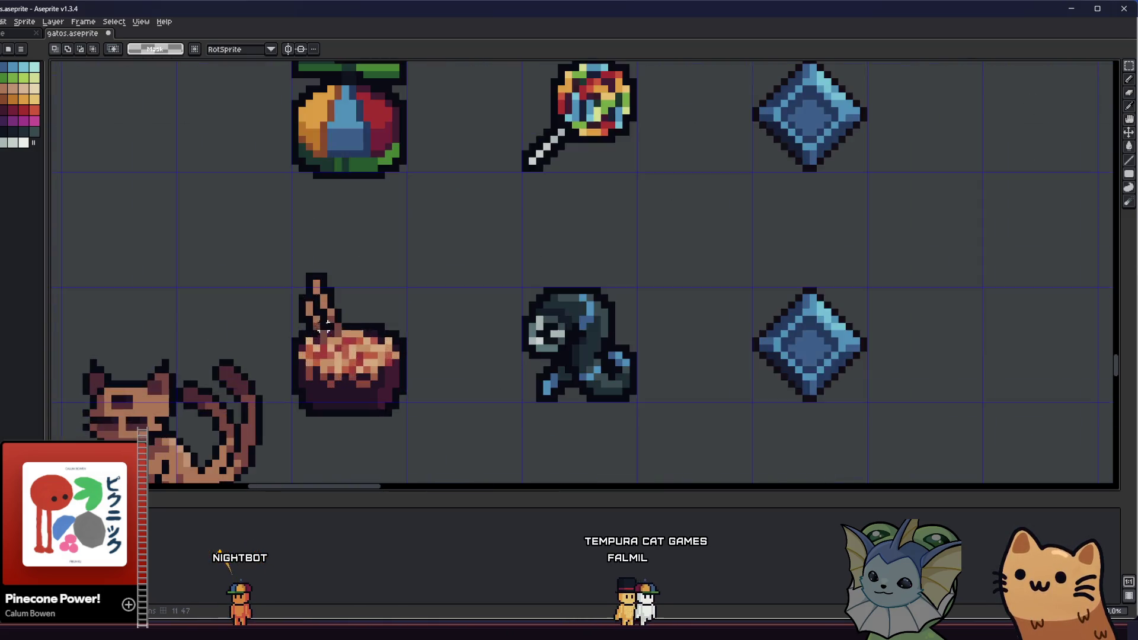
scroll(327, 325, "up", 2)
mouse_move(275, 241)
left_mouse_down()
mouse_move(380, 284)
mouse_move(405, 260)
mouse_move(405, 284)
left_mouse_up()
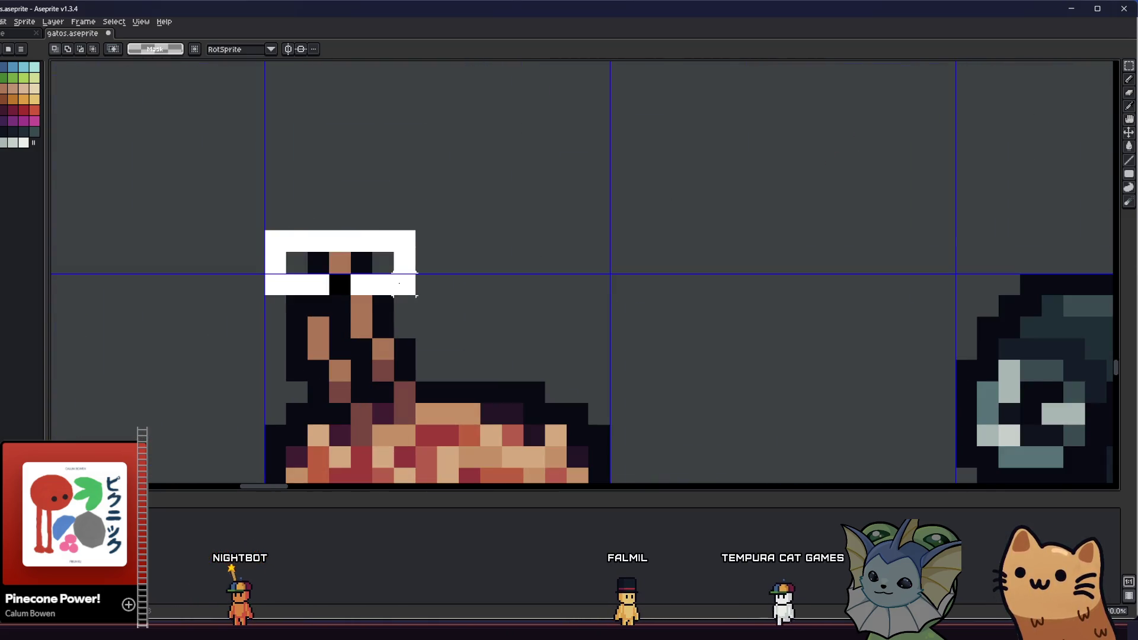
key("Escape")
key("b")
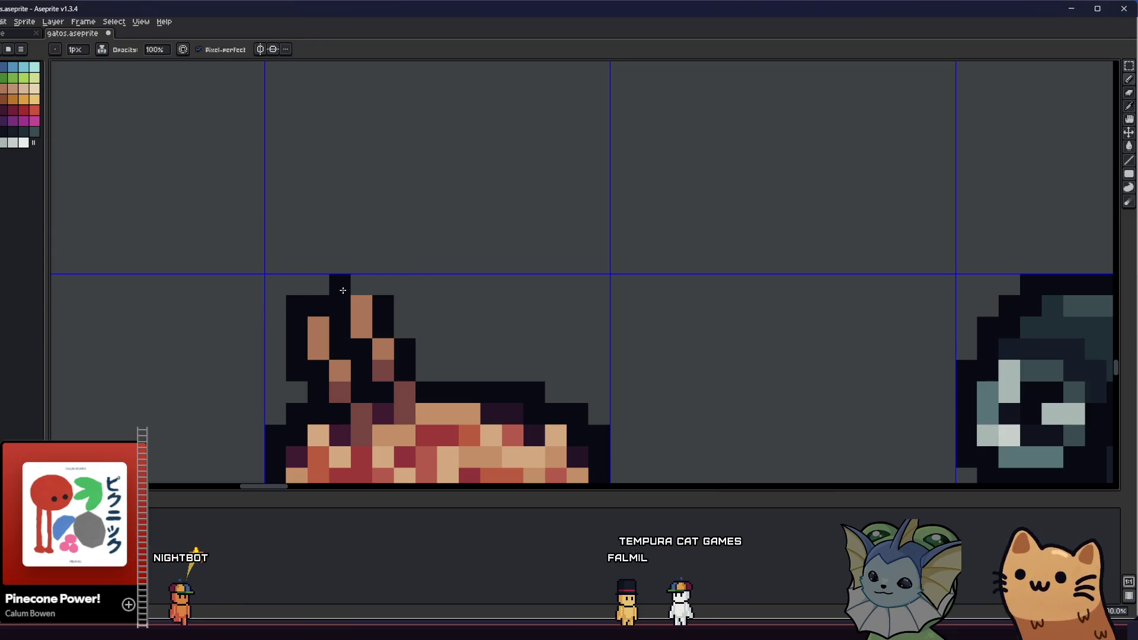
Step: Reselect the pie sprite with a rectangular marquee
scroll(343, 291, "down", 3)
scroll(279, 332, "down", 1)
key("m")
scroll(287, 354, "up", 2)
left_click_drag(287, 276, 449, 424)
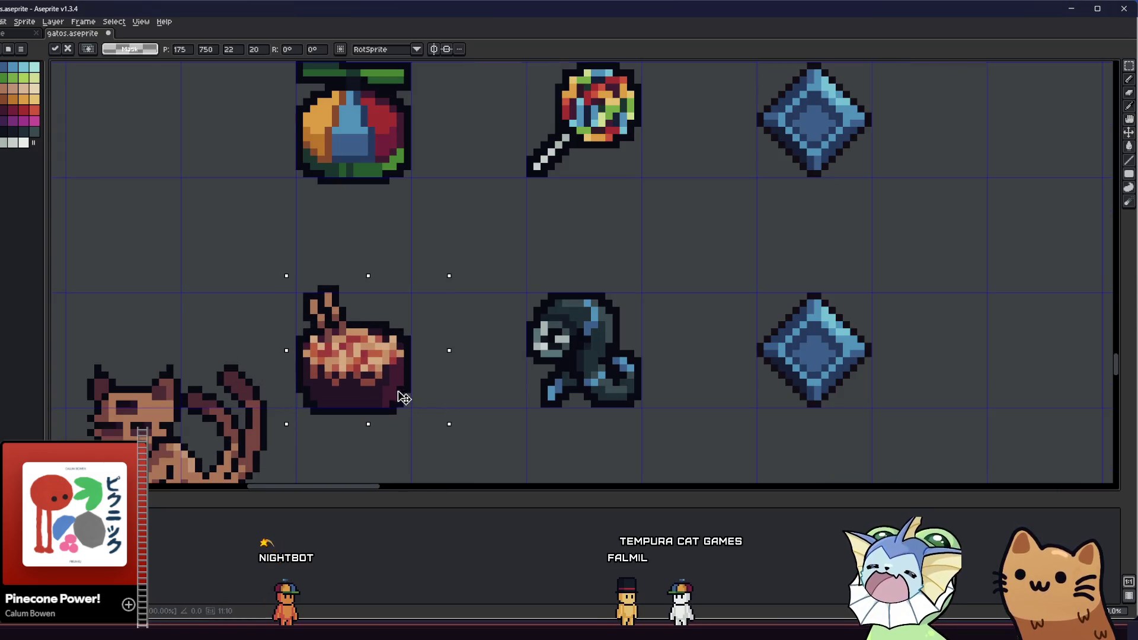
left_click(328, 432)
left_click_drag(288, 264, 421, 445)
Step: Select the two cat sprites and delete them from the sheet
scroll(415, 438, "down", 2)
left_click_drag(226, 406, 389, 337)
left_click_drag(197, 263, 478, 396)
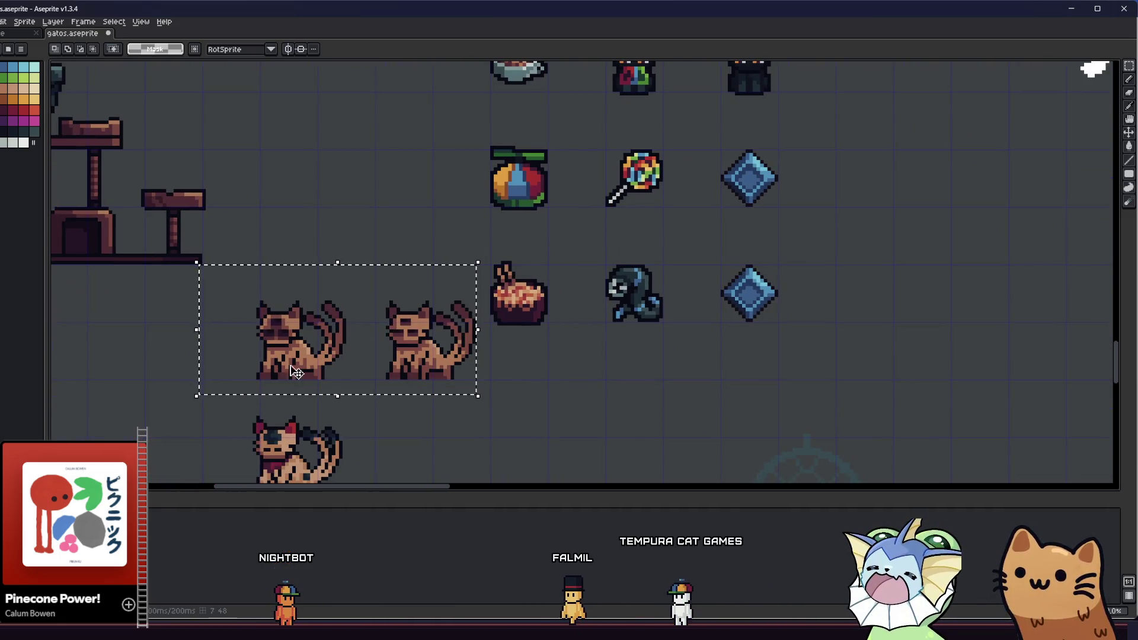
key("Delete")
left_click_drag(439, 330, 381, 350)
left_click_drag(437, 325, 381, 335)
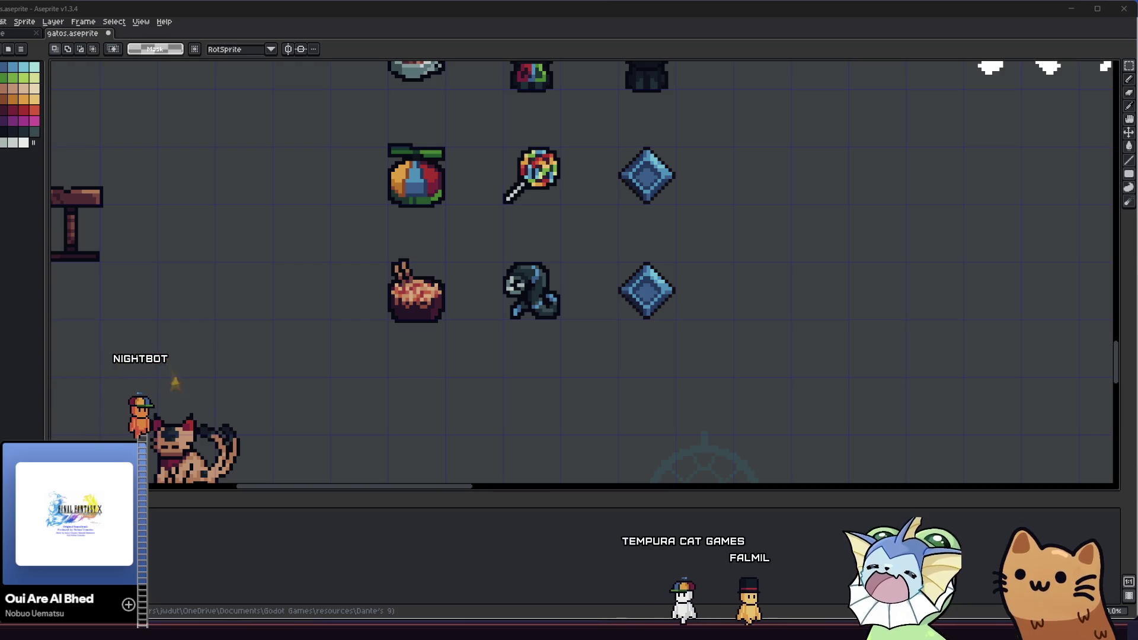
scroll(593, 312, "up", 2)
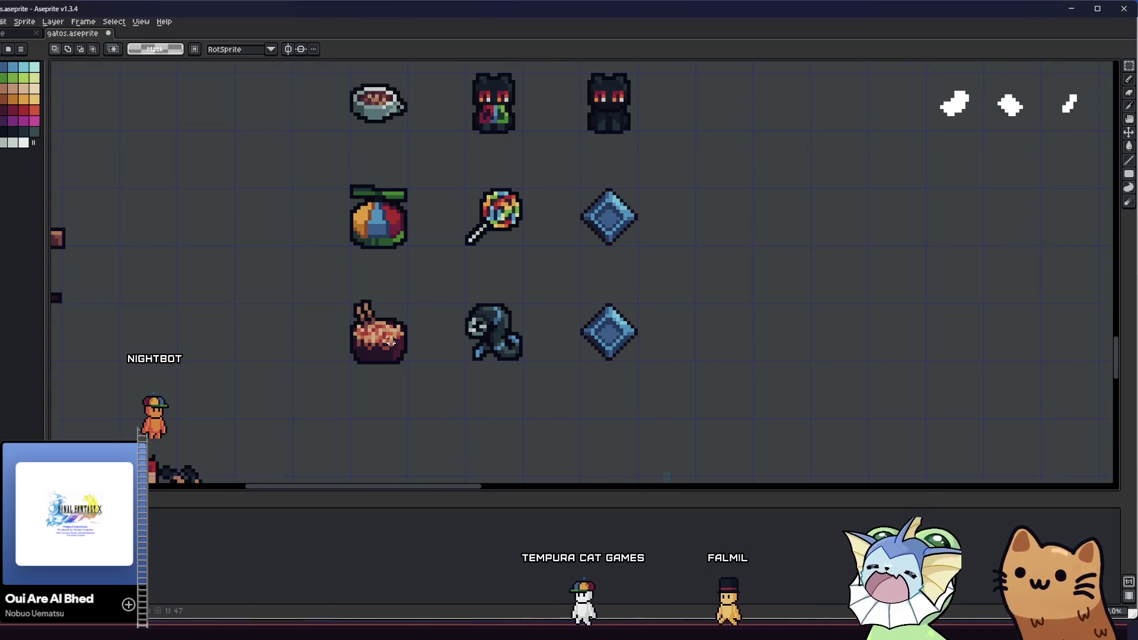
scroll(392, 342, "up", 1)
scroll(368, 348, "up", 3)
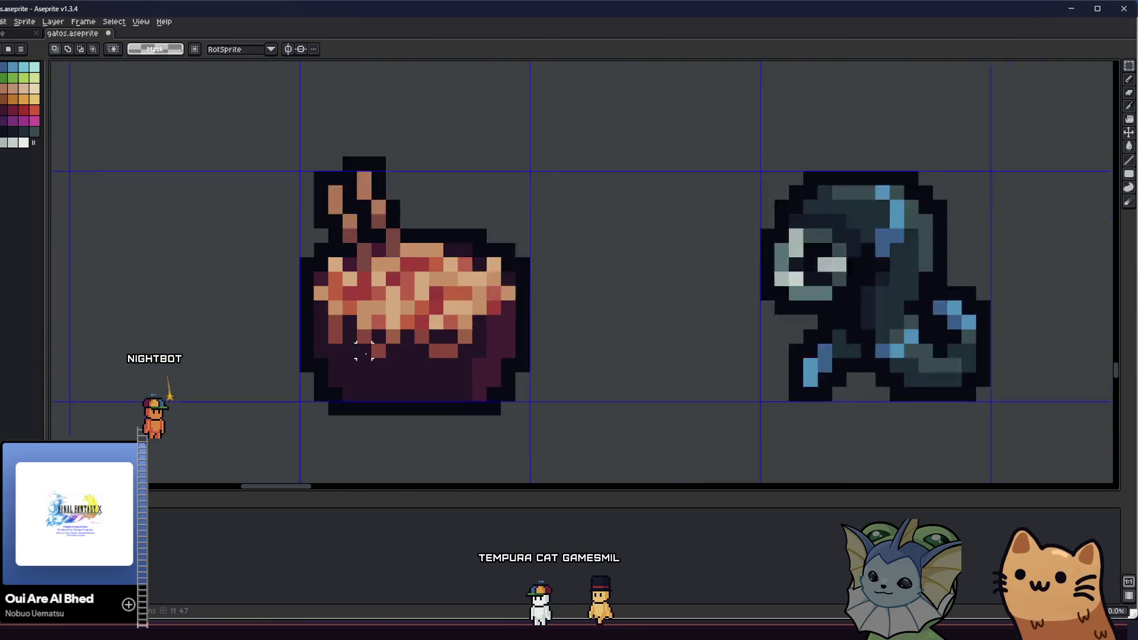
scroll(363, 350, "up", 1)
key("i")
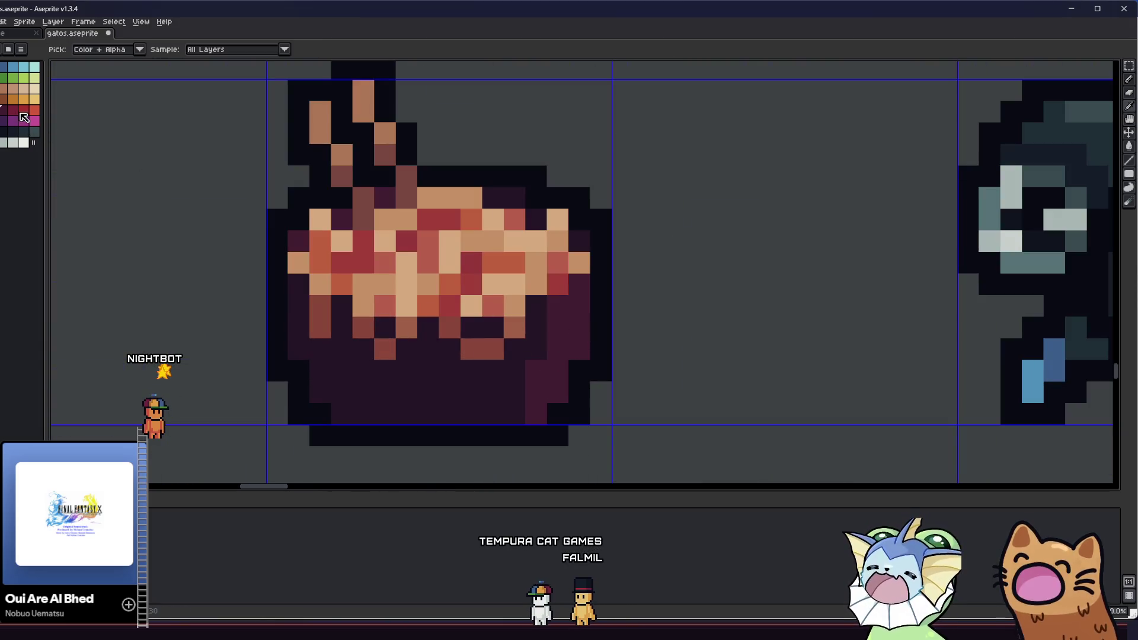
left_click(12, 110)
key("b")
left_click(586, 293)
scroll(583, 310, "down", 4)
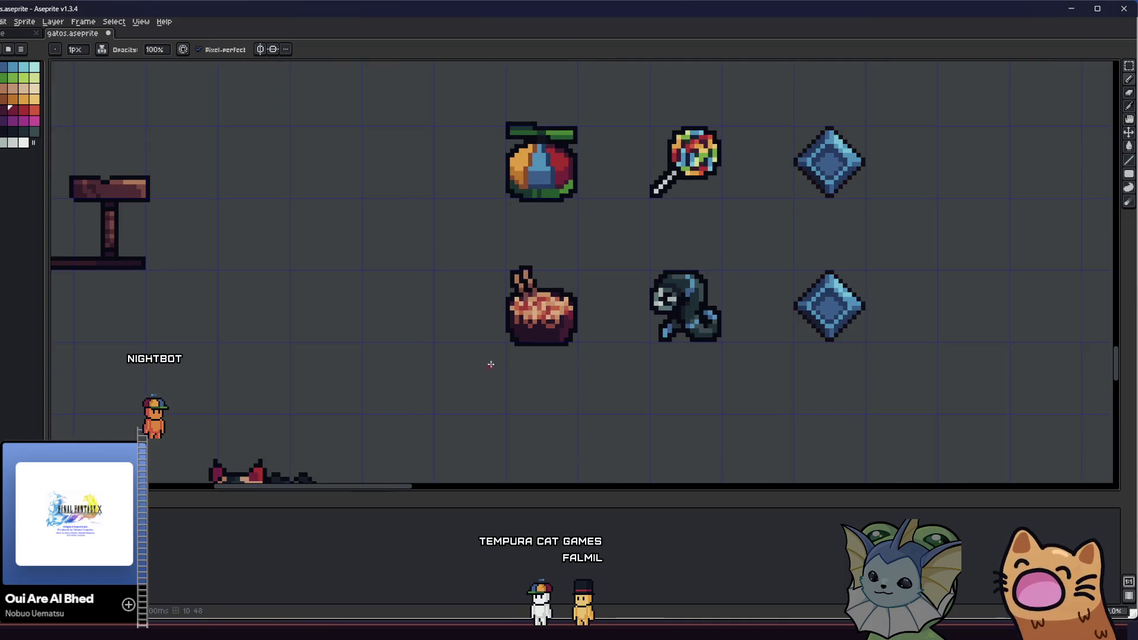
key("v")
scroll(568, 322, "up", 3)
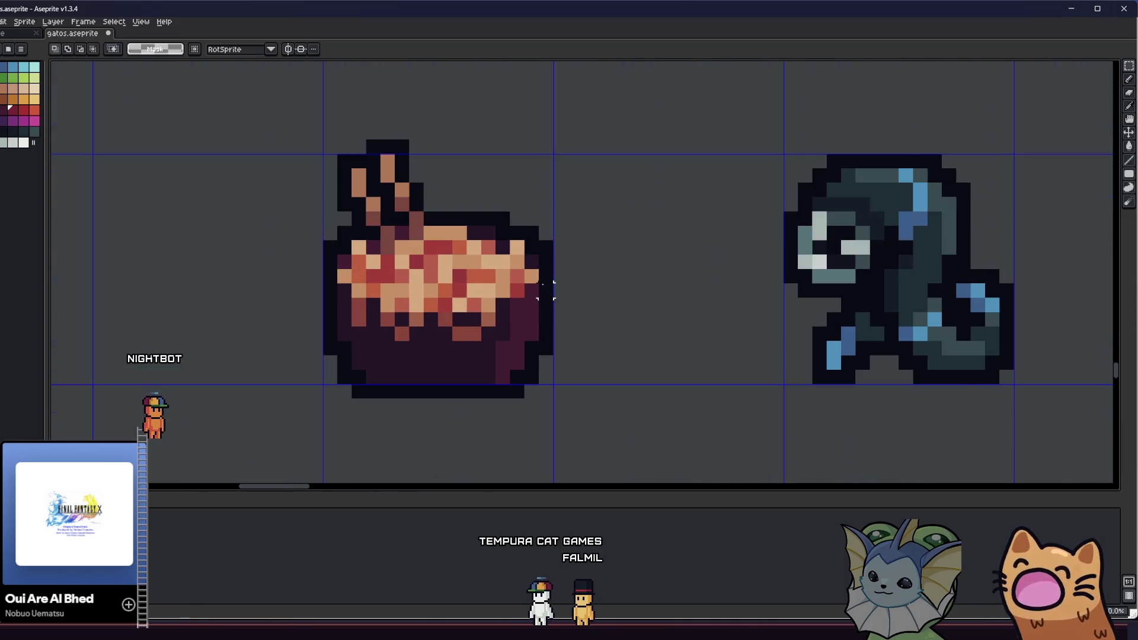
scroll(545, 291, "up", 1)
scroll(415, 308, "down", 3)
left_click_drag(300, 323, 338, 360)
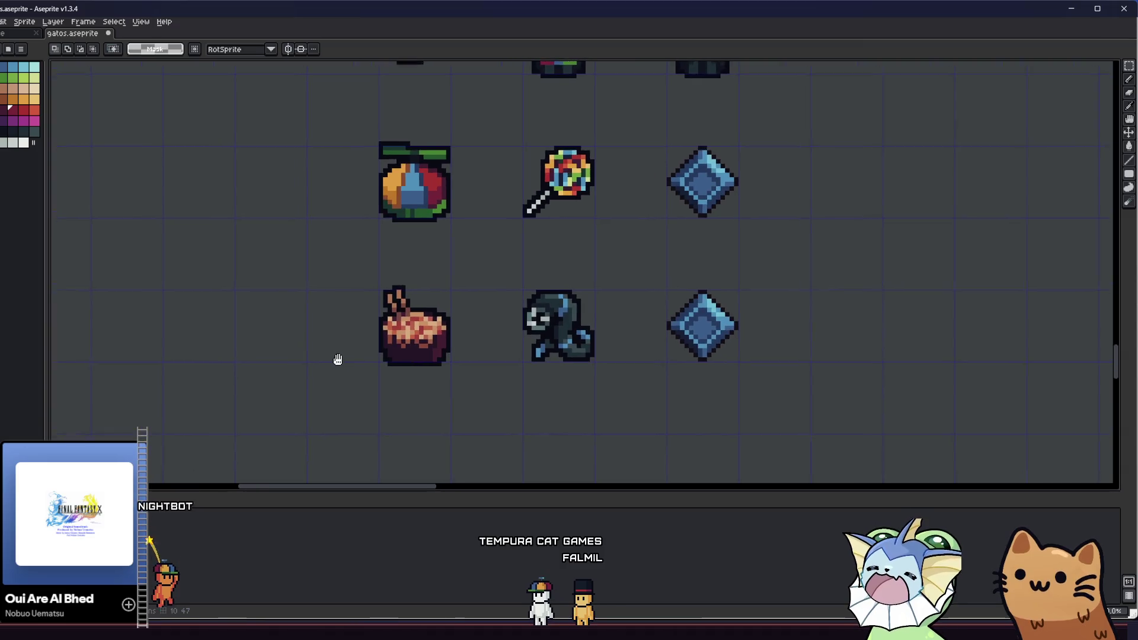
scroll(355, 354, "down", 2)
left_click_drag(359, 282, 370, 637)
left_click_drag(396, 479, 405, 160)
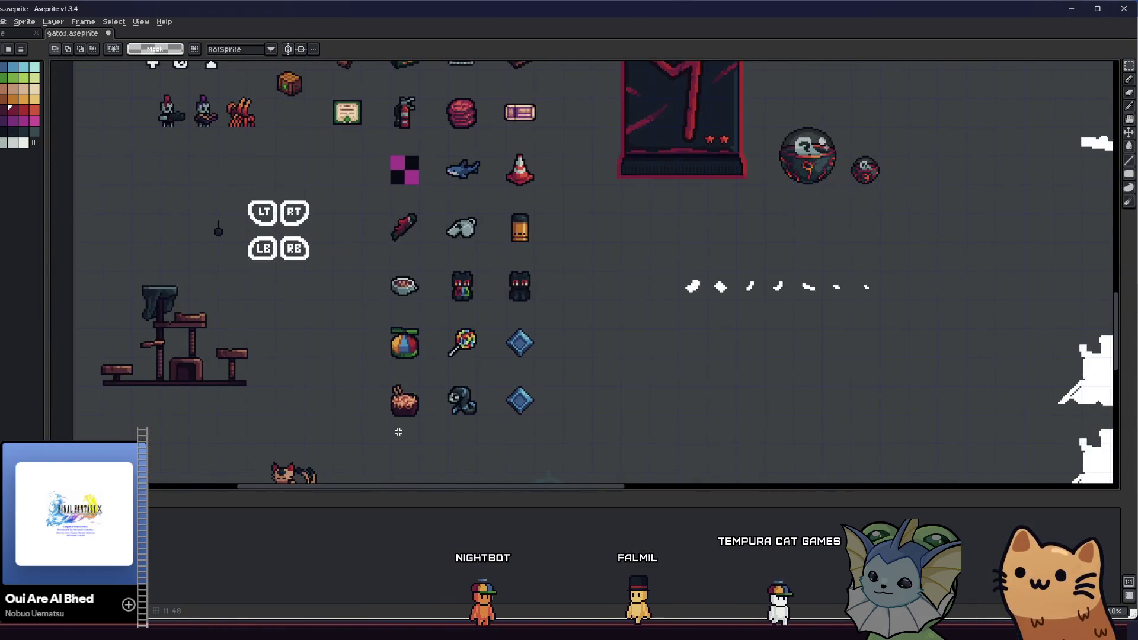
scroll(399, 432, "up", 4)
scroll(279, 362, "down", 4)
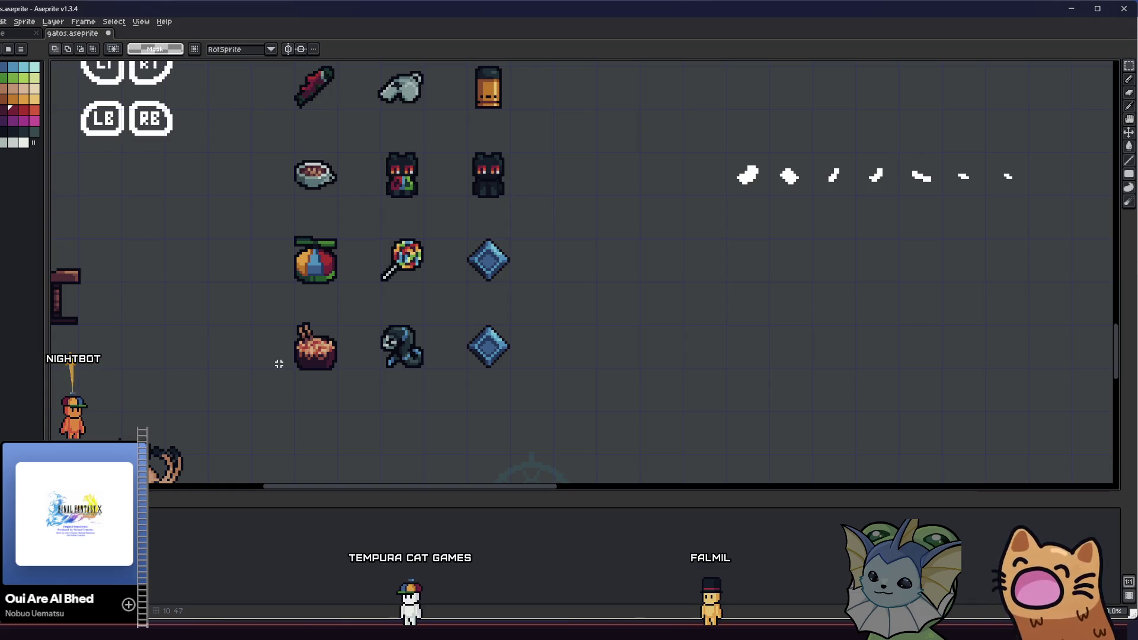
scroll(349, 342, "up", 5)
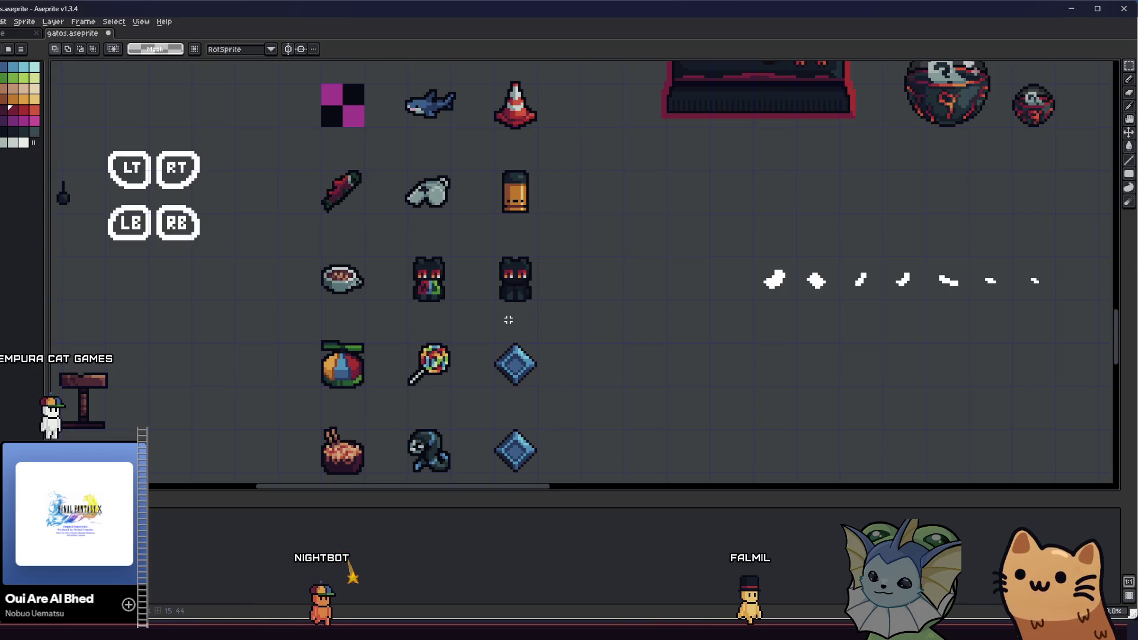
Step: Eyedrop a dark slate colour from the canvas and cycle through pencil, move and marquee tools around the pie
scroll(394, 424, "down", 3)
scroll(299, 401, "up", 4)
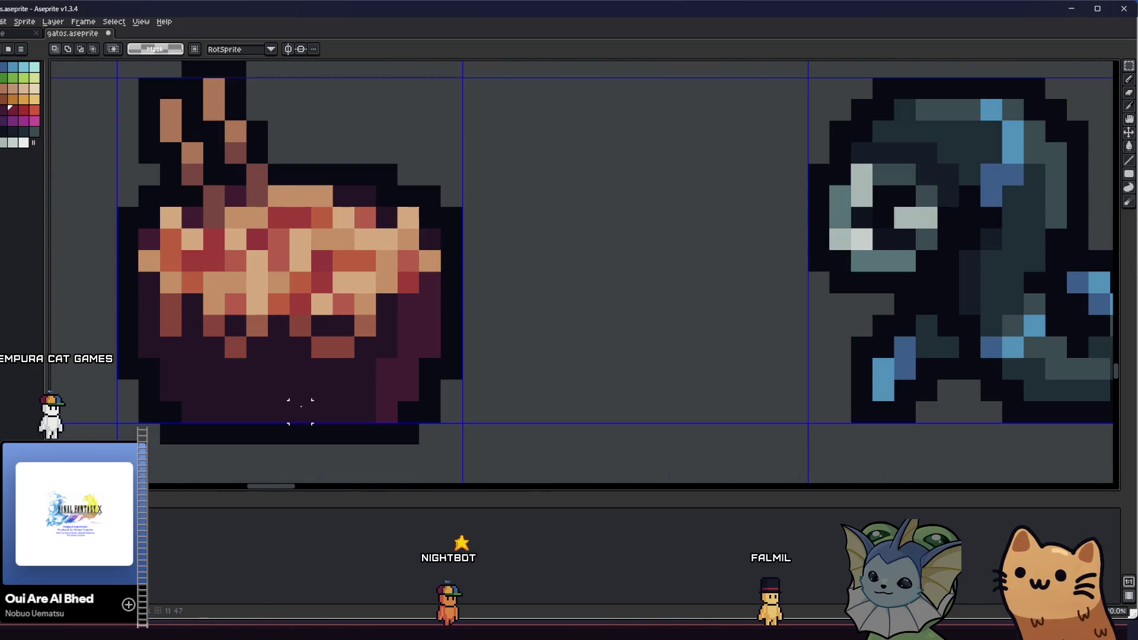
key("i")
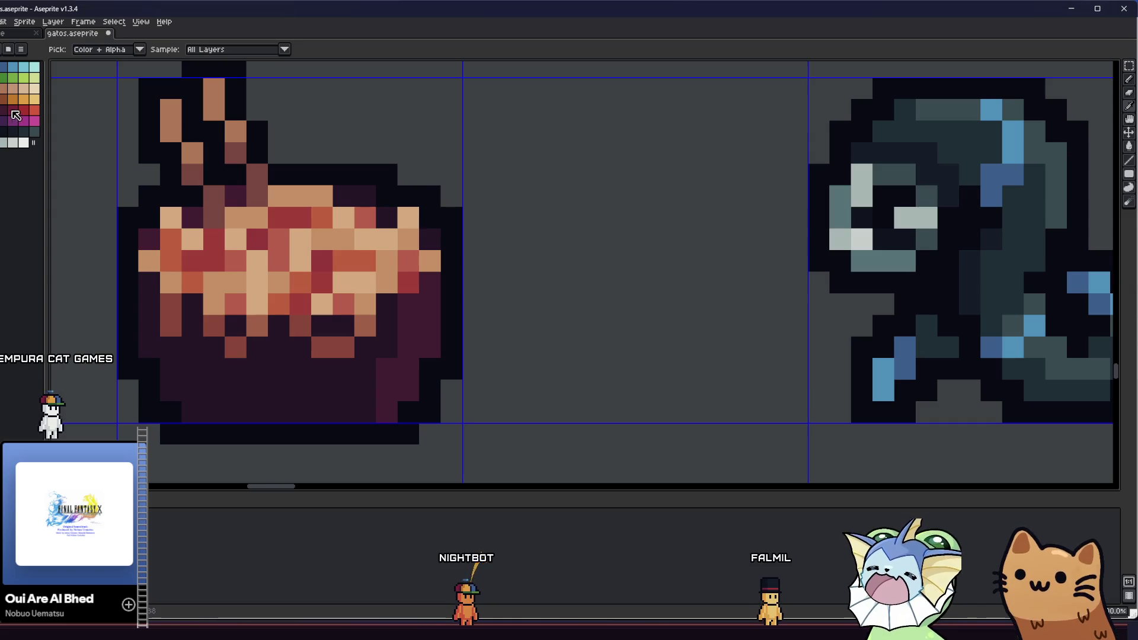
key("b")
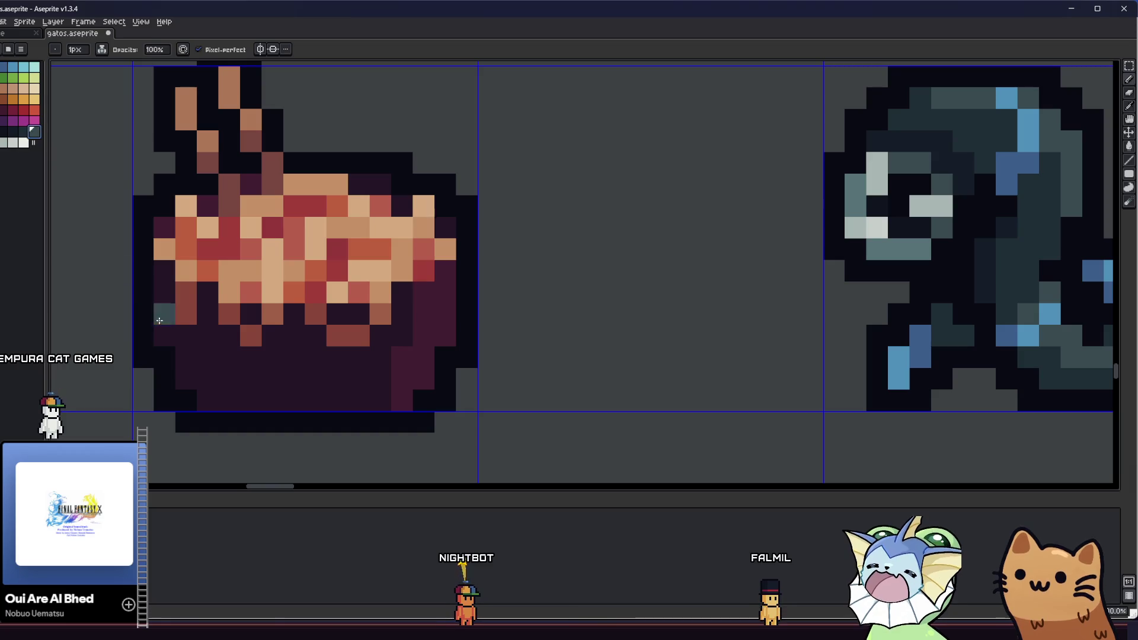
scroll(198, 392, "down", 1)
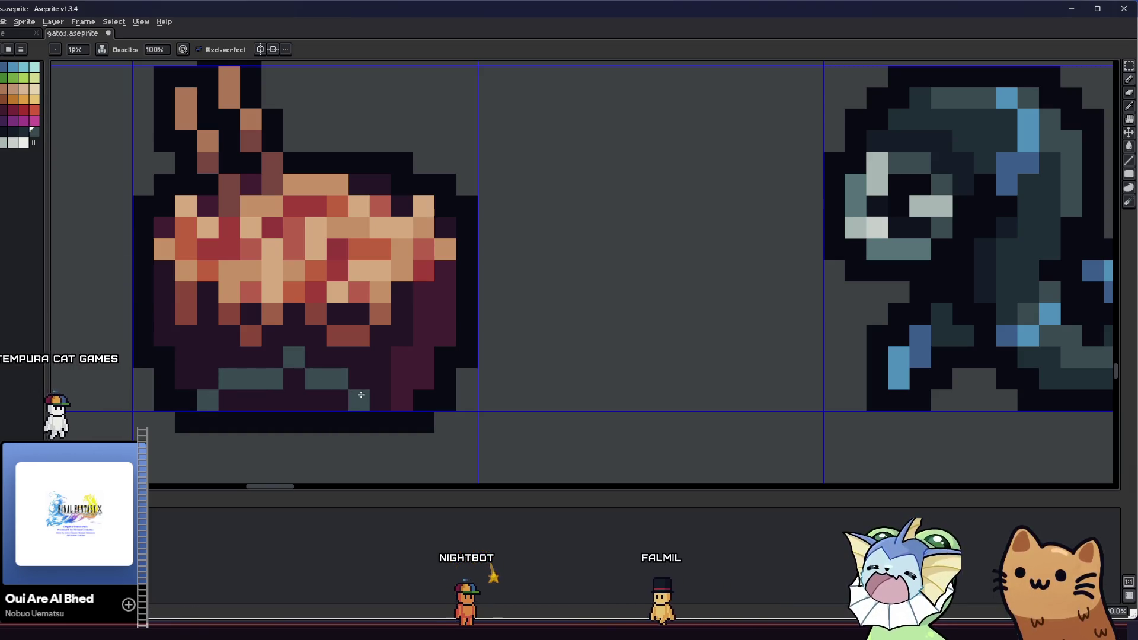
scroll(335, 398, "down", 3)
scroll(336, 397, "down", 1)
key("v")
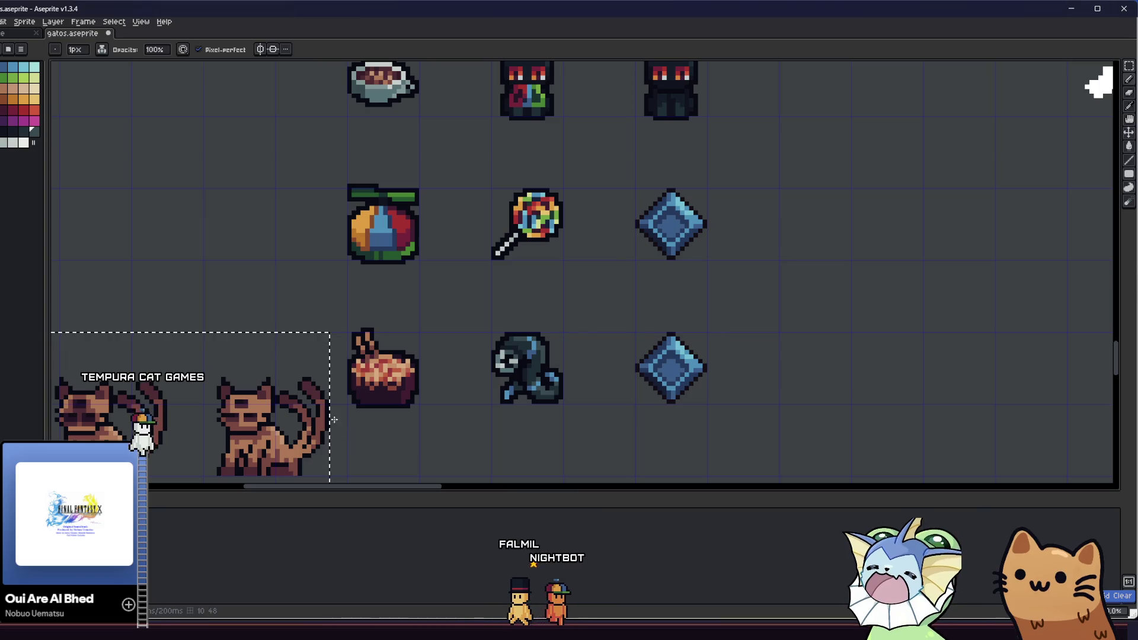
scroll(267, 355, "down", 4)
key("m")
scroll(216, 376, "up", 3)
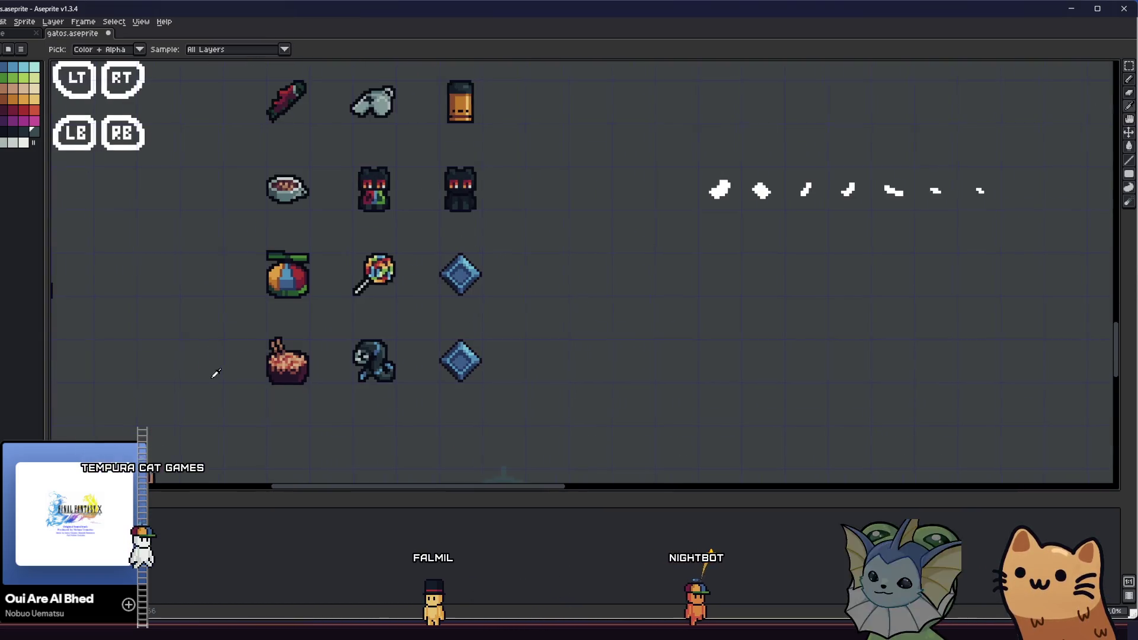
scroll(180, 365, "up", 3)
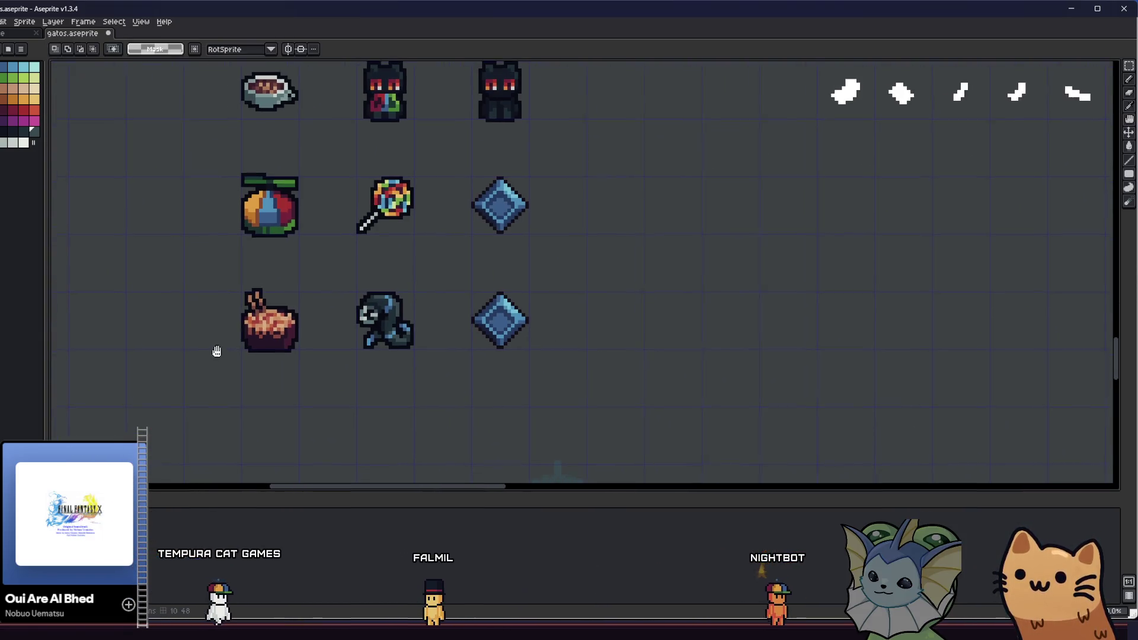
key("alt+Tab")
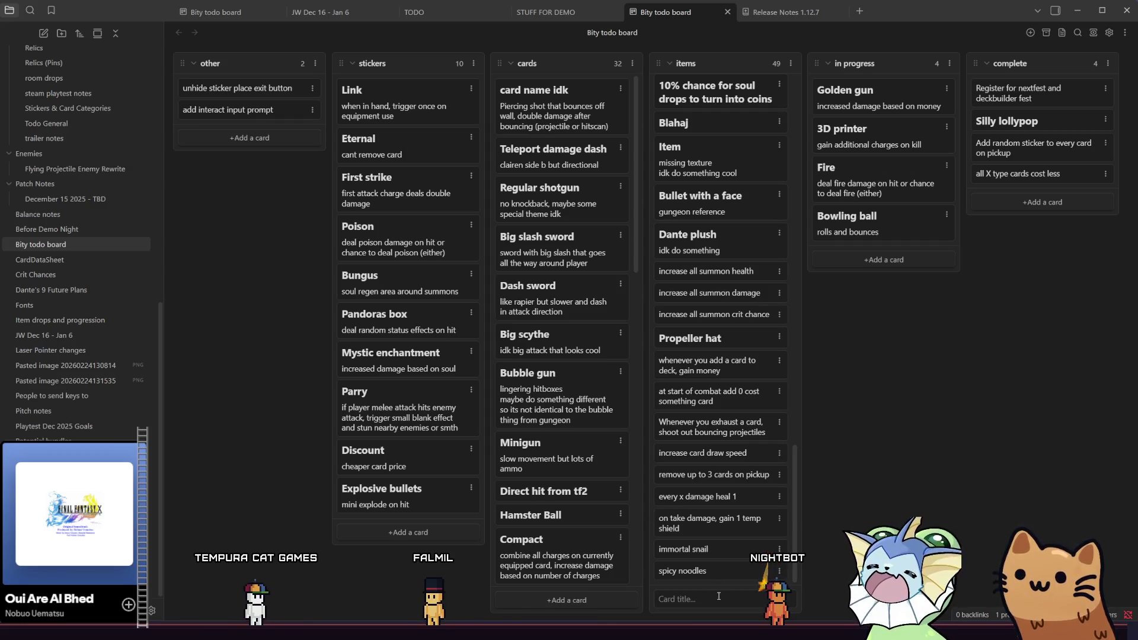
Step: Add 'on crit:' and 'on exhaust:' cards to the items column
type("on c")
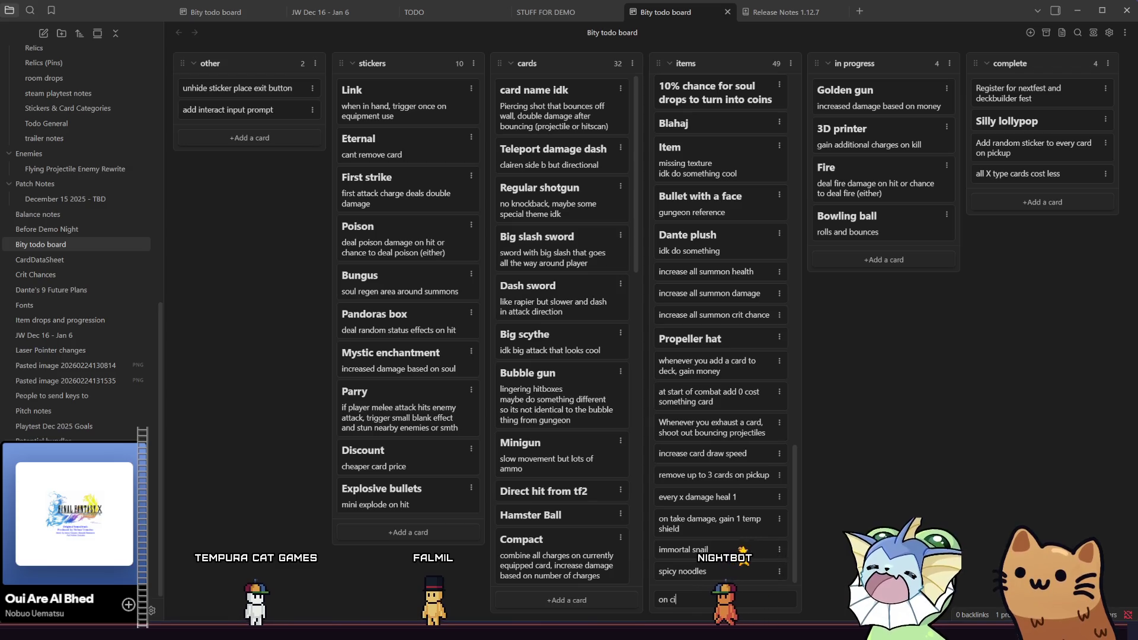
type("rit:")
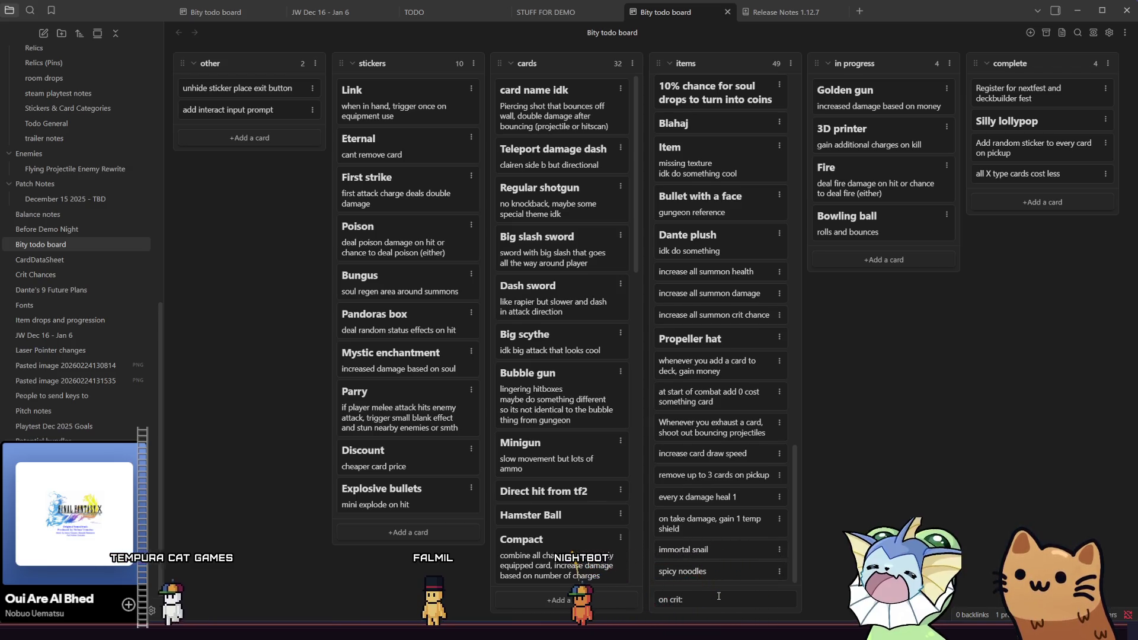
key("Return")
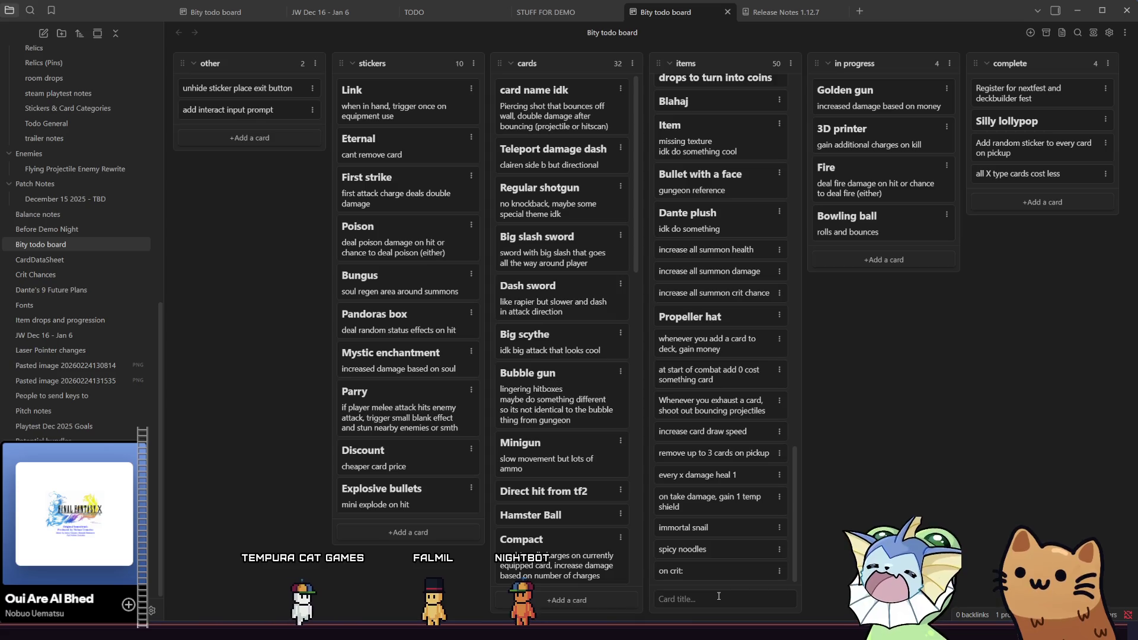
type("on exhaust:")
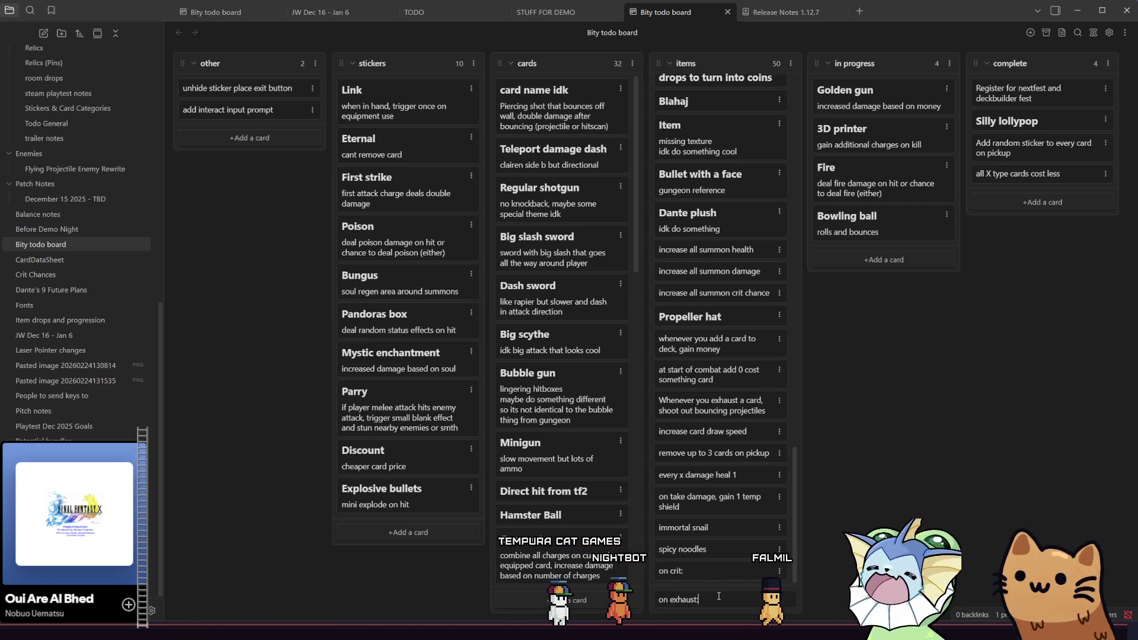
key("Return")
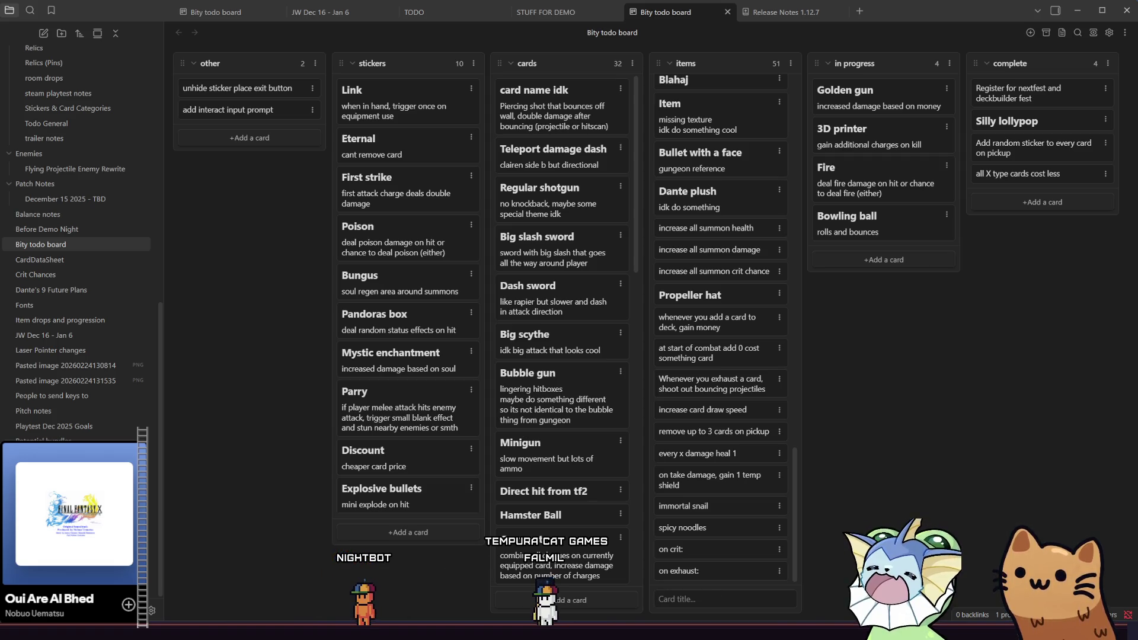
Step: Glance at the Aseprite sheet, then return and start editing the spicy noodles card
mouse_move(365, 633)
left_click(363, 568)
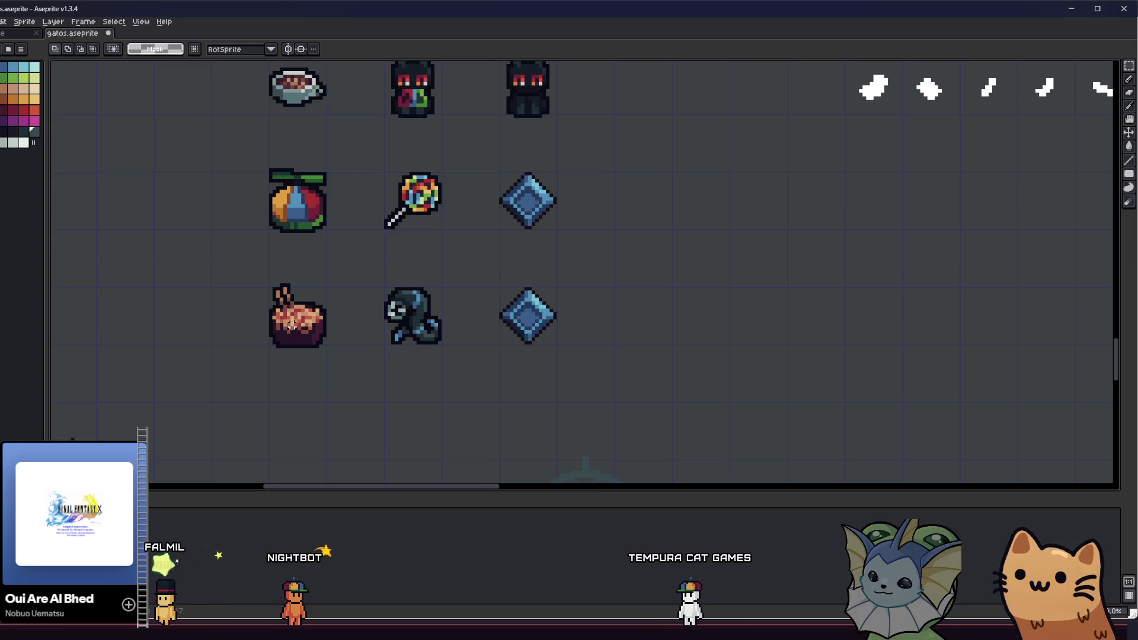
key("alt+Tab")
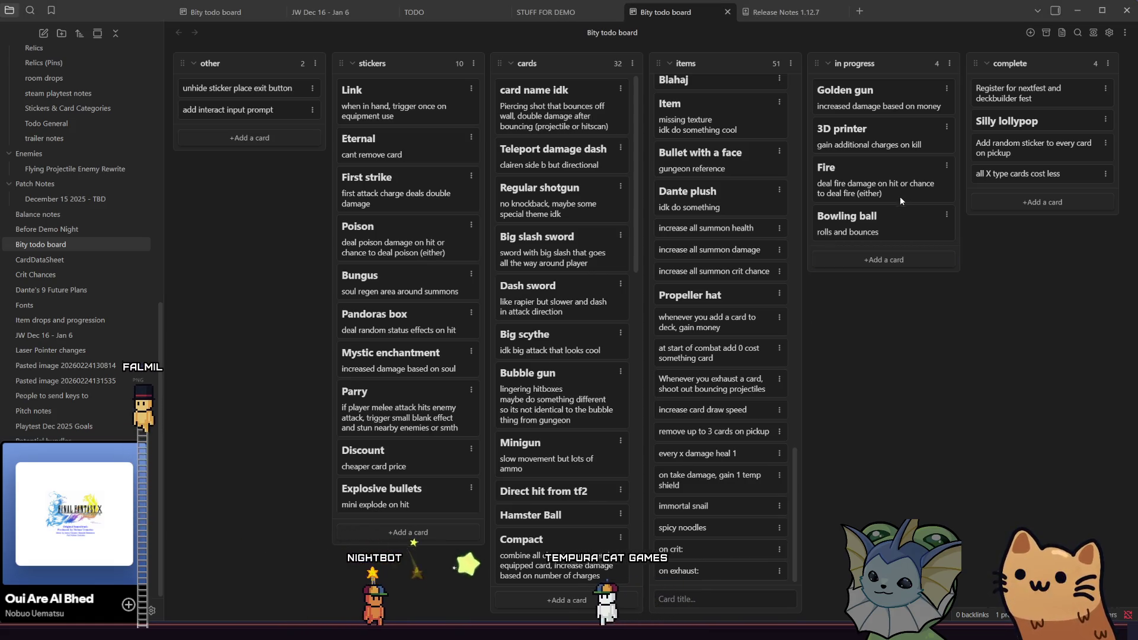
double_click(713, 525)
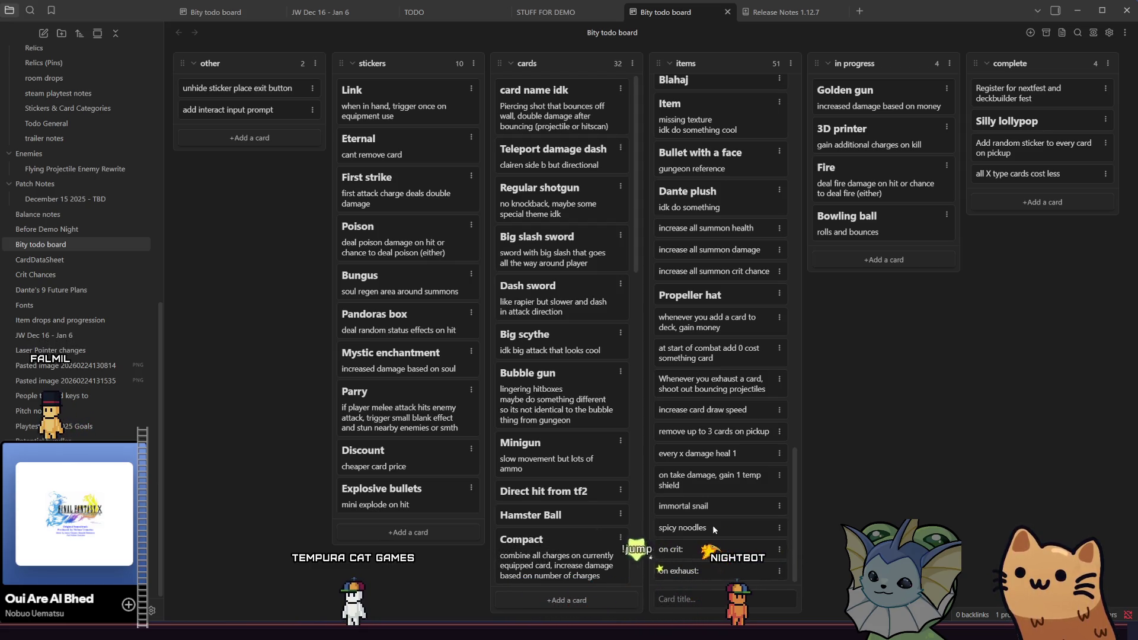
Step: Give the spicy noodles card '+crit chance' and 'on crit set on fire' lines and move it to in progress
key("Return")
scroll(712, 525, "up", 1)
scroll(714, 526, "down", 1)
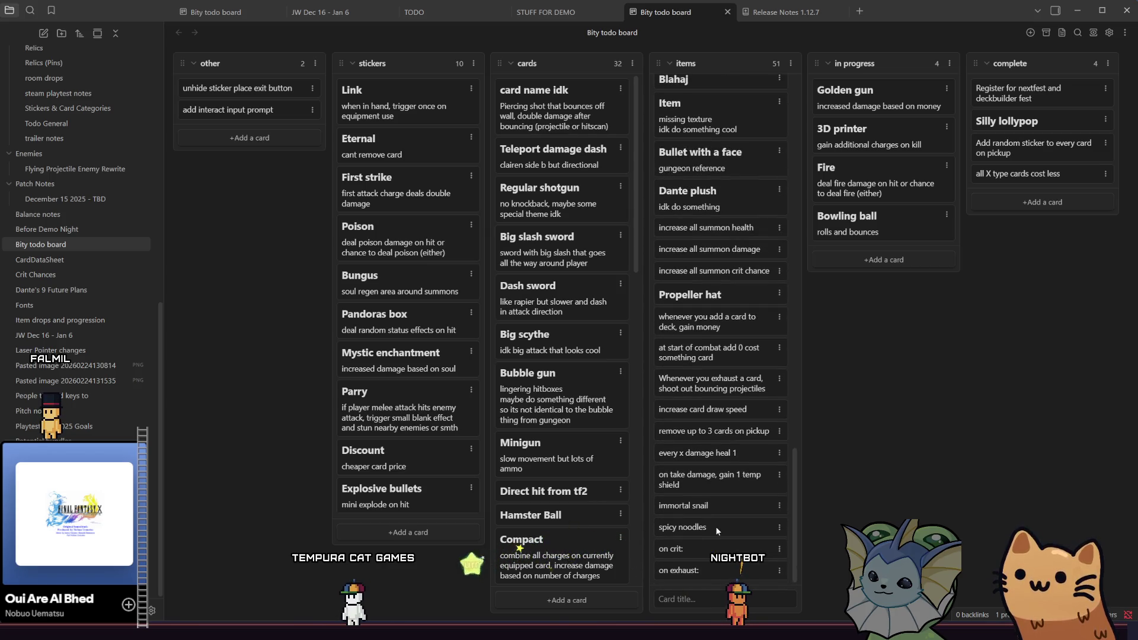
double_click(717, 527)
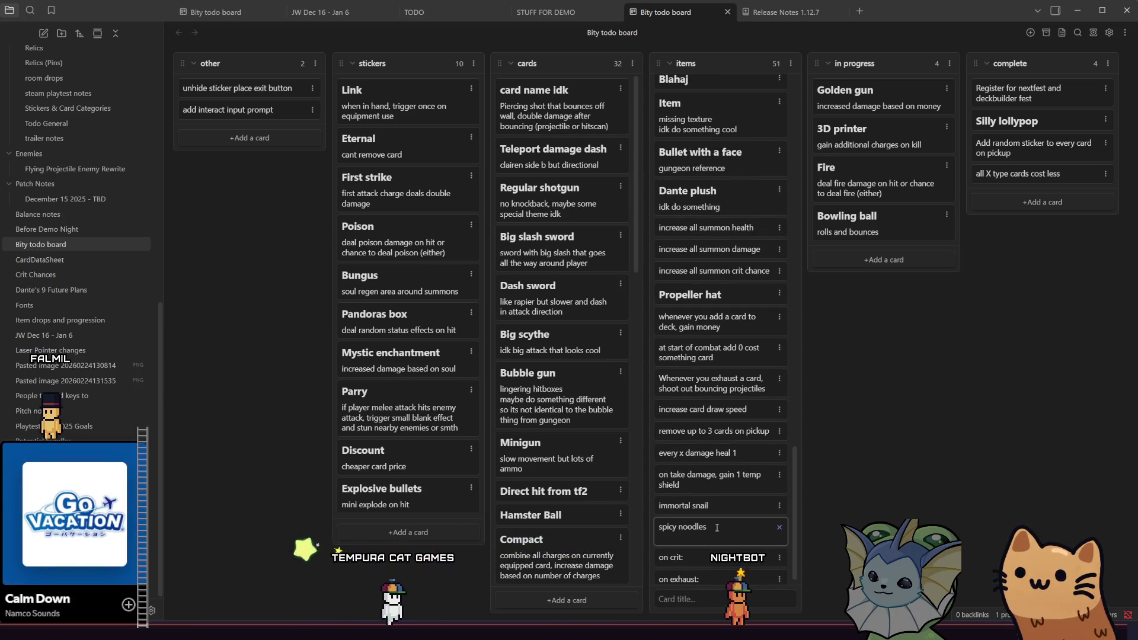
type("ono")
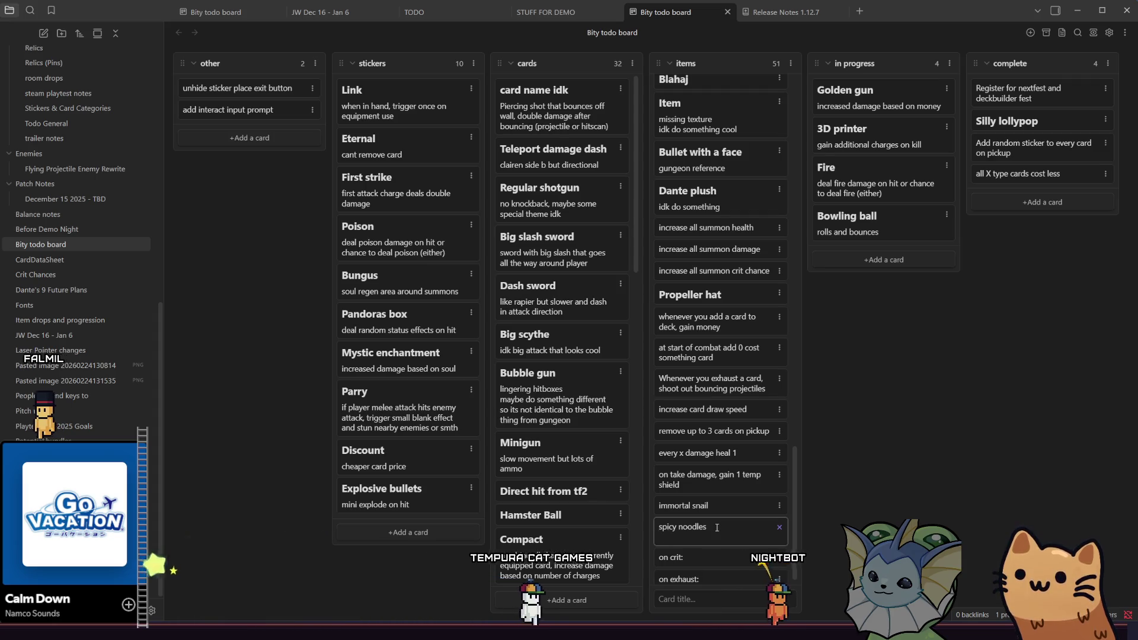
key("BackSpace")
type("+crit chance")
key("Return")
type("on ")
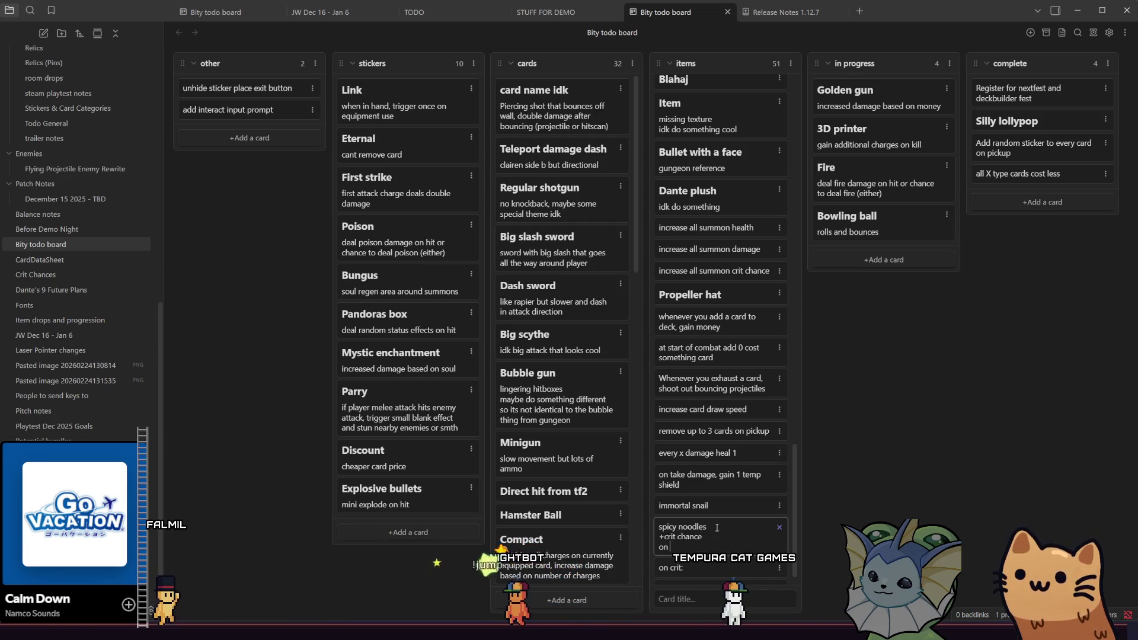
type("crit set on fire")
key("Return")
mouse_move(722, 532)
left_mouse_down()
mouse_move(894, 349)
mouse_move(906, 225)
mouse_move(893, 270)
mouse_move(889, 261)
left_mouse_up()
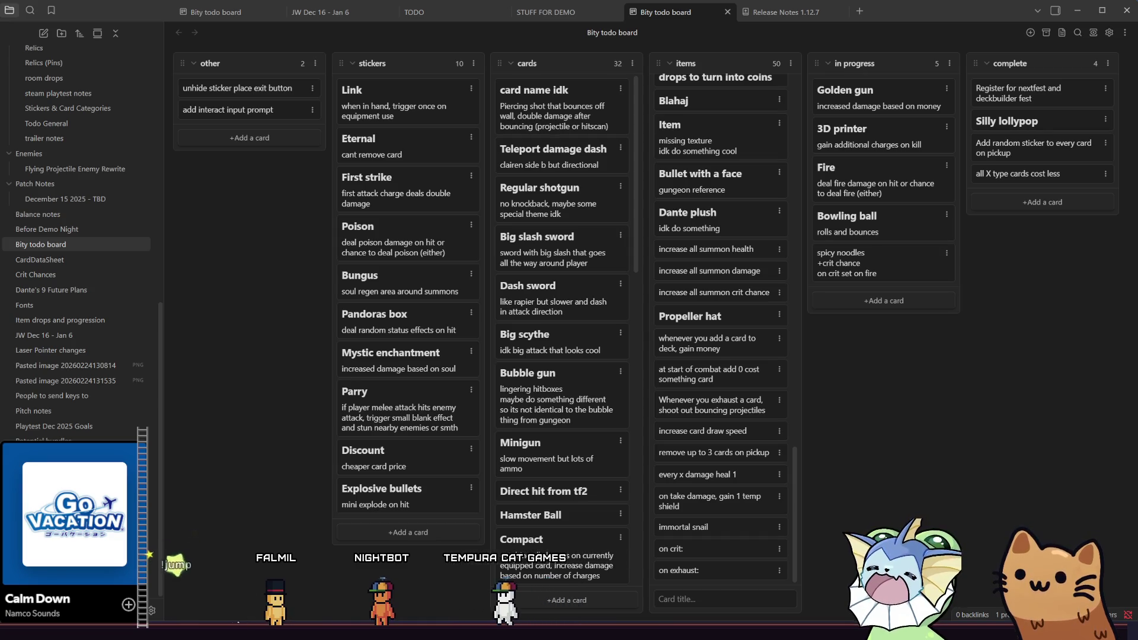
Step: Bring the Aseprite sprite sheet back and show its upper rows
key("alt+Tab")
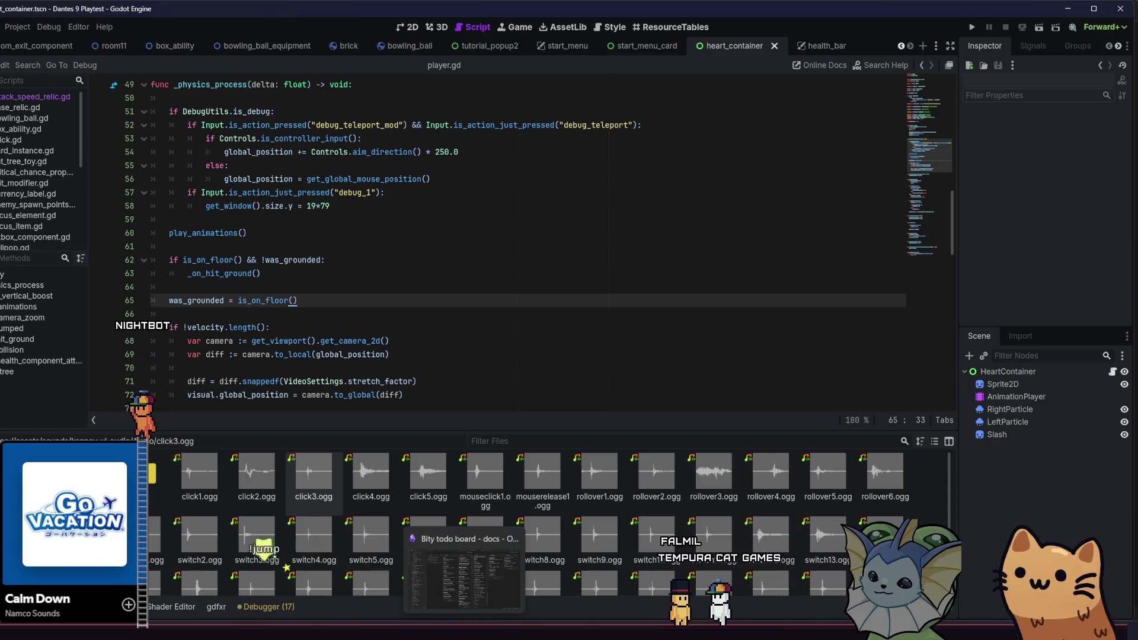
mouse_move(362, 631)
left_click(364, 568)
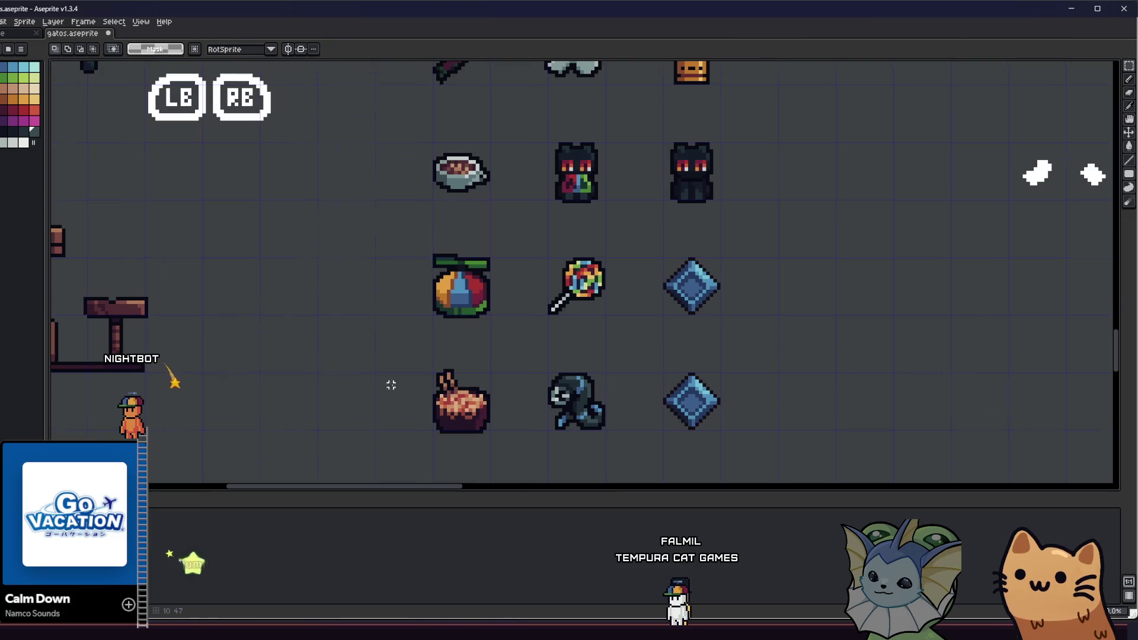
scroll(389, 383, "down", 2)
left_click_drag(367, 301, 418, 449)
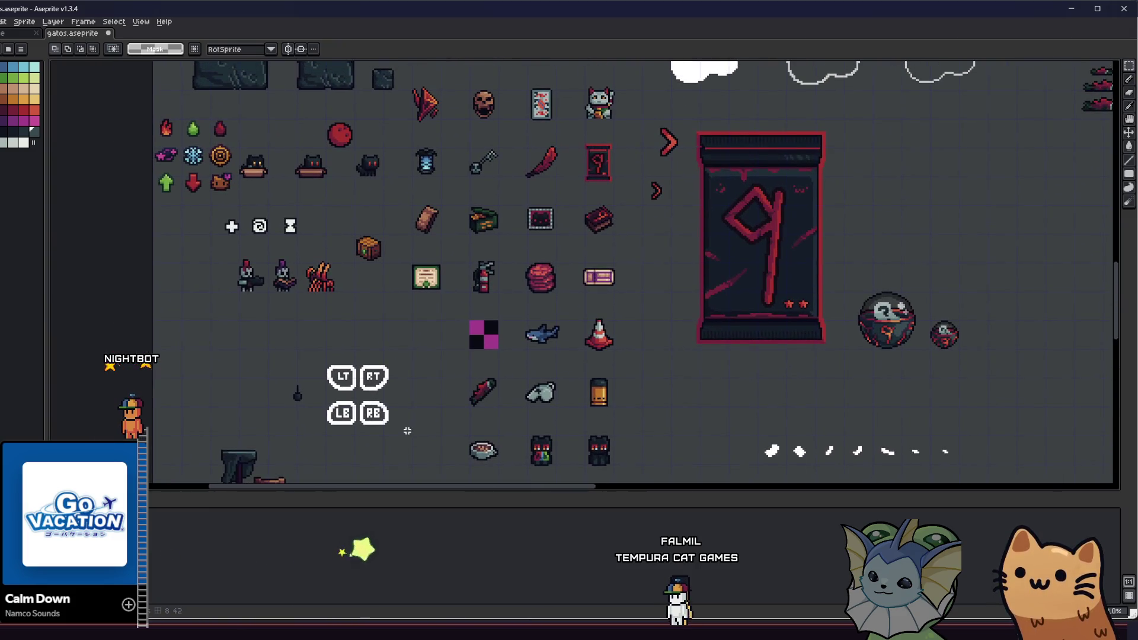